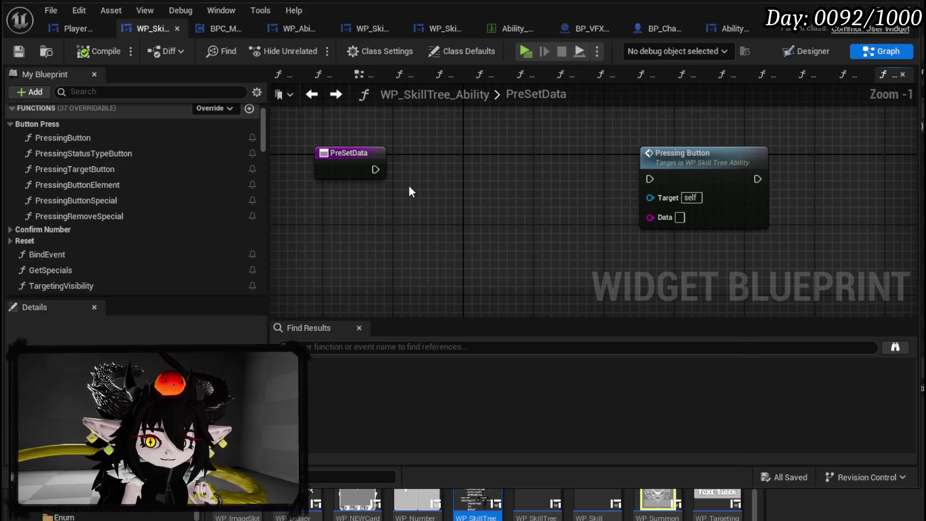
# Step: Replace the Data→Pressing Button link with a For Each Loop wired after the PreSetData entry
pyautogui.moveTo(650, 218)
pyautogui.mouseDown()
pyautogui.moveTo(331, 177)
pyautogui.moveTo(413, 178)
pyautogui.mouseUp()
pyautogui.keyDown('alt'); pyautogui.click(375, 185); pyautogui.keyUp('alt')
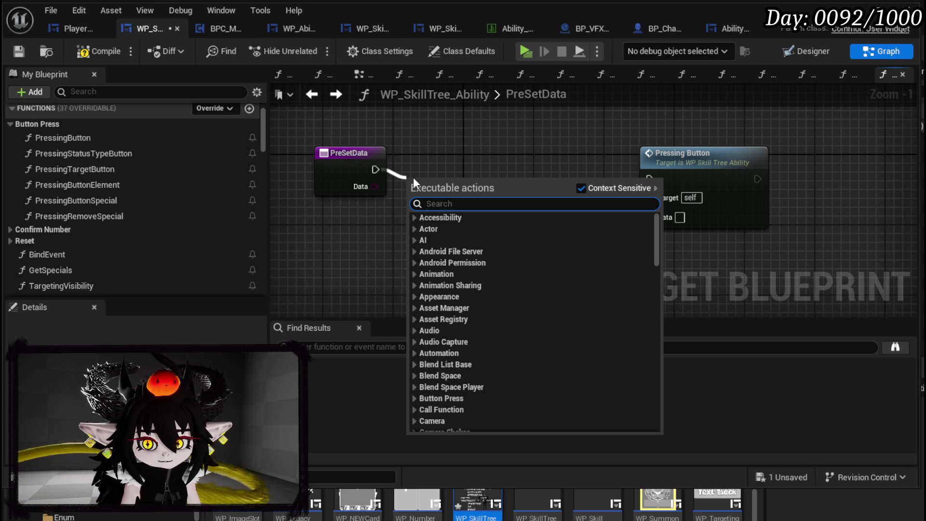
pyautogui.write('for each')
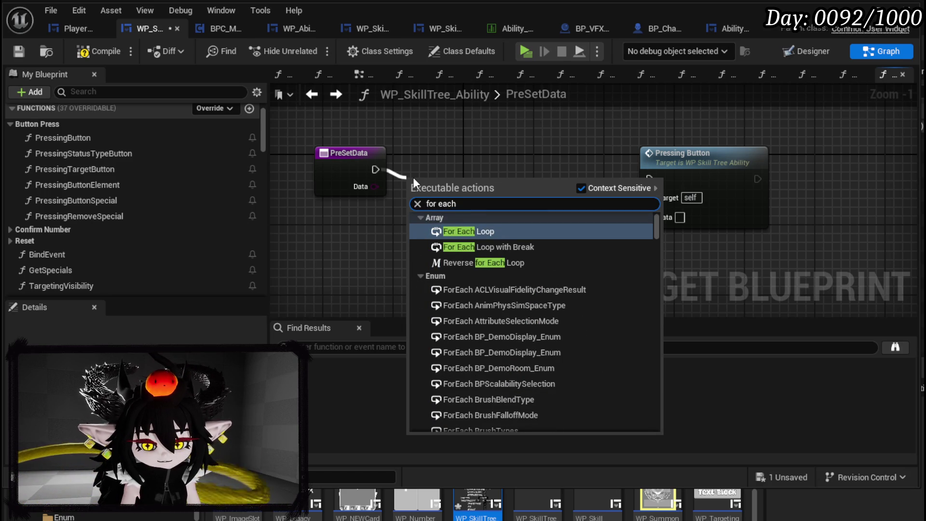
pyautogui.click(463, 232)
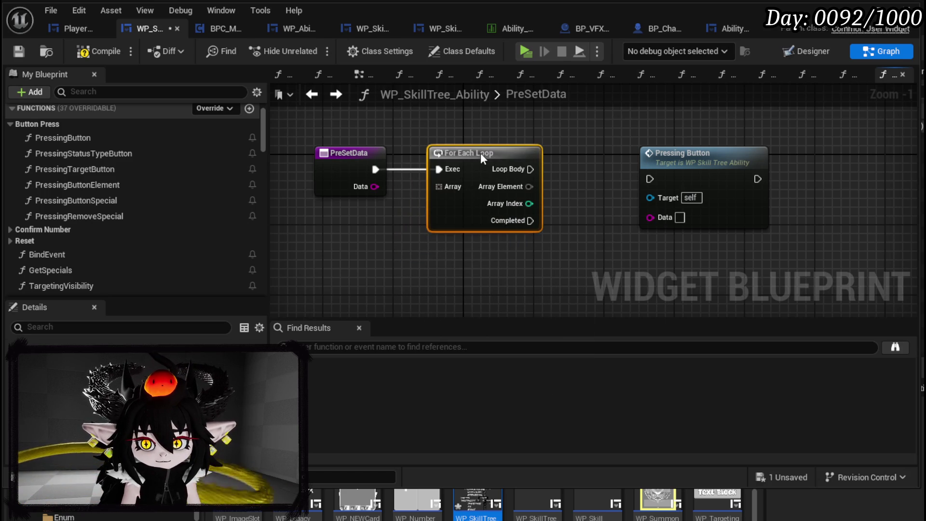
pyautogui.moveTo(393, 189)
pyautogui.mouseDown()
pyautogui.moveTo(572, 187)
pyautogui.moveTo(327, 180)
pyautogui.moveTo(317, 231)
pyautogui.mouseUp()
# Step: Parse Data into an array with a set delimiter and Cull Empty Strings off, feeding the For Each Loop
pyautogui.write('parse')
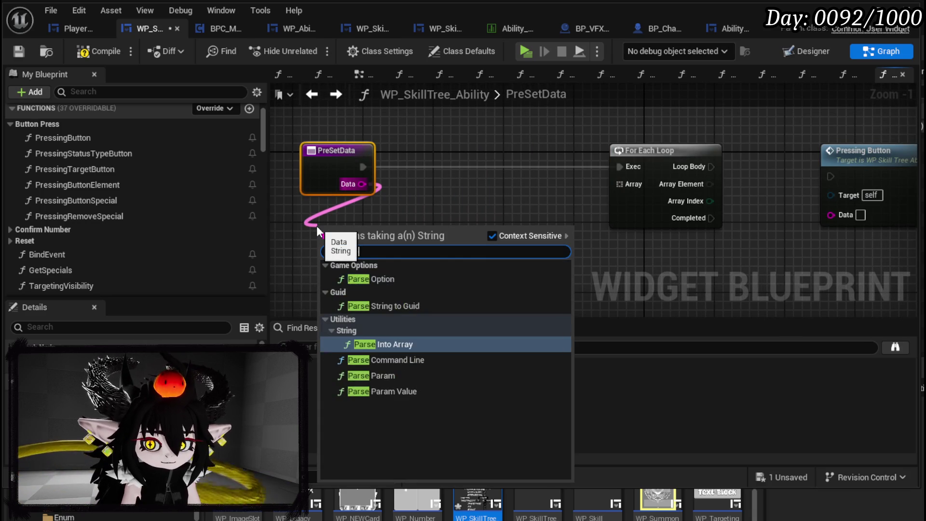
pyautogui.press('Return')
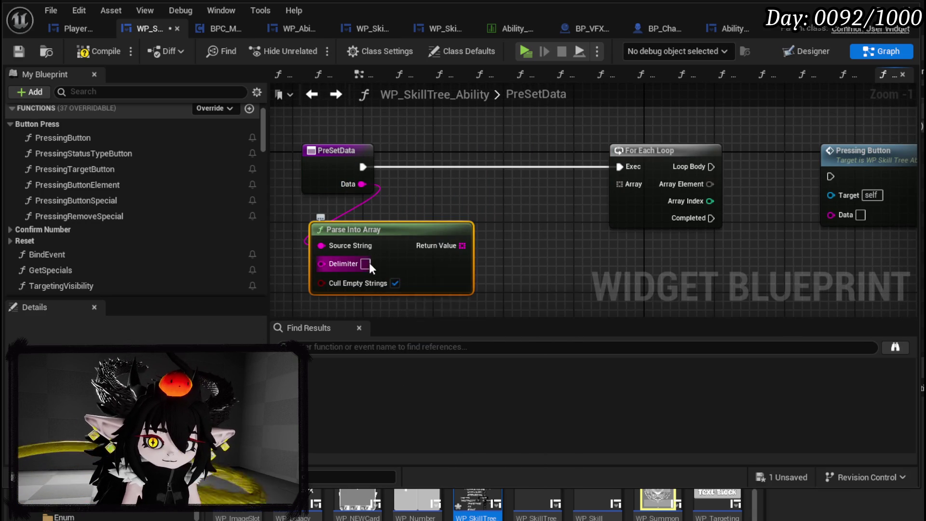
pyautogui.click(366, 263)
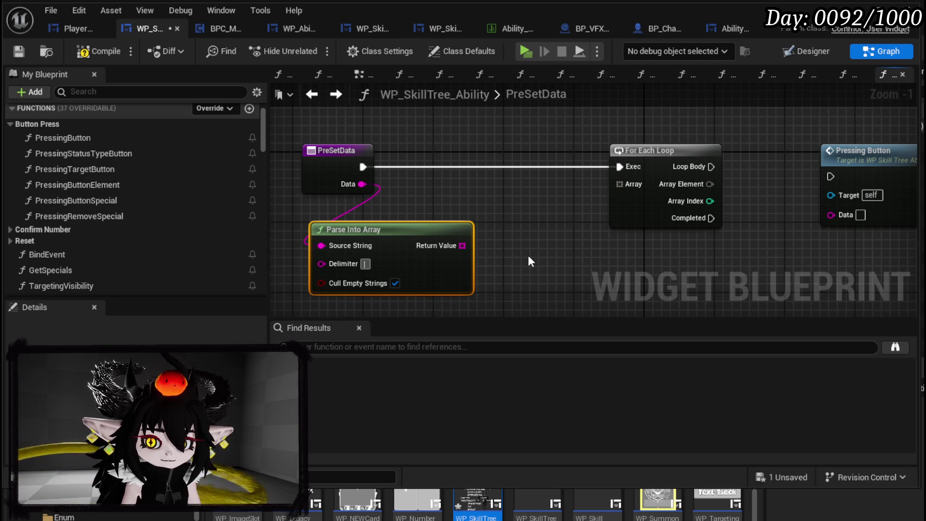
pyautogui.moveTo(462, 245)
pyautogui.mouseDown()
pyautogui.moveTo(566, 189)
pyautogui.moveTo(637, 179)
pyautogui.mouseUp()
pyautogui.press('Escape')
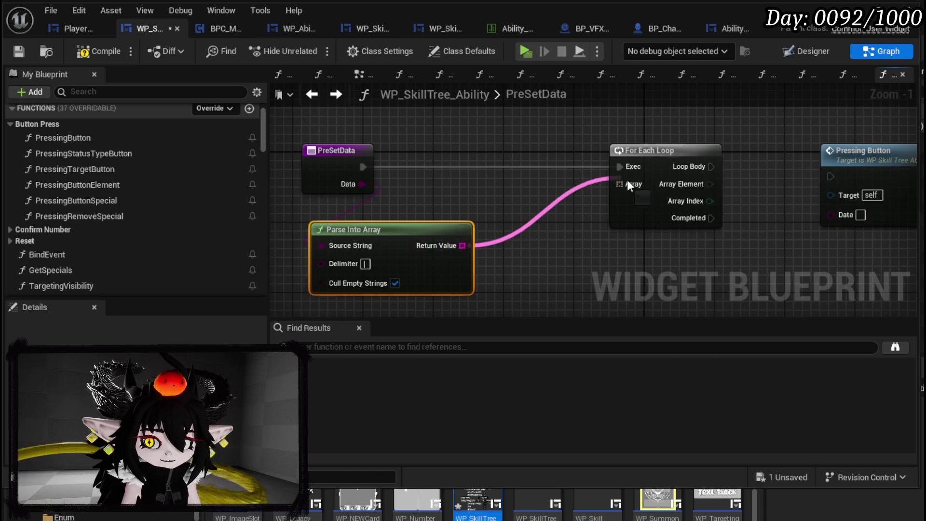
pyautogui.click(395, 283)
# Step: Run Pressing Button from Loop Body with each Array Element as Data, then compile and save
pyautogui.moveTo(364, 274); pyautogui.dragTo(60, 287)
pyautogui.moveTo(589, 182); pyautogui.dragTo(684, 182)
pyautogui.moveTo(408, 179)
pyautogui.mouseDown()
pyautogui.moveTo(592, 178)
pyautogui.moveTo(622, 189)
pyautogui.moveTo(664, 178)
pyautogui.mouseUp()
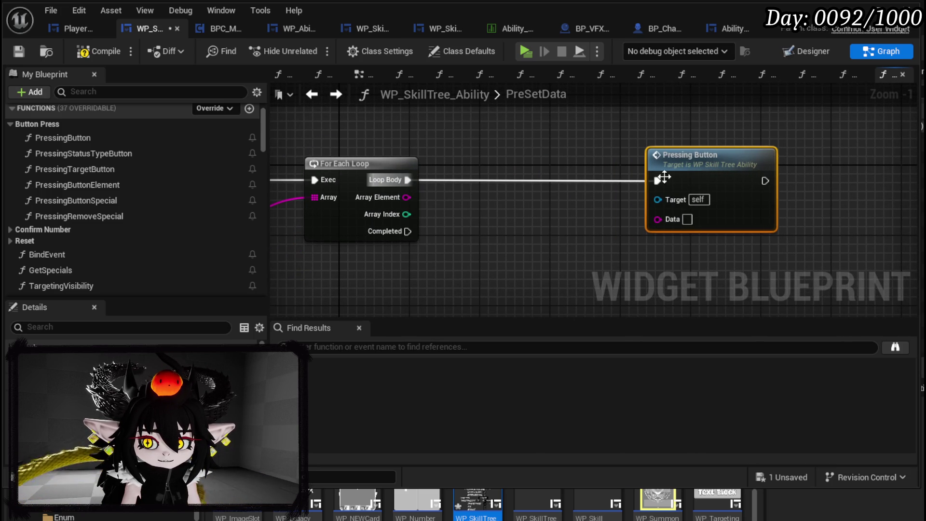
pyautogui.click(486, 215)
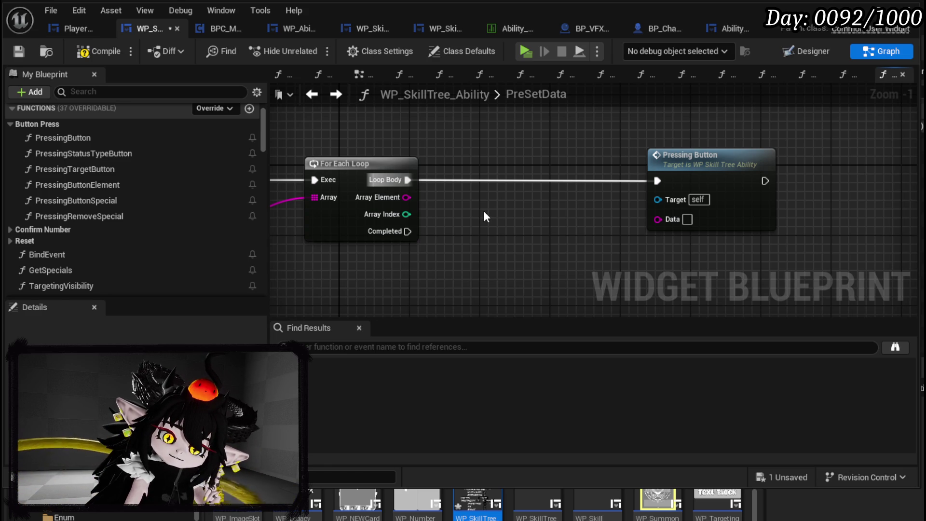
pyautogui.moveTo(404, 198)
pyautogui.mouseDown()
pyautogui.moveTo(636, 205)
pyautogui.moveTo(658, 219)
pyautogui.mouseUp()
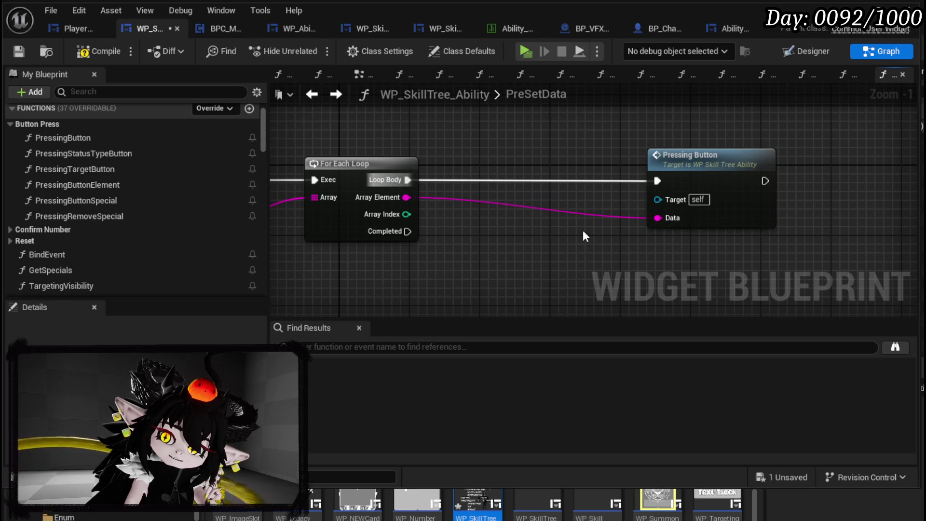
pyautogui.moveTo(587, 236); pyautogui.dragTo(703, 230)
pyautogui.scroll(-2, 467, 134)
pyautogui.moveTo(467, 134); pyautogui.dragTo(668, 149)
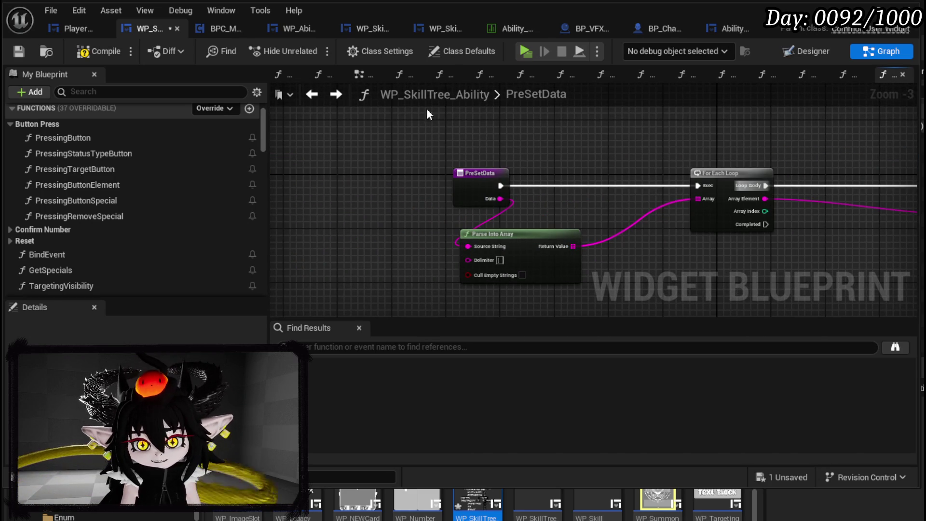
pyautogui.click(14, 51)
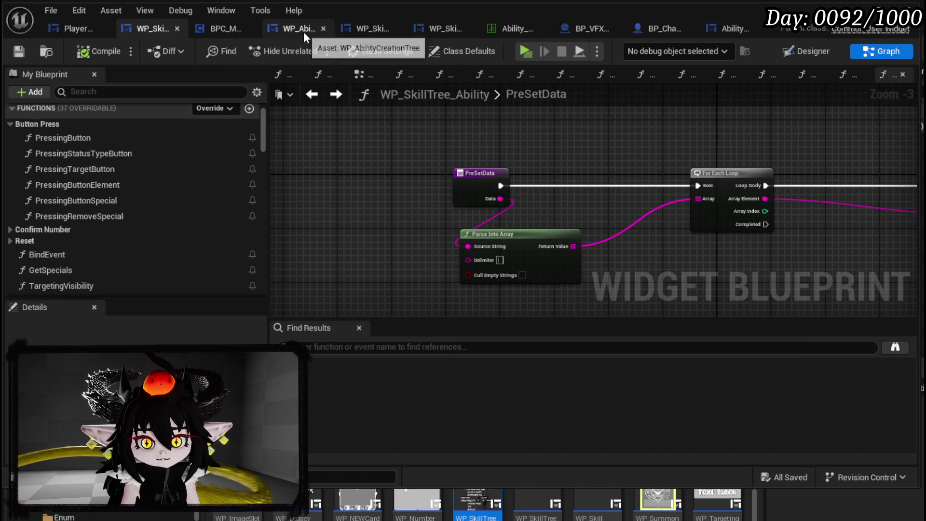
# Step: In WP_AbilityCreationTree, look through the AppendAbilityEdit and ParseAbilityString function graphs
pyautogui.click(366, 31)
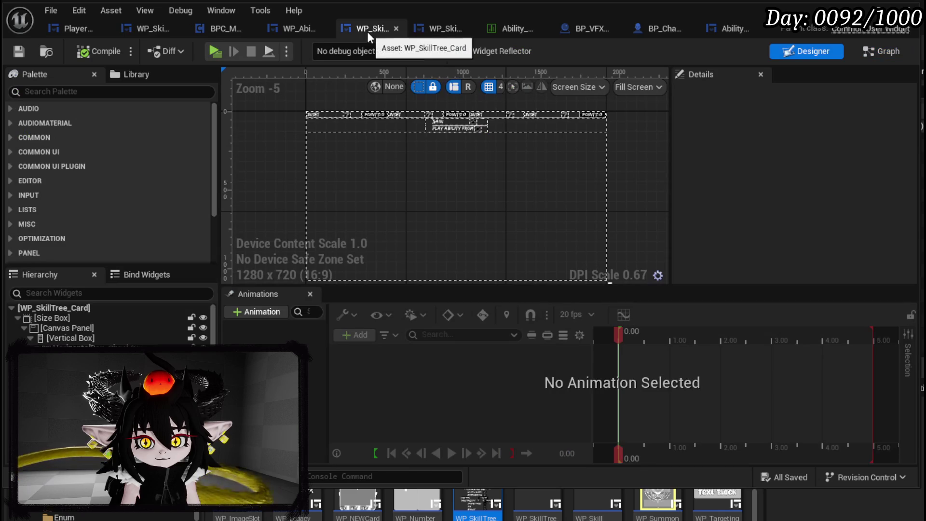
pyautogui.click(305, 32)
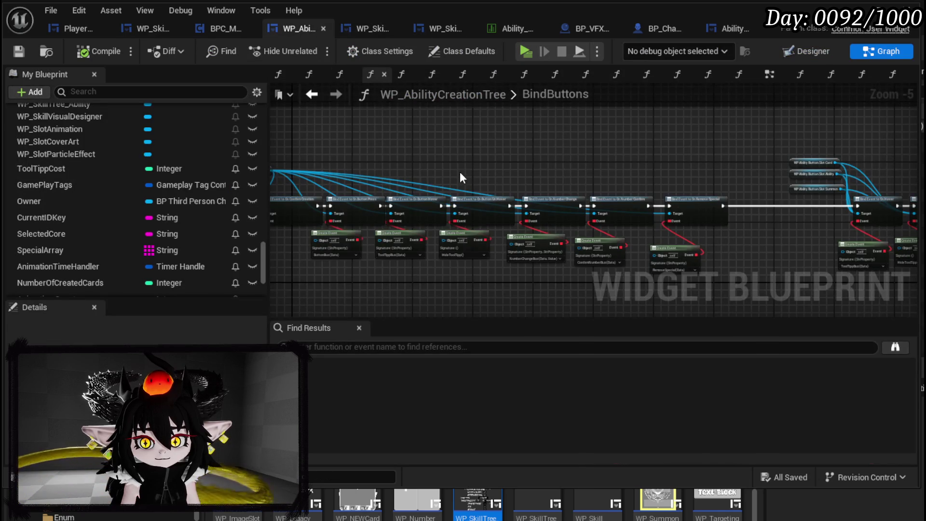
pyautogui.scroll(-3, 461, 178)
pyautogui.scroll(10, 96, 173)
pyautogui.scroll(15, 95, 169)
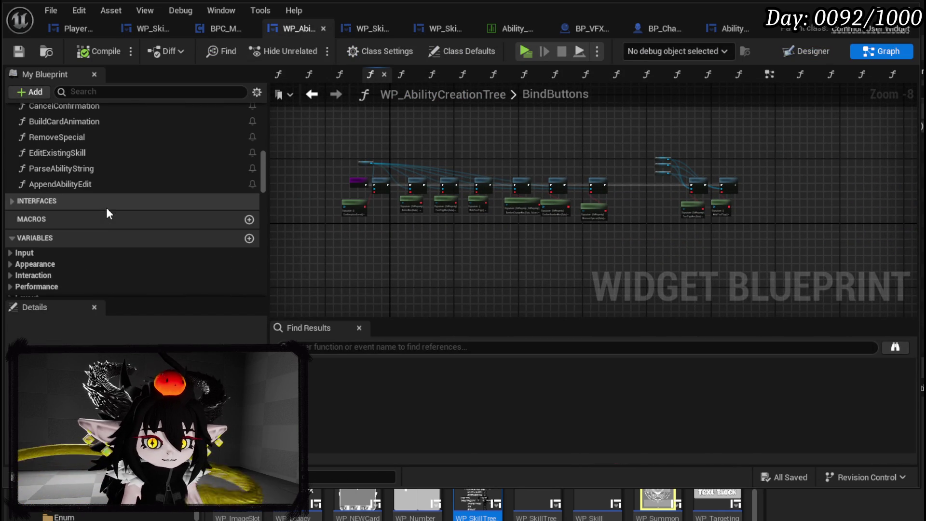
pyautogui.doubleClick(83, 184)
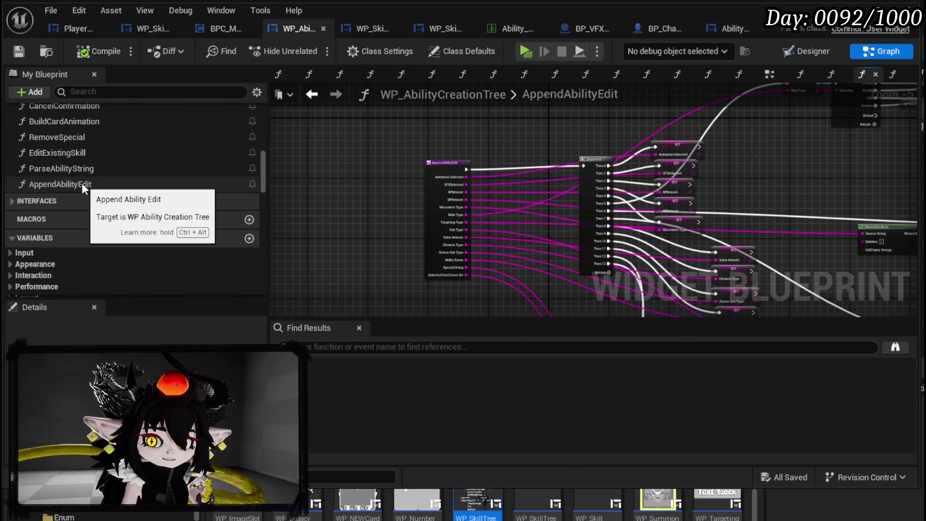
pyautogui.doubleClick(74, 172)
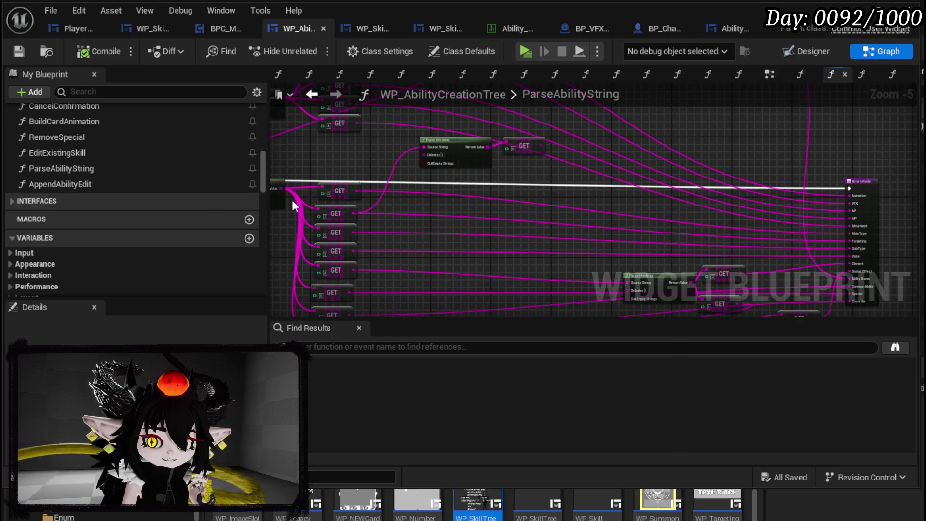
pyautogui.moveTo(435, 220); pyautogui.dragTo(606, 216)
pyautogui.moveTo(300, 186); pyautogui.dragTo(525, 193)
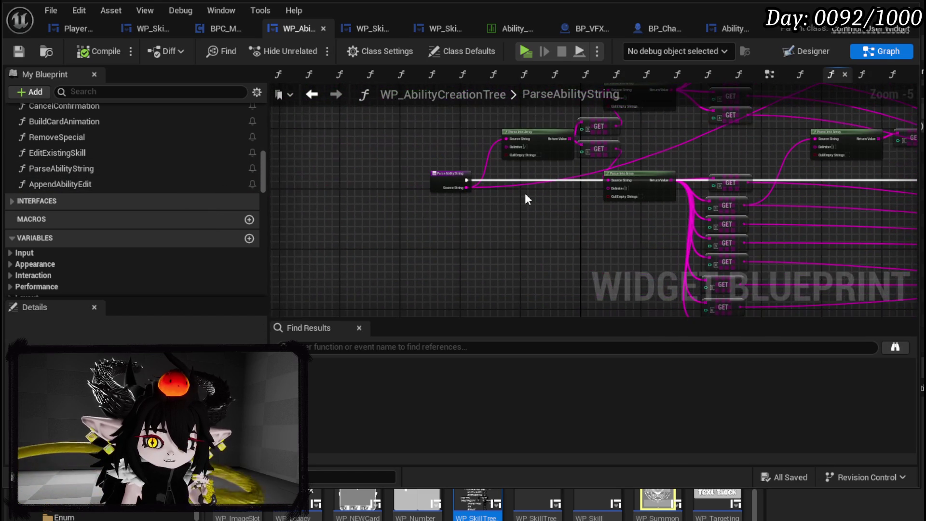
pyautogui.scroll(3, 95, 162)
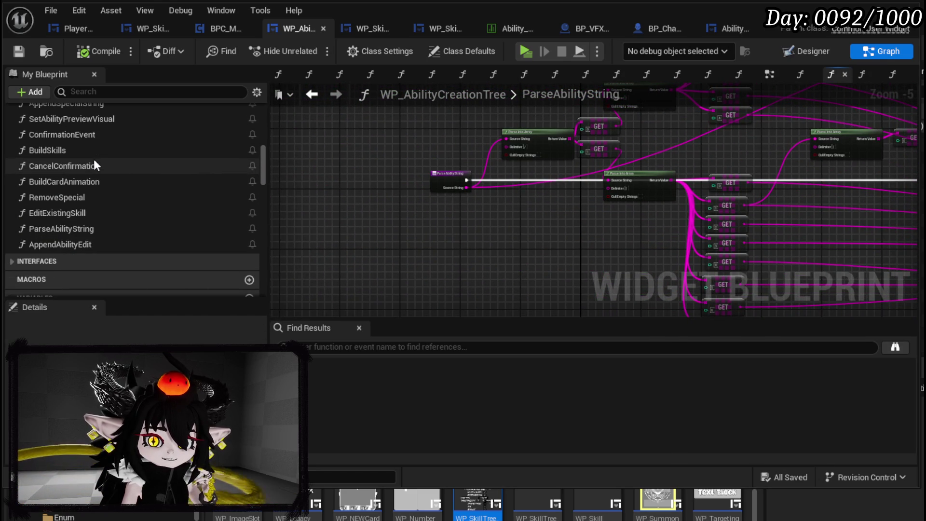
# Step: Open the EditExistingSkill graph and frame its entry and Set Visibility nodes
pyautogui.doubleClick(65, 212)
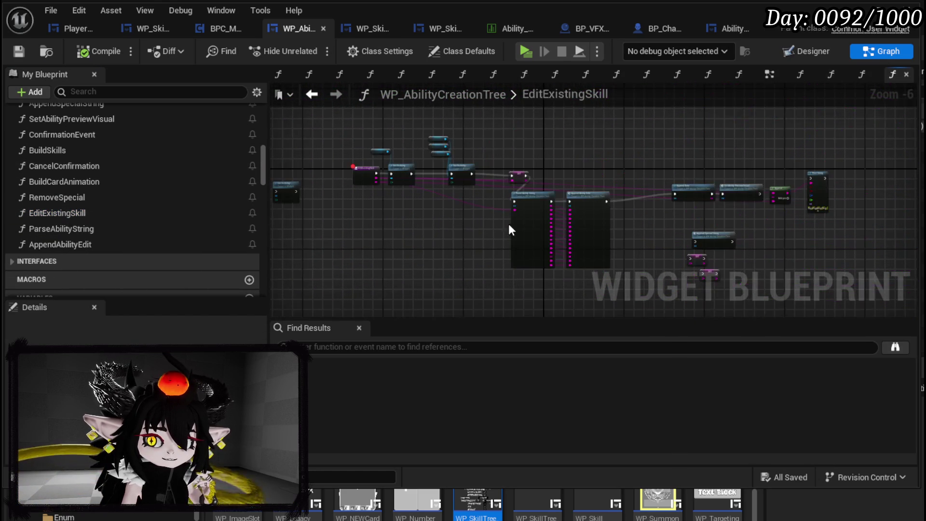
pyautogui.scroll(4, 555, 219)
pyautogui.moveTo(555, 218)
pyautogui.mouseDown()
pyautogui.moveTo(364, 231)
pyautogui.moveTo(606, 235)
pyautogui.mouseUp()
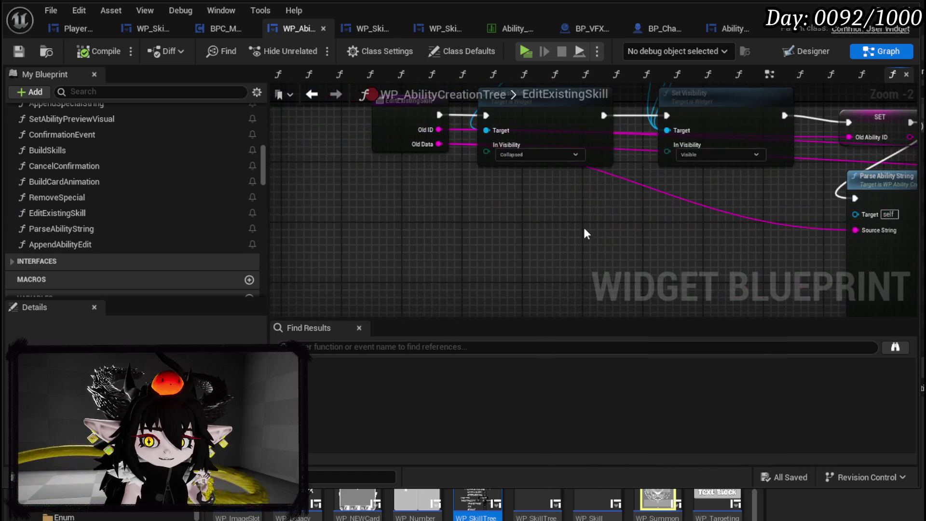
pyautogui.moveTo(367, 225)
pyautogui.mouseDown()
pyautogui.moveTo(403, 296)
pyautogui.moveTo(397, 316)
pyautogui.moveTo(439, 226)
pyautogui.moveTo(424, 222)
pyautogui.mouseUp()
pyautogui.rightClick(424, 222)
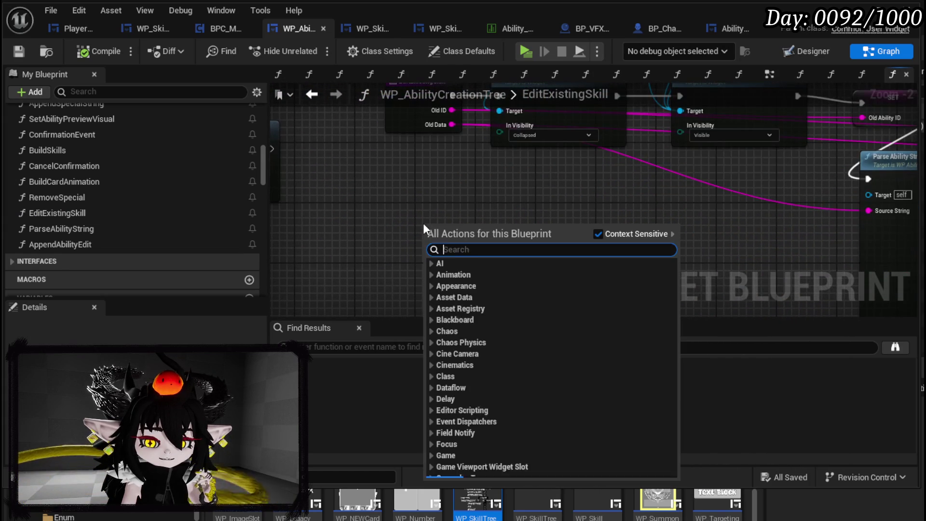
# Step: Add a WP_SkillTree_Ability getter and a Pre Set Data call on it
pyautogui.write('skill ')
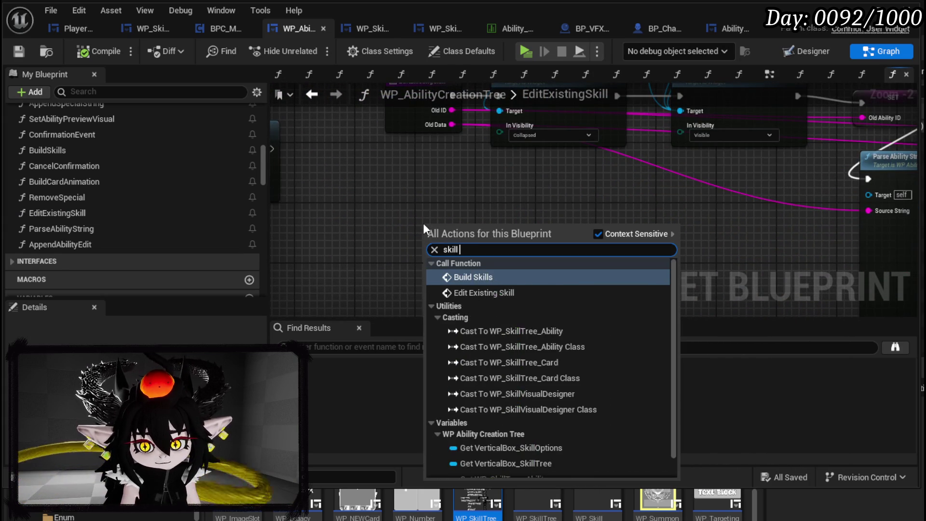
pyautogui.write('tree')
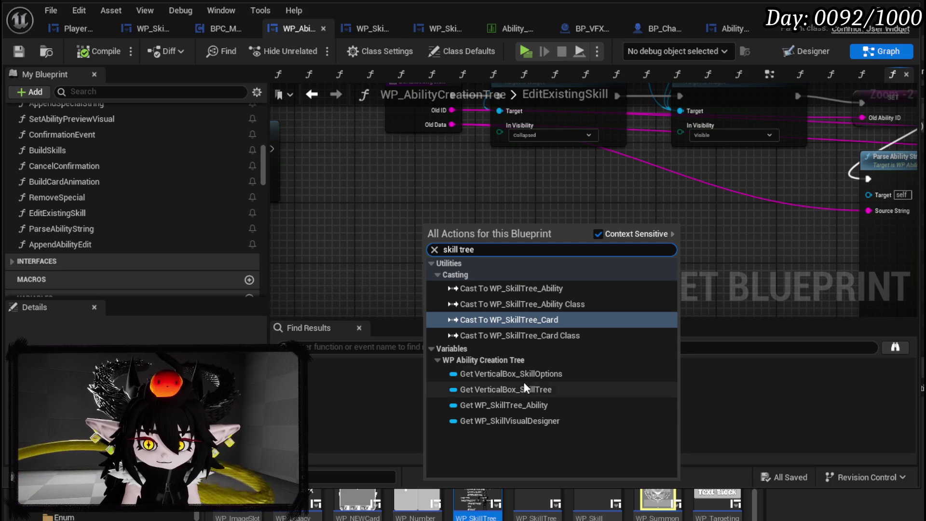
pyautogui.click(525, 405)
pyautogui.moveTo(487, 227); pyautogui.dragTo(525, 270)
pyautogui.write('s')
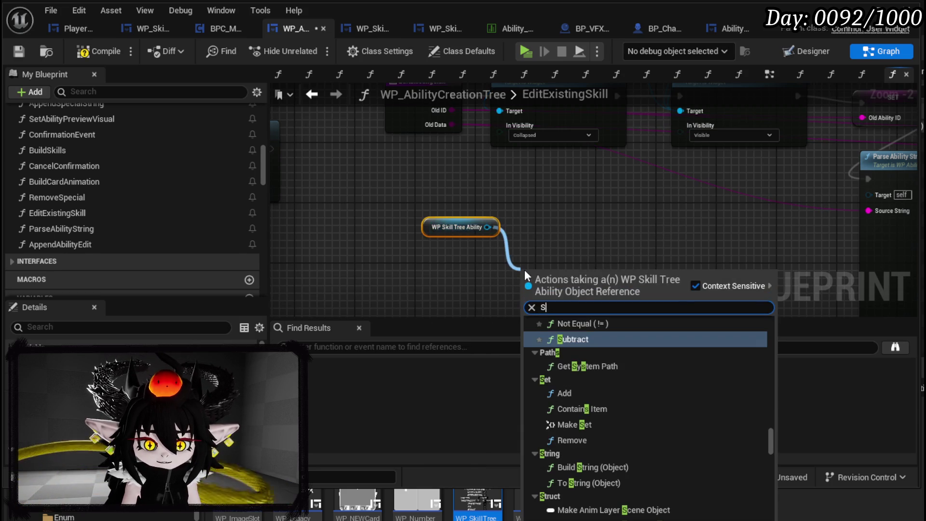
pyautogui.press('BackSpace')
pyautogui.write('Pre set')
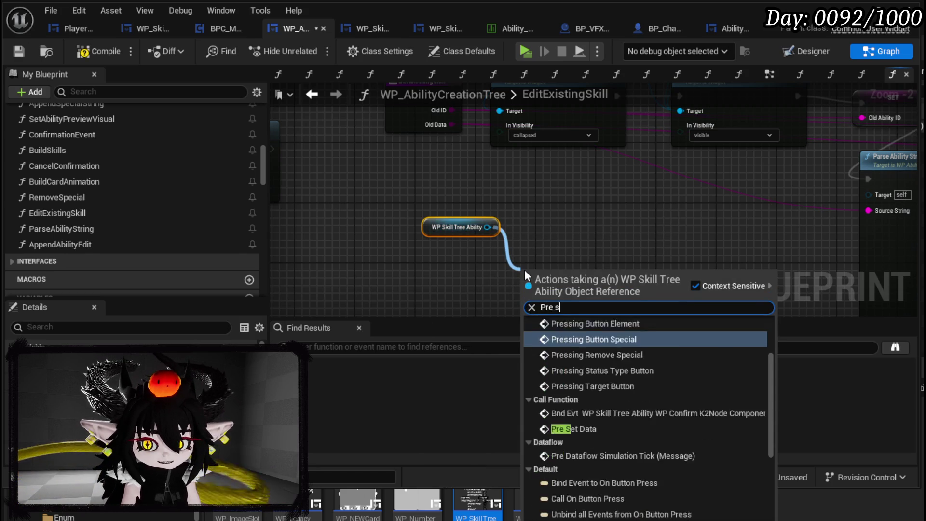
pyautogui.click(575, 335)
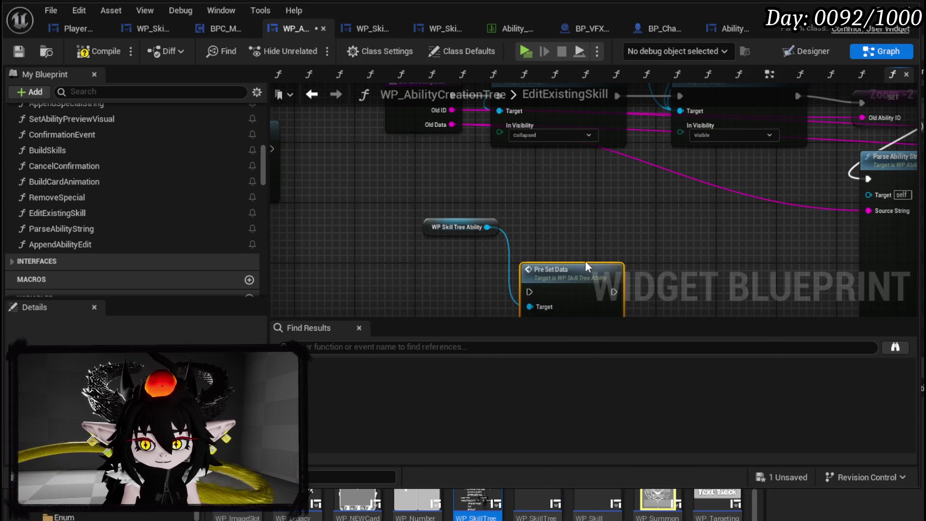
pyautogui.moveTo(585, 260); pyautogui.dragTo(588, 171)
# Step: Arrange the SET node, Pre Set Data and the WP Skill Tree Ability getter side by side
pyautogui.moveTo(339, 222)
pyautogui.mouseDown()
pyautogui.moveTo(450, 175)
pyautogui.moveTo(713, 107)
pyautogui.mouseUp()
pyautogui.moveTo(728, 192); pyautogui.dragTo(621, 190)
pyautogui.moveTo(781, 182)
pyautogui.mouseDown()
pyautogui.moveTo(612, 199)
pyautogui.moveTo(476, 190)
pyautogui.mouseUp()
pyautogui.moveTo(294, 294)
pyautogui.mouseDown()
pyautogui.moveTo(350, 229)
pyautogui.moveTo(669, 133)
pyautogui.mouseUp()
pyautogui.moveTo(394, 232); pyautogui.dragTo(517, 248)
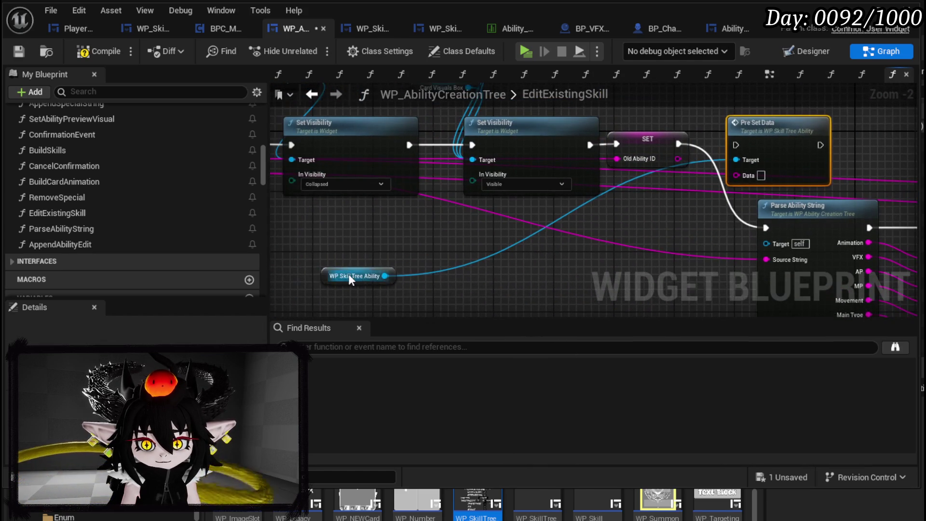
pyautogui.moveTo(354, 274); pyautogui.dragTo(758, 132)
# Step: Wire Pre Set Data after SET, with the ability Source String feeding its Data
pyautogui.moveTo(681, 141)
pyautogui.mouseDown()
pyautogui.moveTo(471, 141)
pyautogui.moveTo(526, 145)
pyautogui.mouseUp()
pyautogui.moveTo(484, 199); pyautogui.dragTo(510, 199)
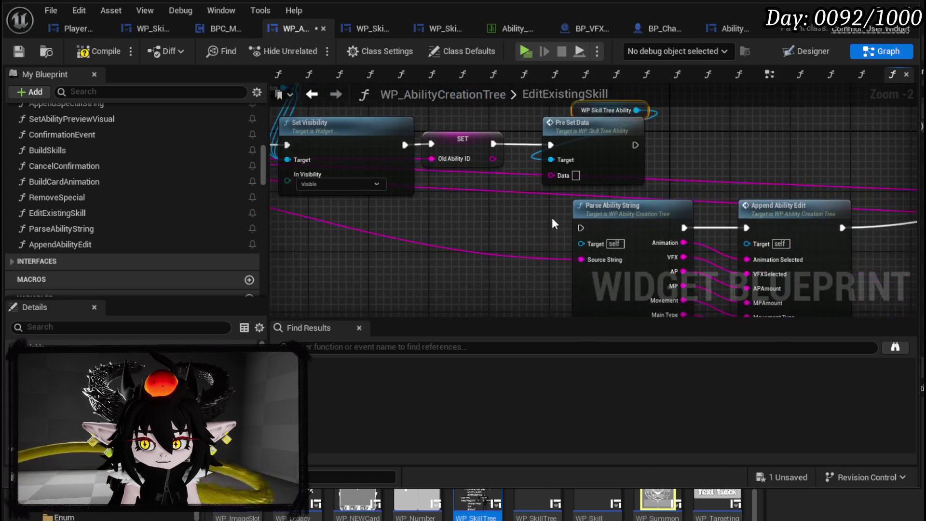
pyautogui.moveTo(582, 259)
pyautogui.mouseDown()
pyautogui.moveTo(551, 176)
pyautogui.moveTo(497, 155)
pyautogui.moveTo(525, 152)
pyautogui.moveTo(383, 153)
pyautogui.moveTo(746, 169)
pyautogui.mouseUp()
pyautogui.moveTo(294, 171)
pyautogui.mouseDown()
pyautogui.moveTo(505, 184)
pyautogui.moveTo(372, 147)
pyautogui.moveTo(786, 236)
pyautogui.moveTo(774, 233)
pyautogui.mouseUp()
pyautogui.click(394, 144)
pyautogui.moveTo(434, 145); pyautogui.dragTo(627, 167)
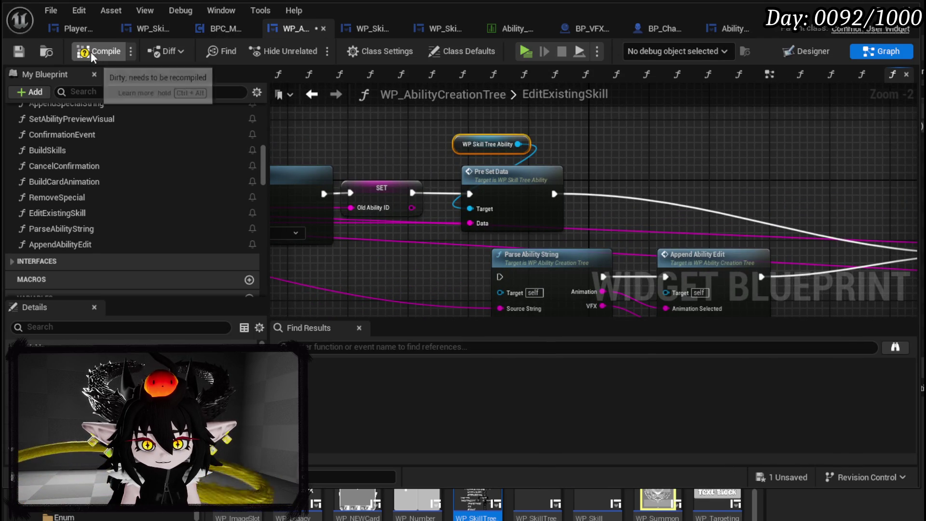
# Step: Compile, playtest, and open the card deck viewer from the book menu, which crashes the engine
pyautogui.click(19, 52)
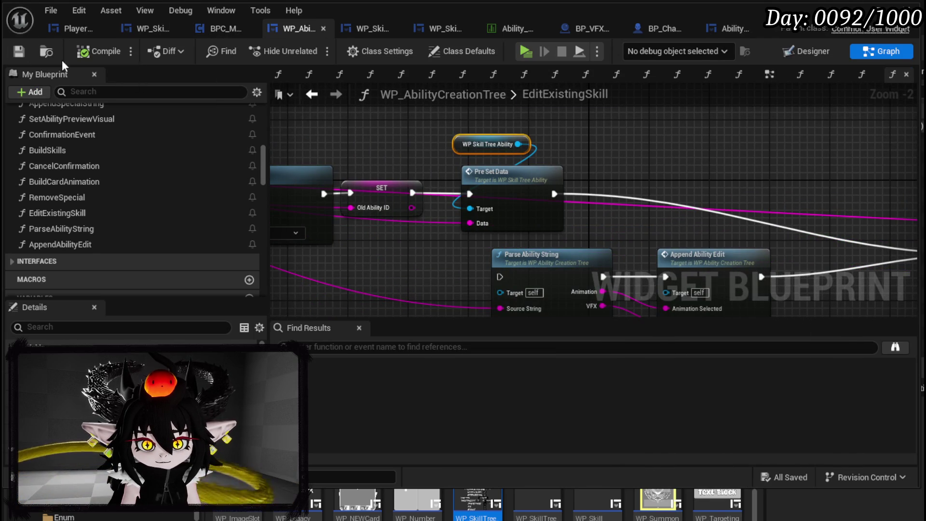
pyautogui.hotkey('alt', 'Tab')
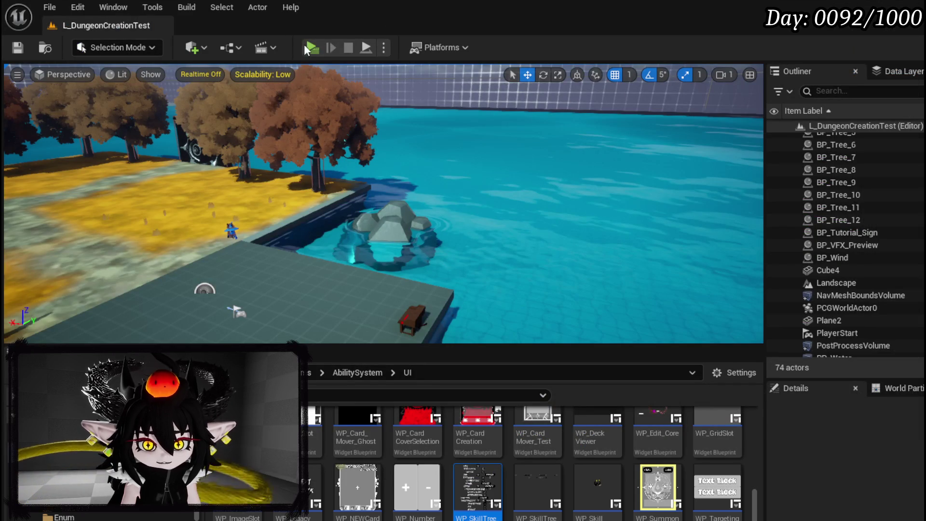
pyautogui.click(306, 47)
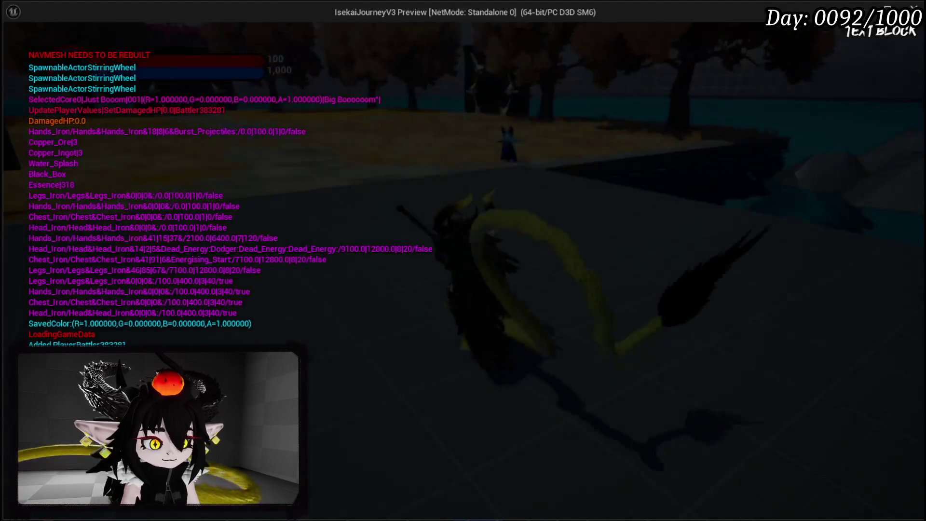
pyautogui.press('Tab')
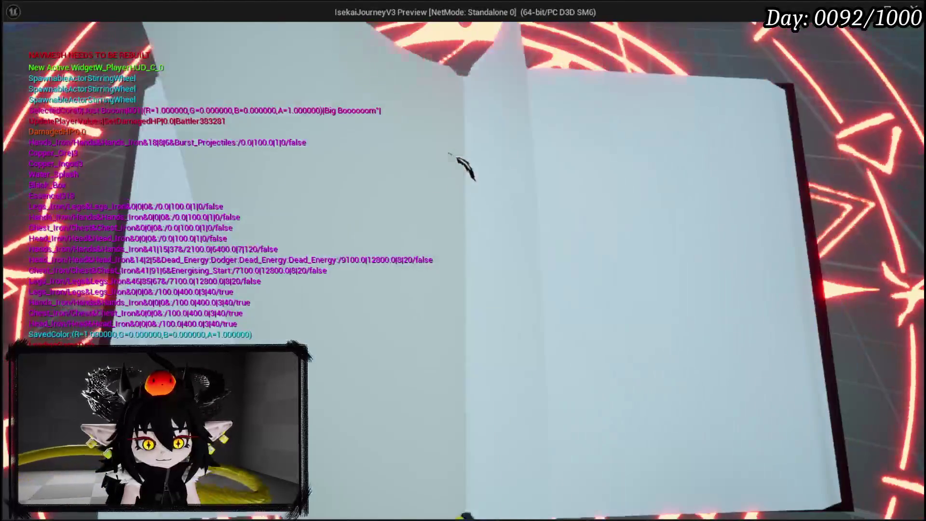
pyautogui.click(615, 422)
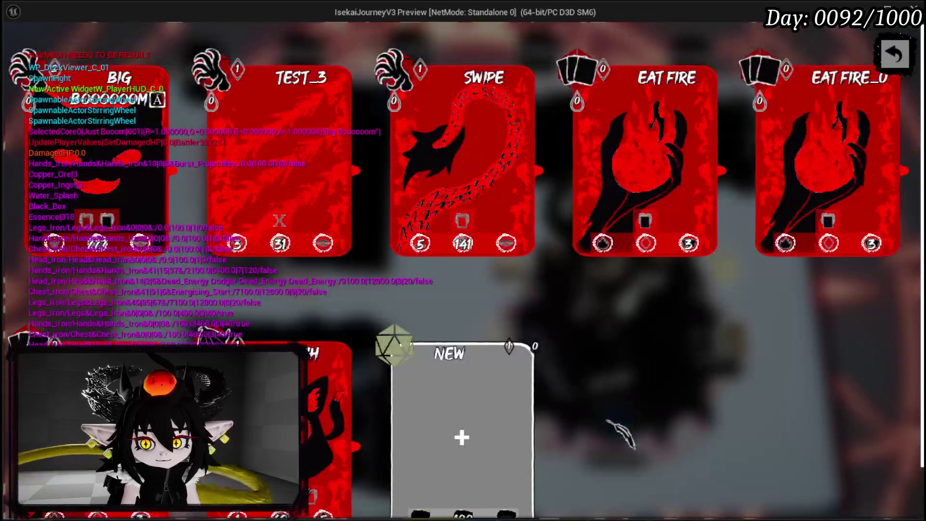
pyautogui.moveTo(293, 167)
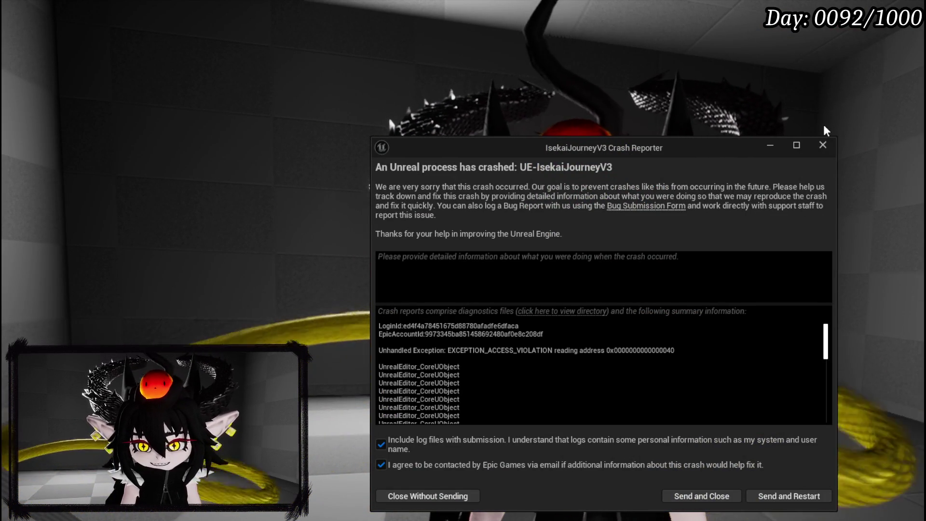
# Step: Close the Crash Reporter window without sending the report
pyautogui.click(823, 144)
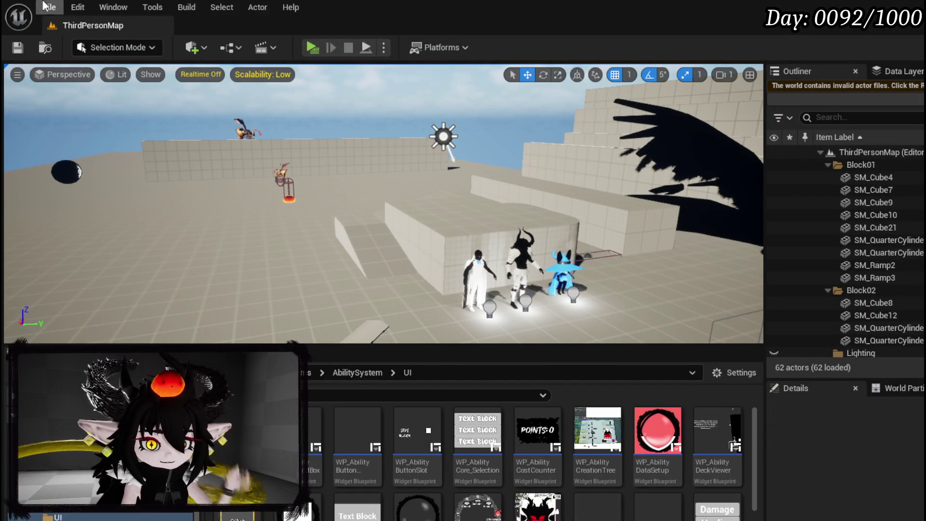
# Step: Reload the L_DungeonCreationTest level from the File menu's recent levels list
pyautogui.click(48, 9)
pyautogui.moveTo(226, 97)
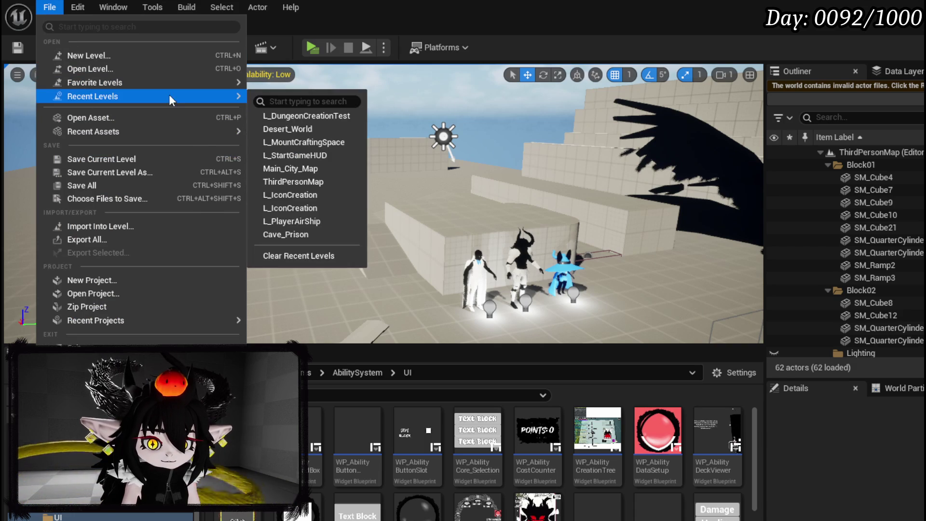
pyautogui.click(305, 118)
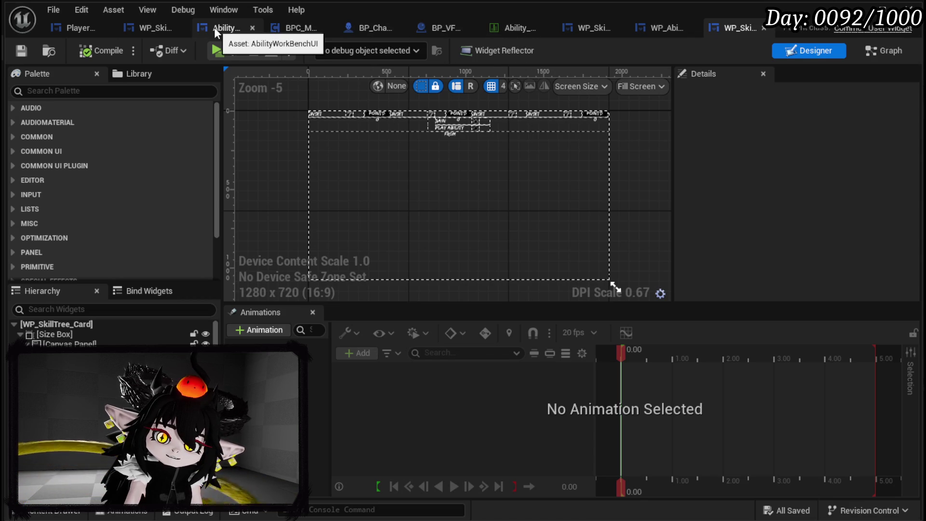
# Step: Add a breakpoint on the PreSetData entry node in WP_SkillTree_Ability
pyautogui.click(166, 24)
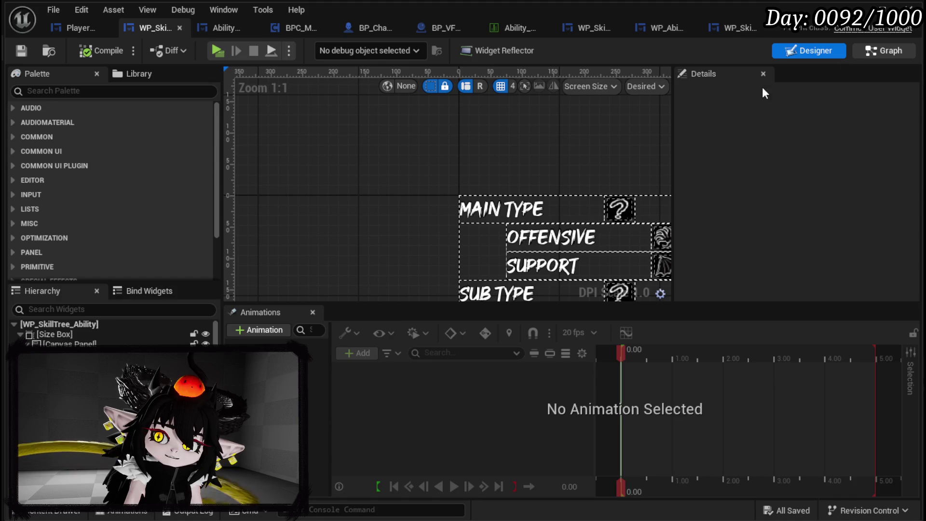
pyautogui.click(856, 54)
pyautogui.rightClick(355, 201)
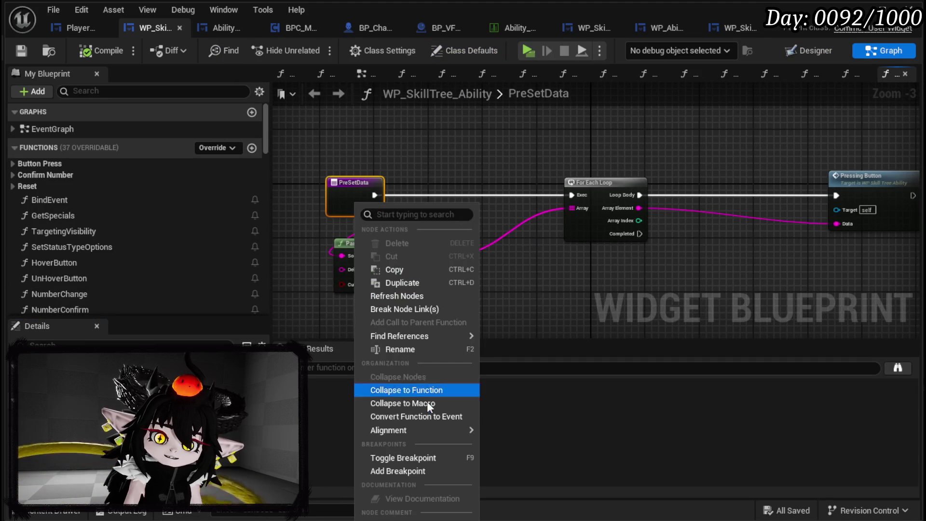
pyautogui.click(414, 470)
pyautogui.click(642, 288)
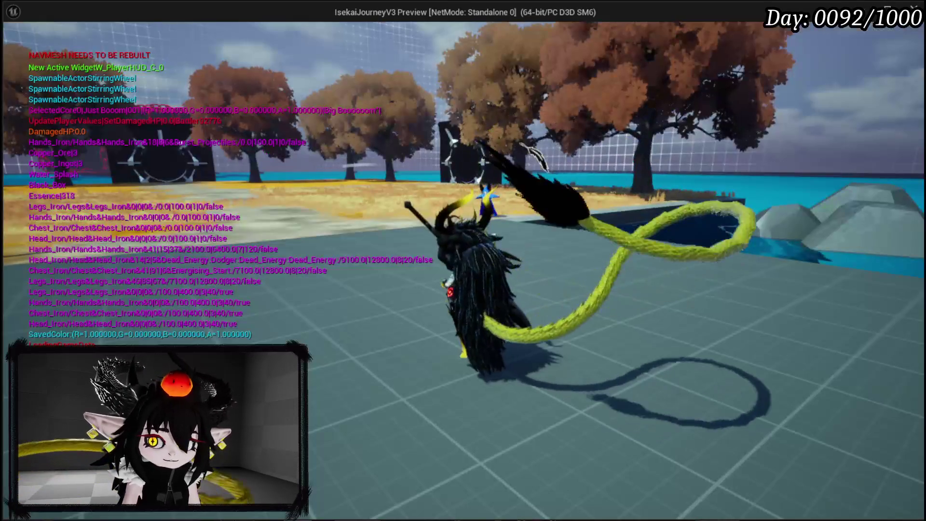
# Step: In the playtest, open the card deck viewer and edit the Test_3 card to hit EditExistingSkill
pyautogui.press('Tab')
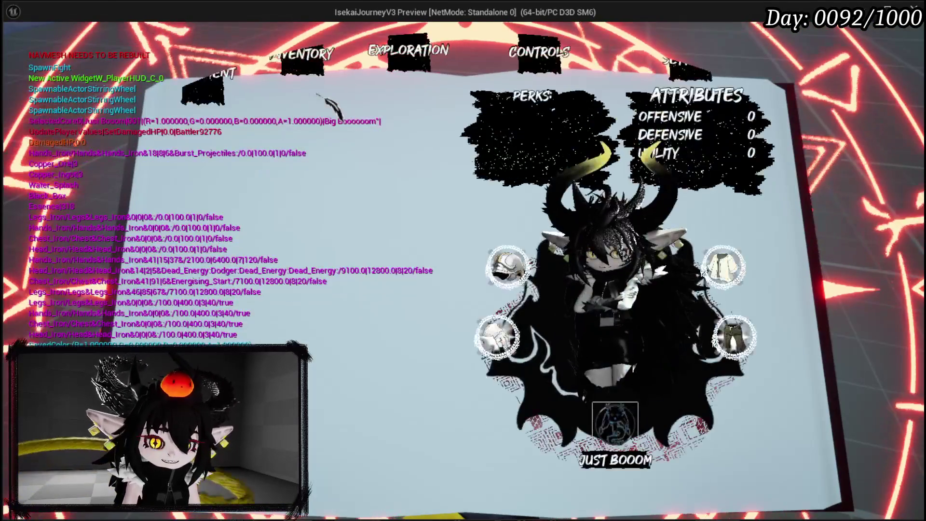
pyautogui.click(299, 146)
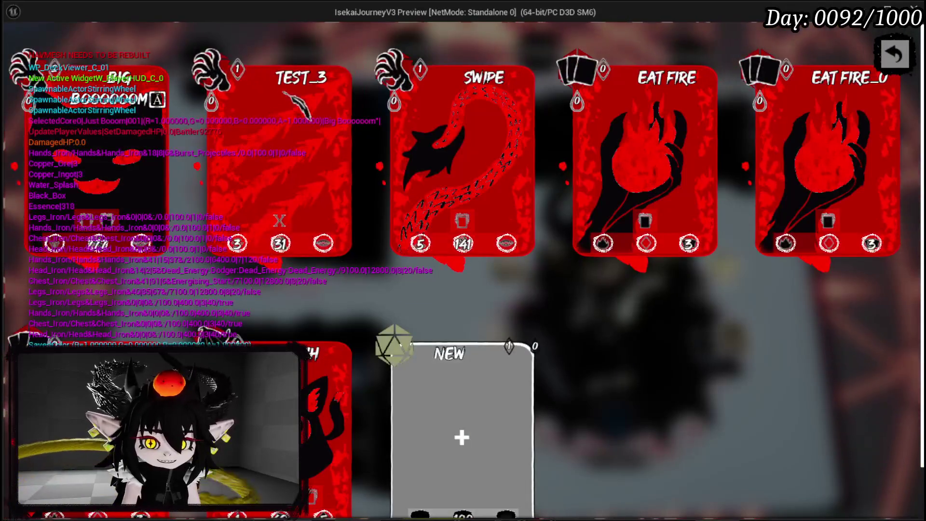
pyautogui.click(347, 57)
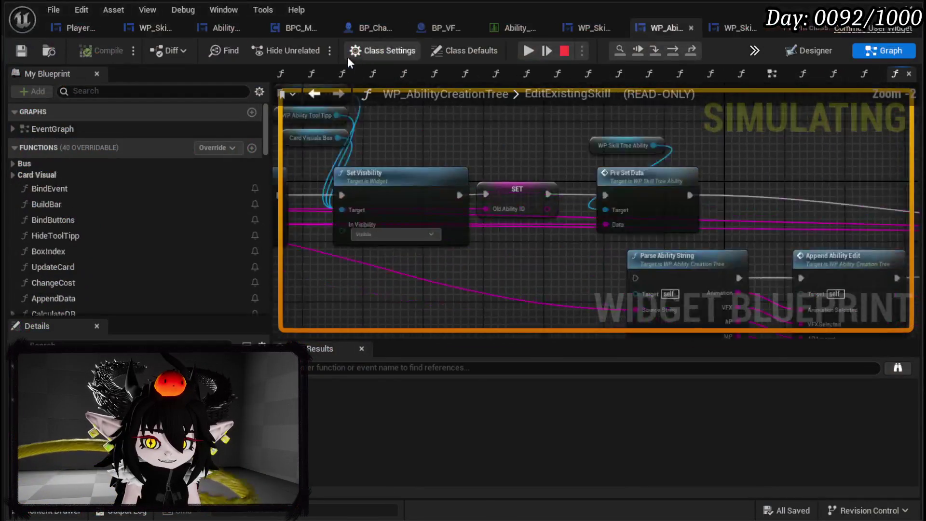
pyautogui.scroll(-1, 368, 162)
pyautogui.moveTo(368, 162)
pyautogui.mouseDown()
pyautogui.moveTo(318, 165)
pyautogui.moveTo(324, 178)
pyautogui.mouseUp()
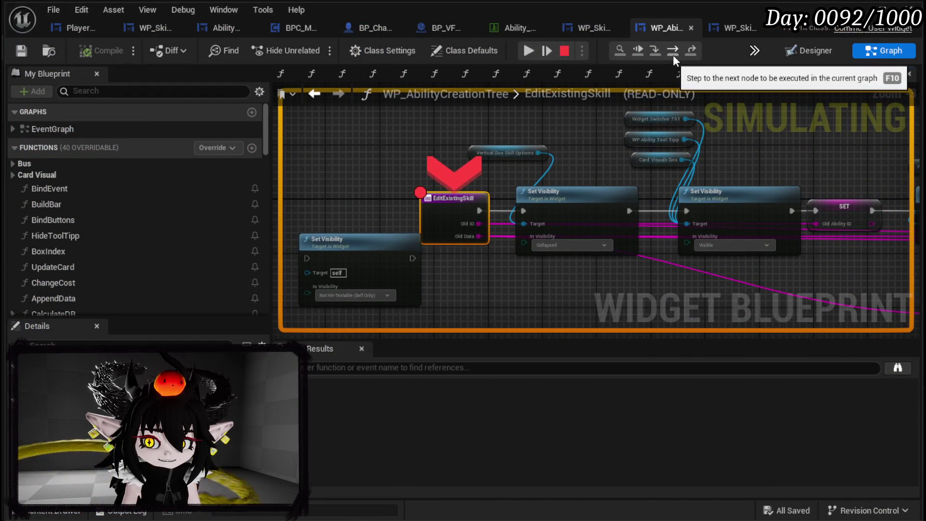
# Step: Step over through Set Visibility and SET to Pre Set Data, then step into it
pyautogui.click(672, 55)
pyautogui.click(675, 55)
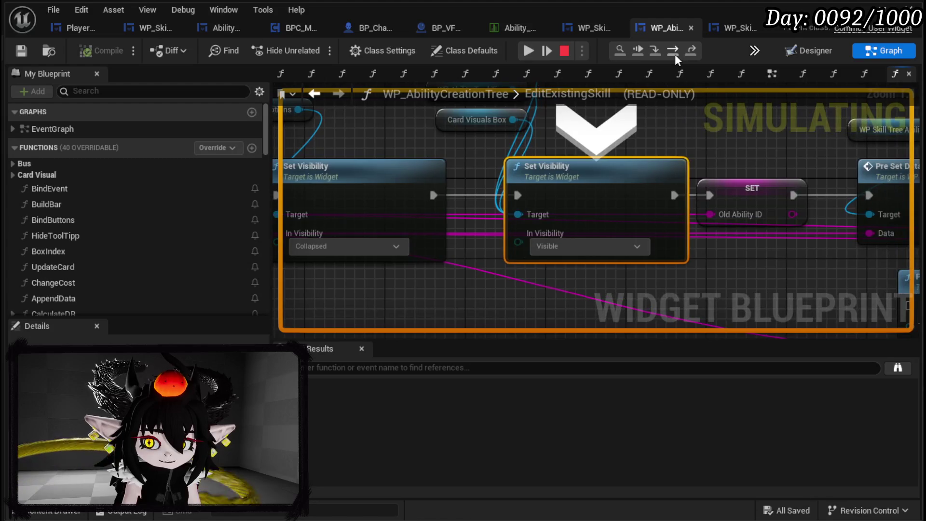
pyautogui.click(676, 54)
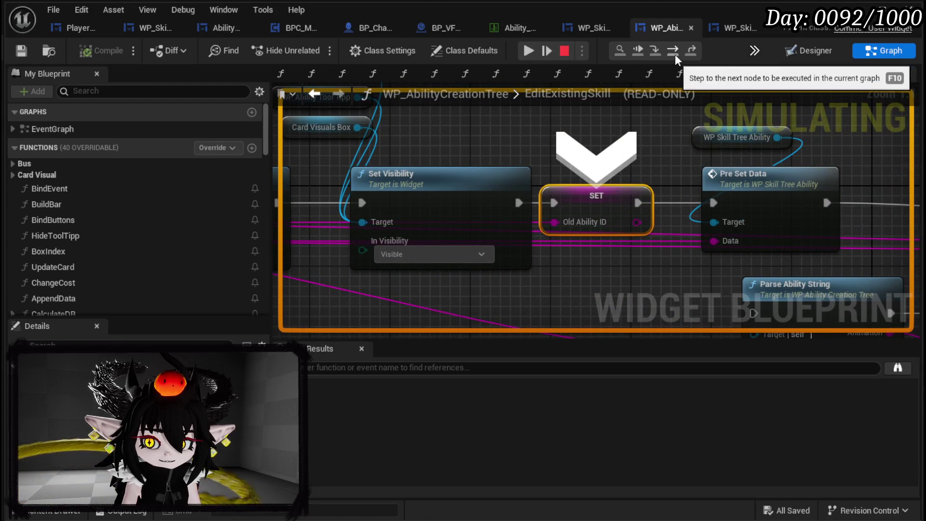
pyautogui.click(676, 54)
pyautogui.moveTo(545, 244)
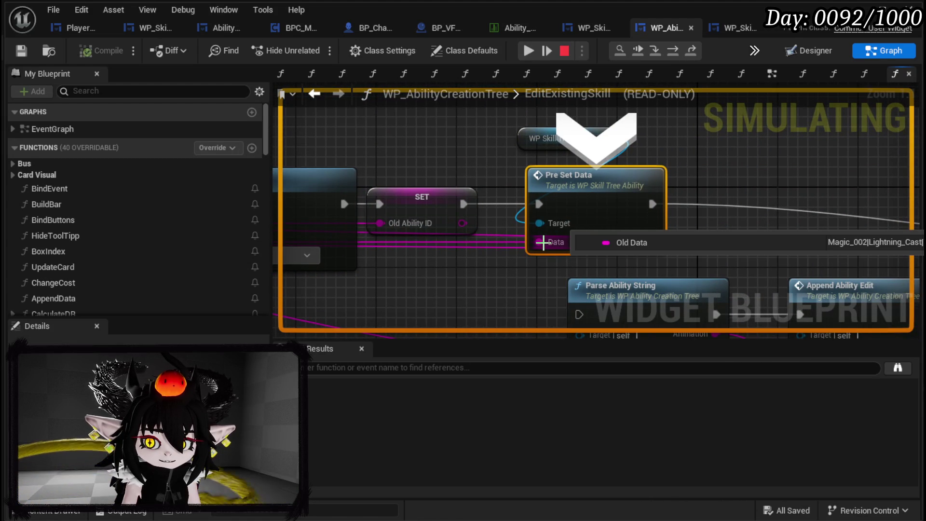
pyautogui.click(655, 49)
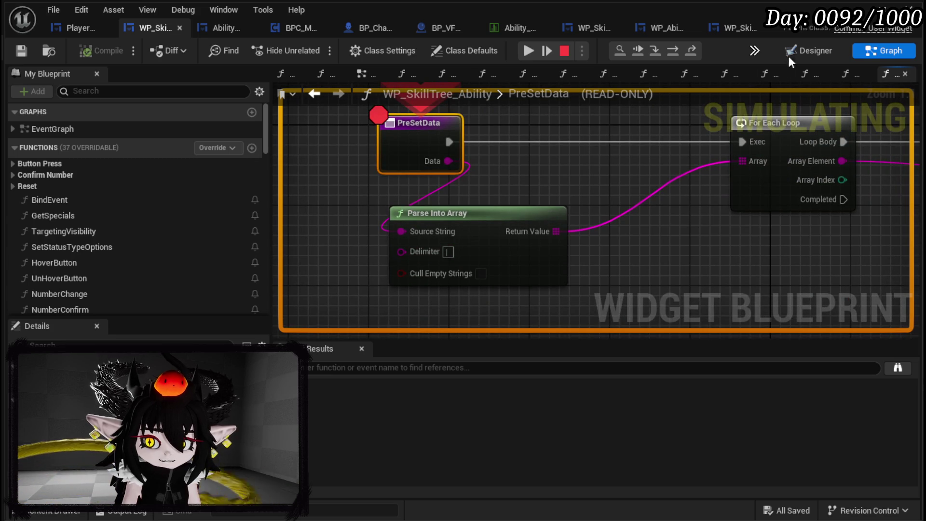
# Step: Step over from PreSetData to the For Each Loop and then Pressing Button
pyautogui.click(676, 49)
pyautogui.moveTo(553, 212)
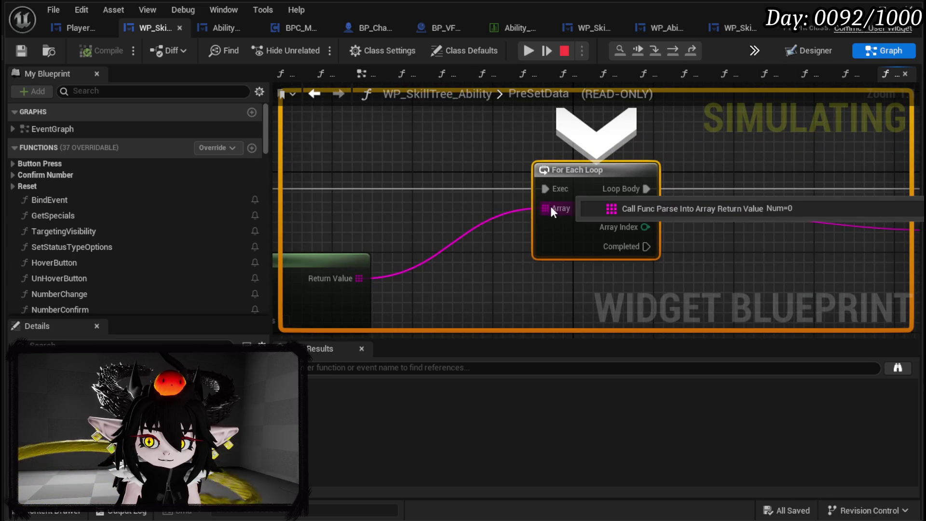
pyautogui.scroll(-1, 526, 194)
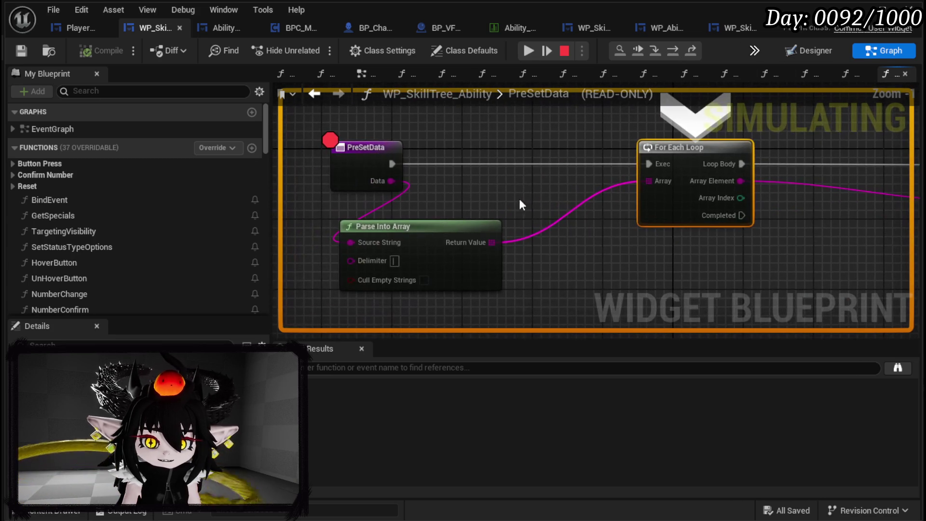
pyautogui.scroll(-1, 627, 174)
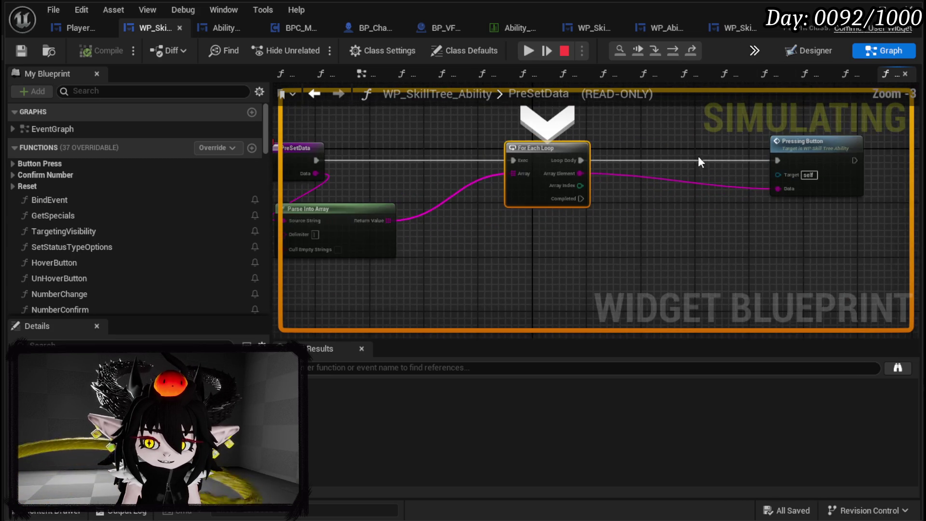
pyautogui.click(672, 52)
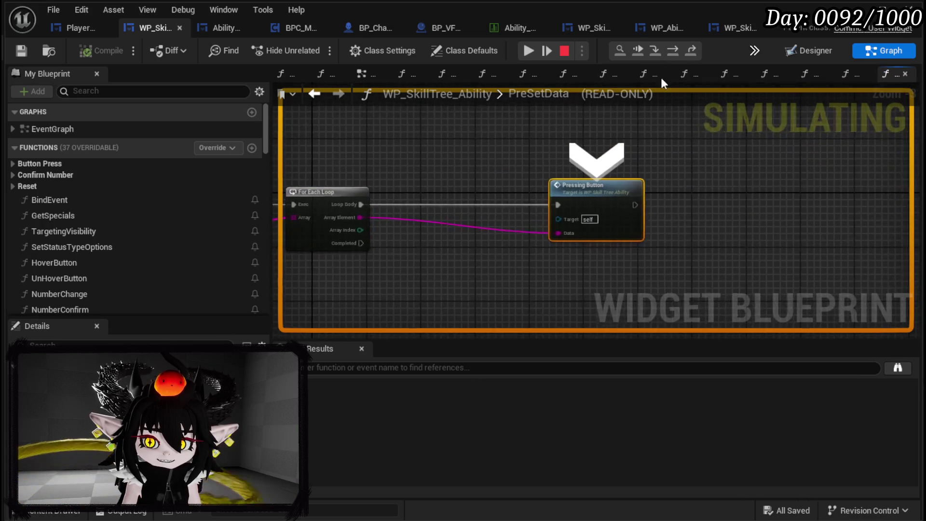
pyautogui.moveTo(568, 249)
pyautogui.moveTo(562, 248)
pyautogui.mouseDown()
pyautogui.moveTo(545, 232)
pyautogui.moveTo(500, 231)
pyautogui.mouseUp()
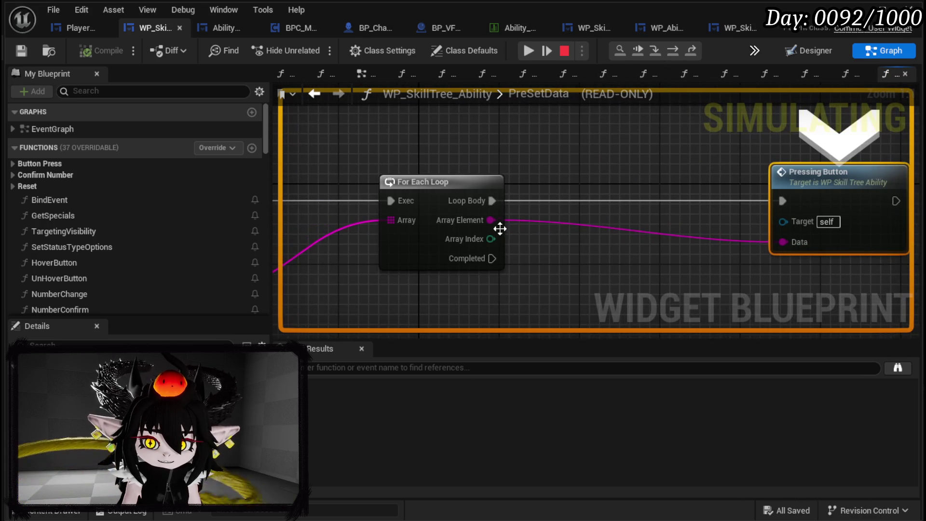
# Step: Step into PressingButton, inspect its Switch on String outputs, and stop the playtest
pyautogui.click(658, 48)
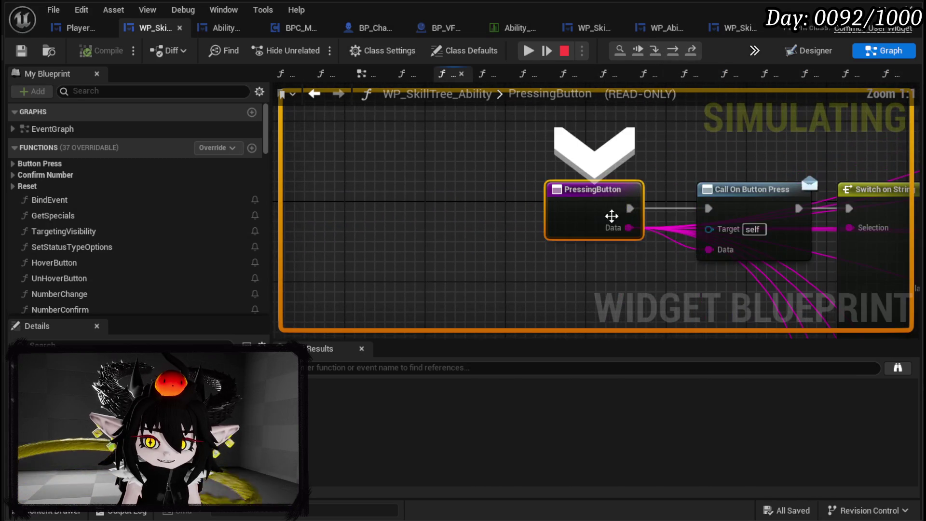
pyautogui.moveTo(611, 228)
pyautogui.scroll(-2, 639, 196)
pyautogui.moveTo(638, 196)
pyautogui.mouseDown()
pyautogui.moveTo(404, 134)
pyautogui.moveTo(387, 94)
pyautogui.moveTo(395, 104)
pyautogui.mouseUp()
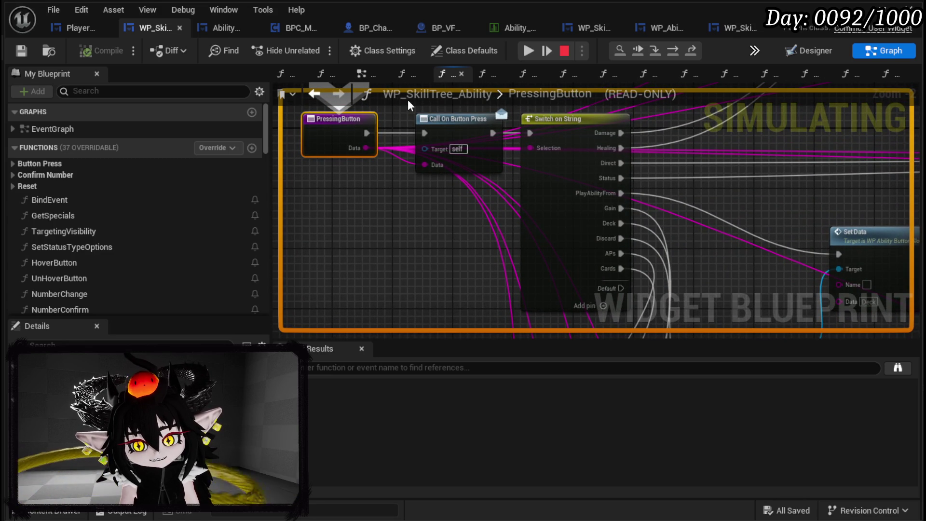
pyautogui.press('Escape')
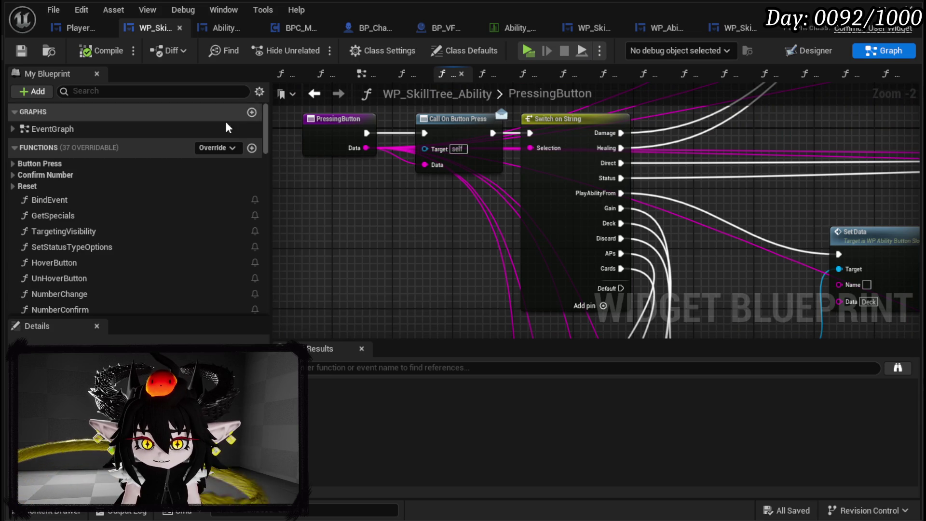
pyautogui.moveTo(399, 198)
pyautogui.mouseDown()
pyautogui.moveTo(430, 244)
pyautogui.moveTo(432, 148)
pyautogui.mouseUp()
pyautogui.moveTo(431, 211)
pyautogui.mouseDown()
pyautogui.moveTo(490, 223)
pyautogui.moveTo(372, 140)
pyautogui.moveTo(354, 104)
pyautogui.moveTo(597, 140)
pyautogui.mouseUp()
pyautogui.scroll(-2, 490, 223)
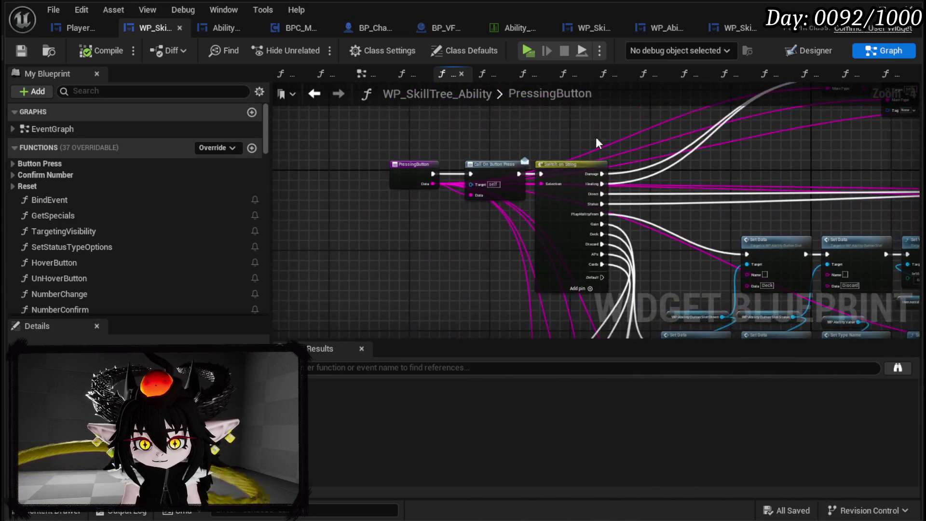
pyautogui.click(67, 27)
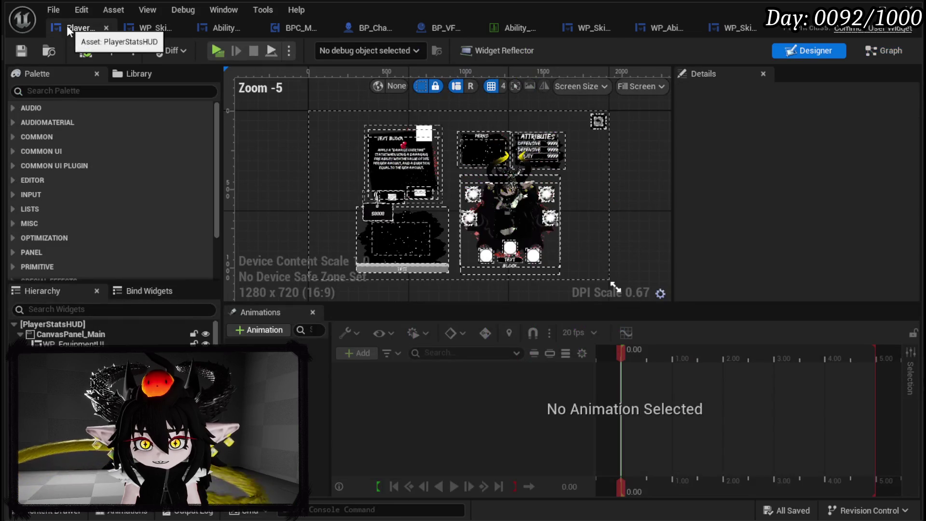
pyautogui.click(153, 32)
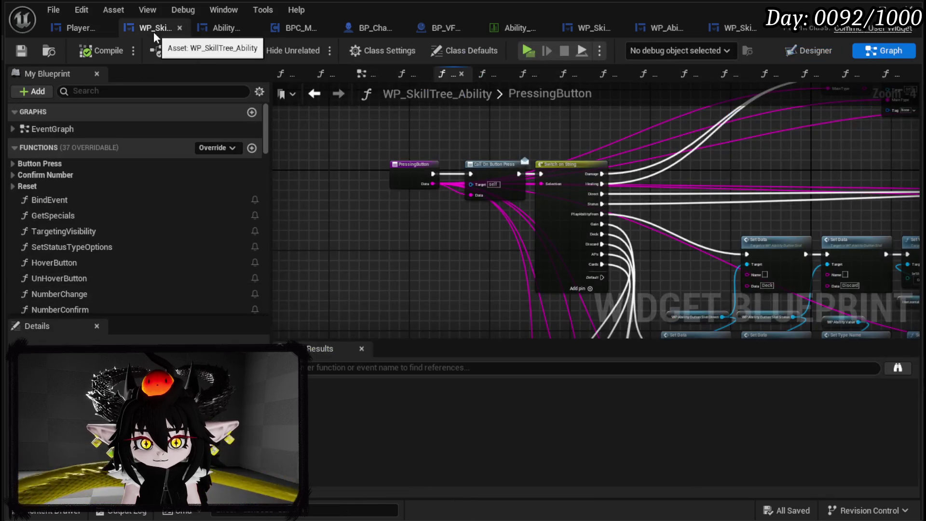
pyautogui.click(223, 36)
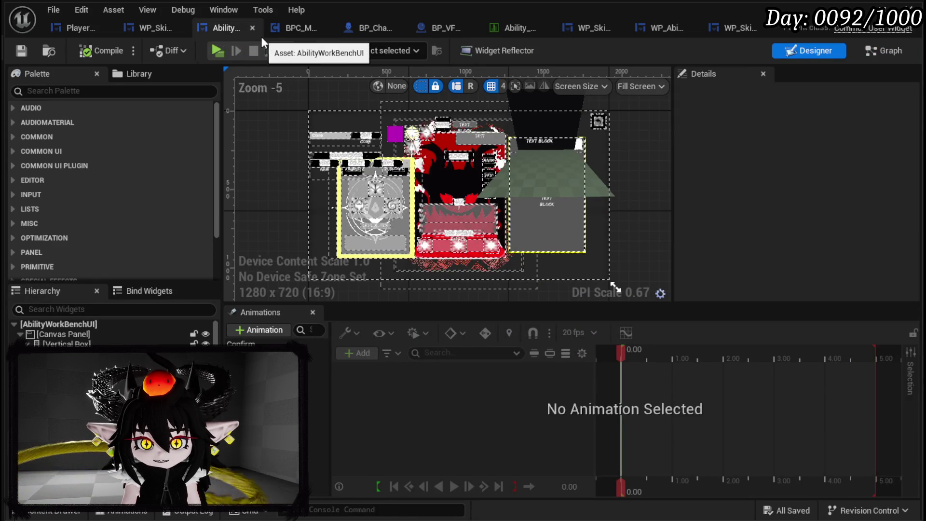
pyautogui.click(287, 32)
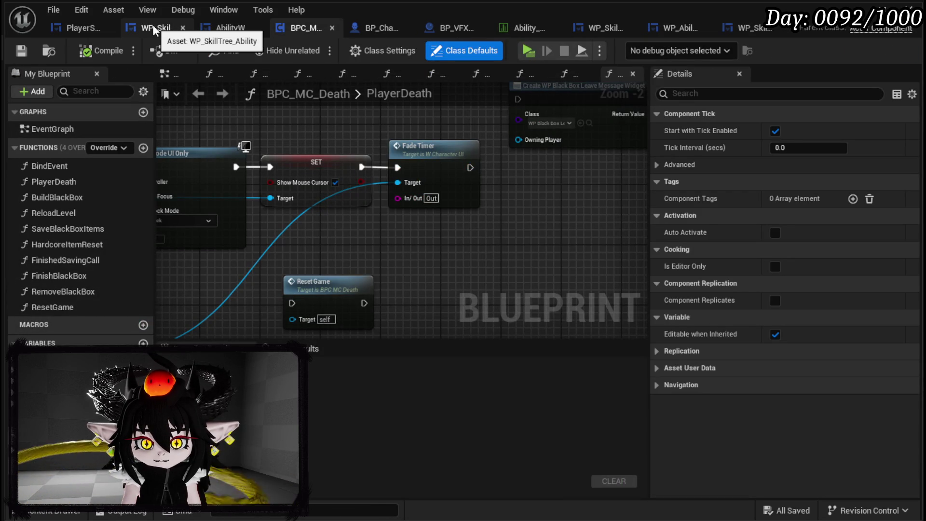
pyautogui.click(153, 25)
# Step: Delete the Parse Into Array, For Each Loop and Pressing Button nodes from PreSetData, then compile and save
pyautogui.scroll(-5, 114, 232)
pyautogui.doubleClick(51, 198)
pyautogui.scroll(-2, 624, 206)
pyautogui.click(454, 217)
pyautogui.press('Delete')
pyautogui.click(675, 174)
pyautogui.press('Delete')
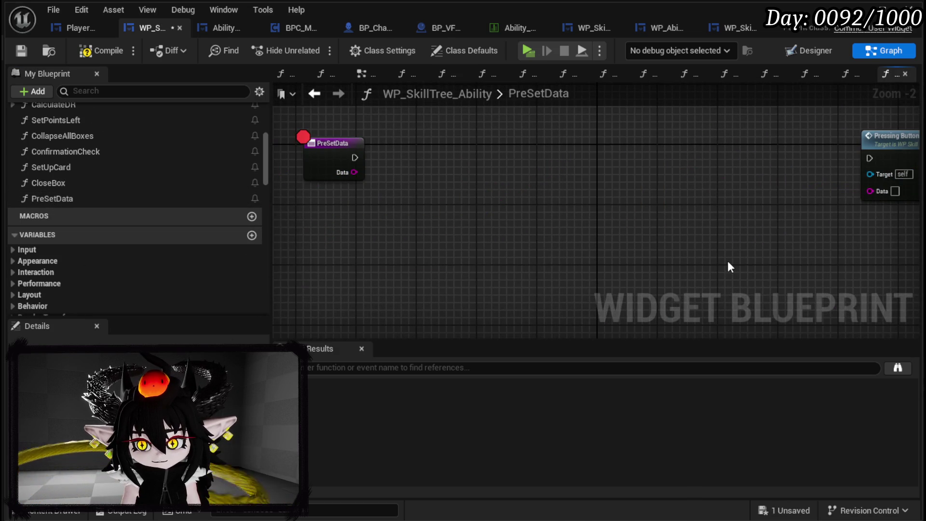
pyautogui.moveTo(657, 230); pyautogui.dragTo(598, 195)
pyautogui.press('Delete')
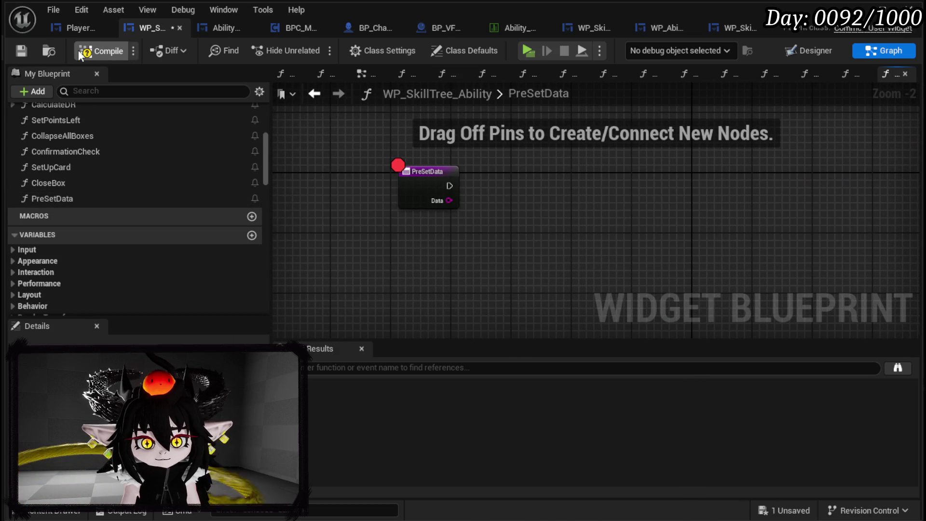
pyautogui.click(22, 52)
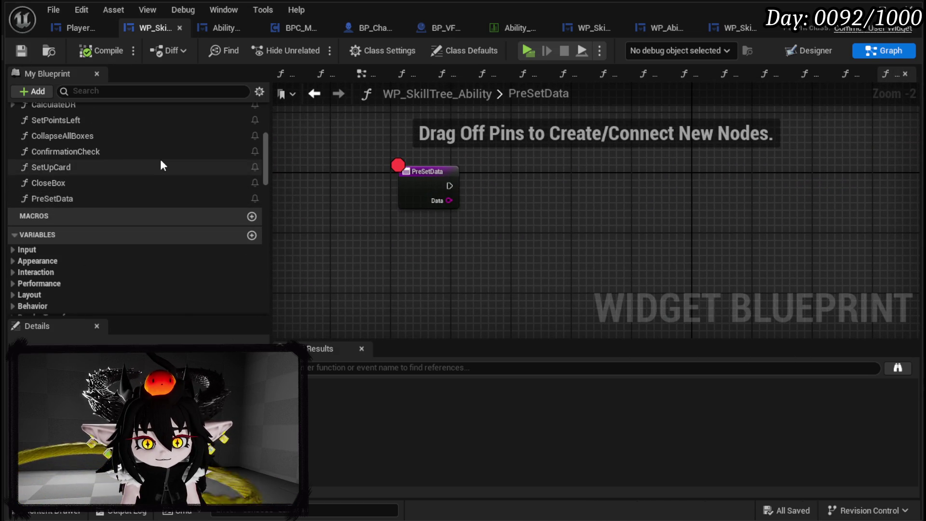
# Step: Filter the blueprint's variables for 'Slot' and switch to the Designer layout view
pyautogui.scroll(-5, 160, 159)
pyautogui.scroll(-5, 160, 161)
pyautogui.scroll(3, 161, 162)
pyautogui.scroll(-3, 161, 162)
pyautogui.scroll(-4, 160, 165)
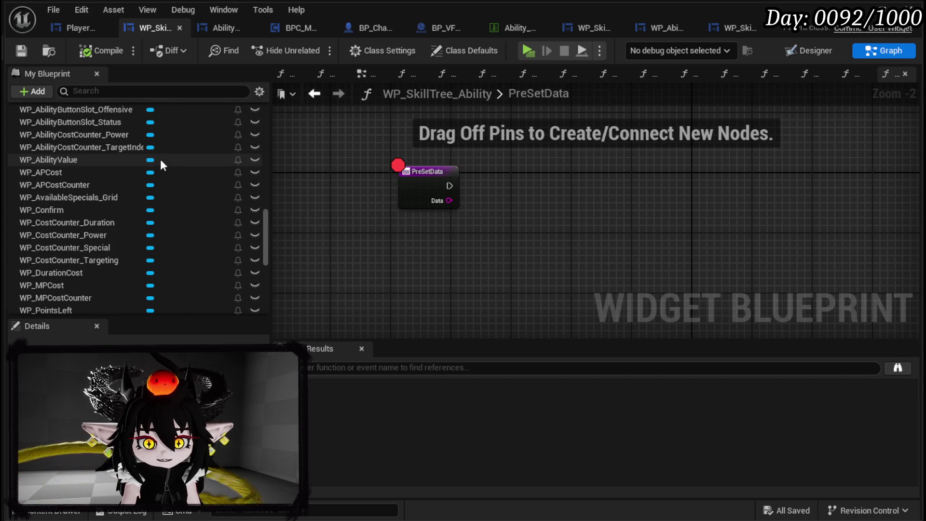
pyautogui.scroll(-3, 160, 165)
pyautogui.scroll(4, 161, 165)
pyautogui.click(118, 91)
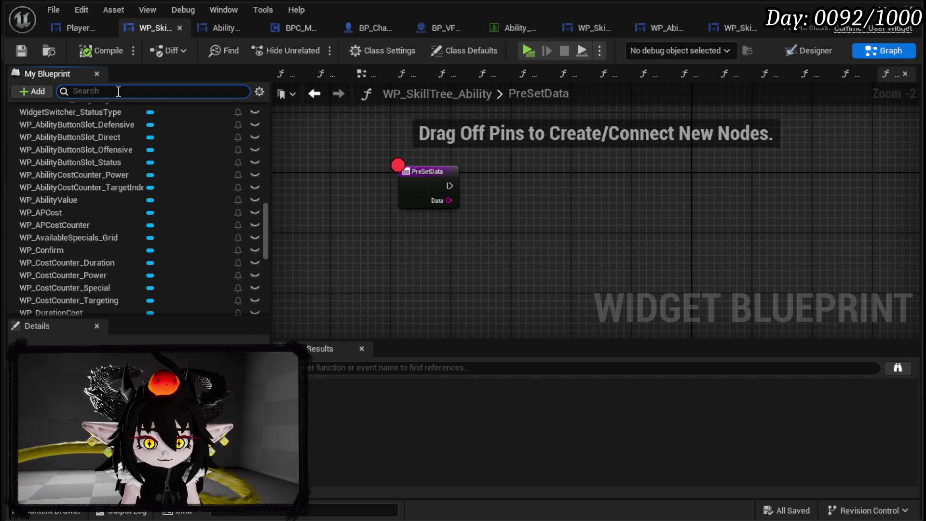
pyautogui.write('Slot')
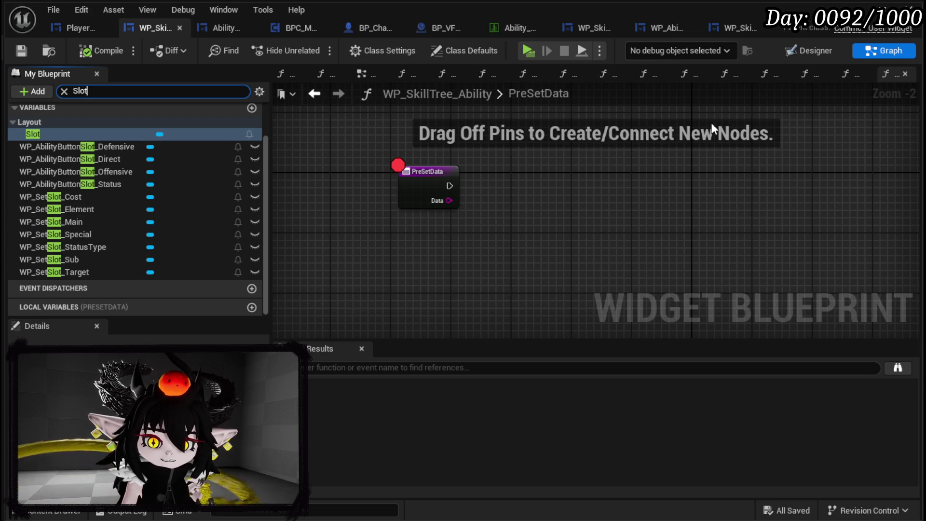
pyautogui.click(820, 52)
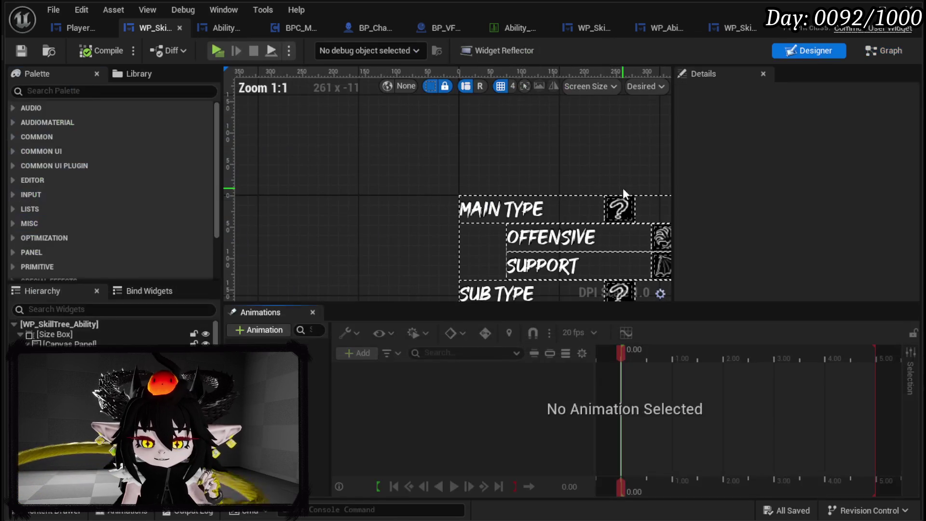
# Step: Add getter nodes for WP_SetSlot_Main, WP_SetSlot_Element and WP_SetSlot_Cost in PreSetData
pyautogui.click(515, 211)
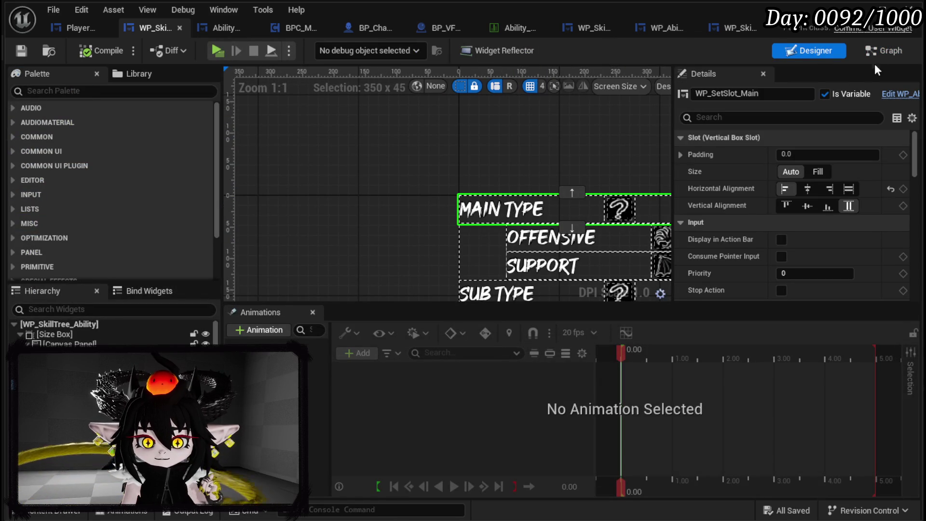
pyautogui.click(885, 52)
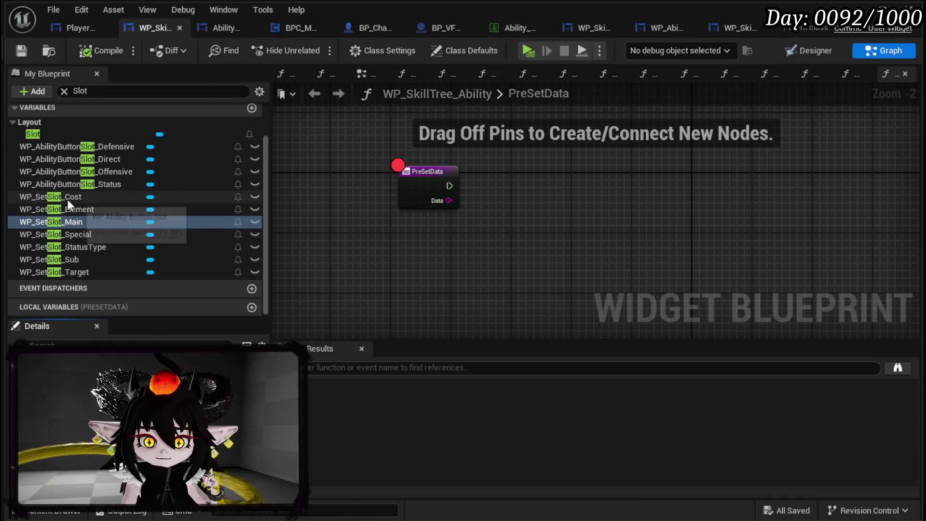
pyautogui.moveTo(66, 221)
pyautogui.mouseDown()
pyautogui.moveTo(460, 131)
pyautogui.moveTo(479, 153)
pyautogui.mouseUp()
pyautogui.click(478, 157)
pyautogui.moveTo(22, 212)
pyautogui.mouseDown()
pyautogui.moveTo(482, 214)
pyautogui.moveTo(516, 195)
pyautogui.mouseUp()
pyautogui.click(545, 214)
pyautogui.moveTo(126, 199); pyautogui.dragTo(499, 227)
pyautogui.click(540, 247)
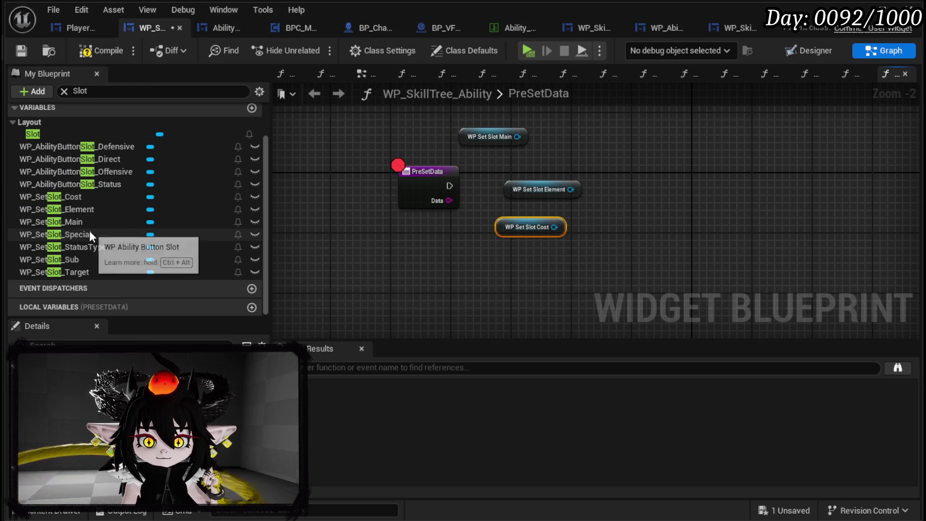
# Step: Add getter nodes for WP_SetSlot_Special, StatusType, Sub and Target
pyautogui.moveTo(78, 234); pyautogui.dragTo(543, 264)
pyautogui.moveTo(70, 246)
pyautogui.mouseDown()
pyautogui.moveTo(381, 261)
pyautogui.moveTo(390, 288)
pyautogui.mouseUp()
pyautogui.click(114, 261)
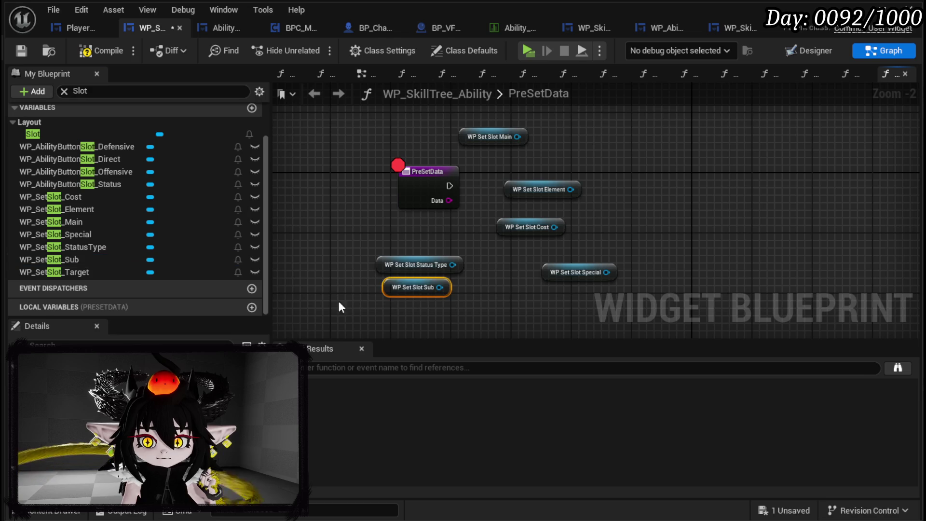
pyautogui.moveTo(123, 276)
pyautogui.mouseDown()
pyautogui.moveTo(500, 305)
pyautogui.moveTo(477, 302)
pyautogui.mouseUp()
pyautogui.click(498, 250)
# Step: Move the PreSetData entry node left, check the widget layout, and clear the Slot filter
pyautogui.click(826, 47)
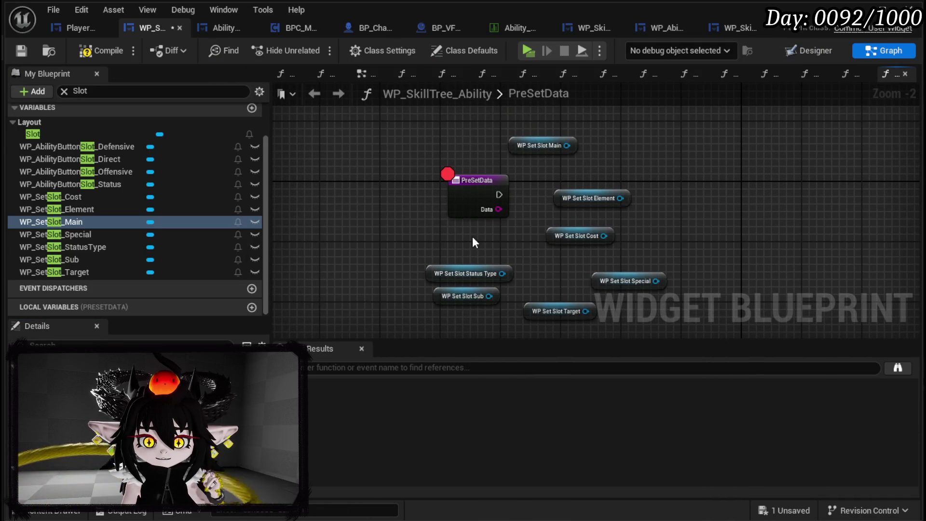
pyautogui.moveTo(462, 192); pyautogui.dragTo(289, 169)
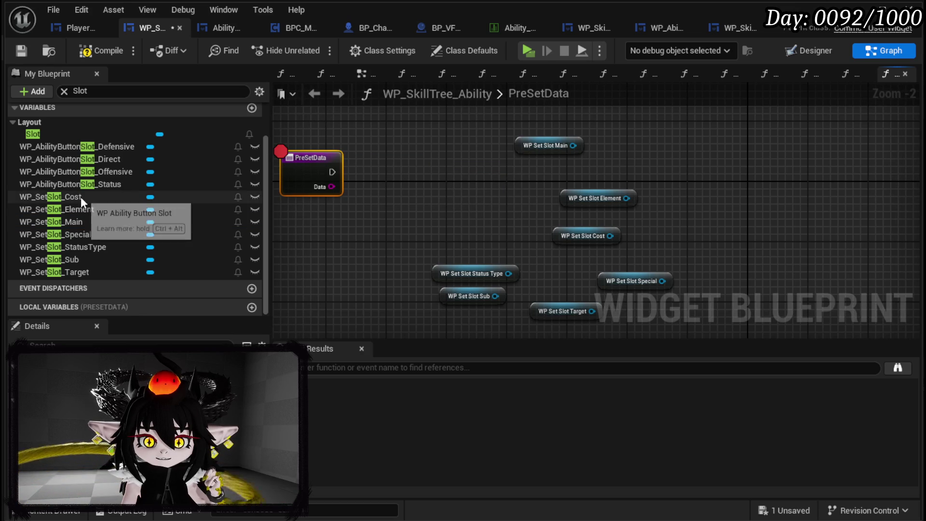
pyautogui.scroll(2, 155, 199)
pyautogui.scroll(-1, 157, 205)
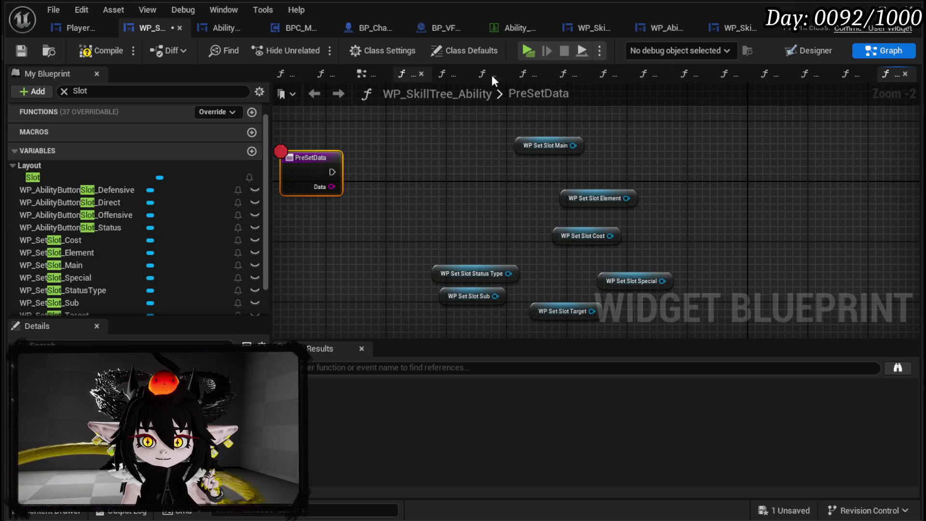
pyautogui.click(812, 51)
pyautogui.scroll(-4, 558, 141)
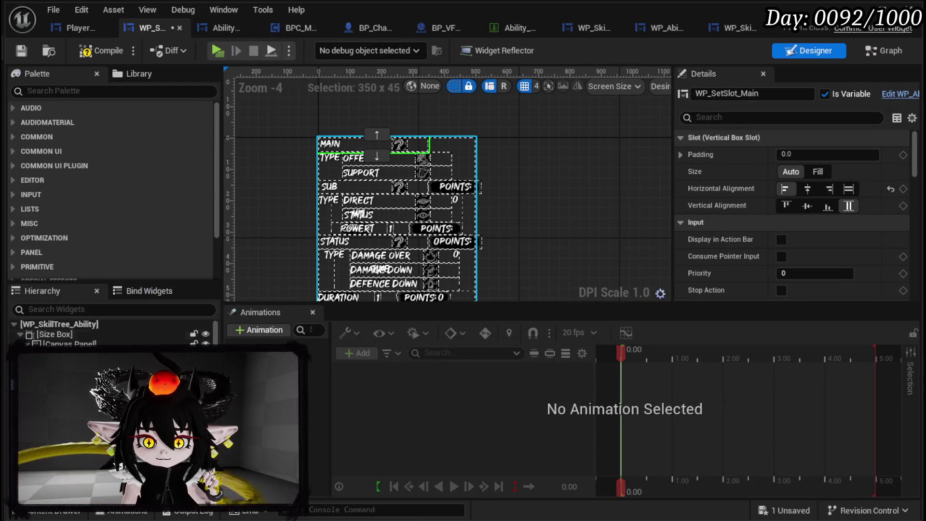
pyautogui.click(872, 55)
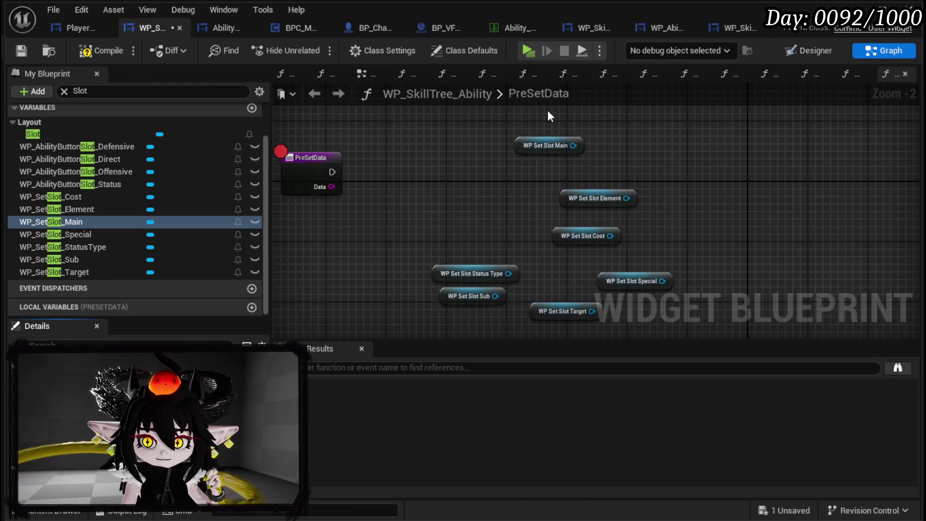
pyautogui.scroll(2, 96, 179)
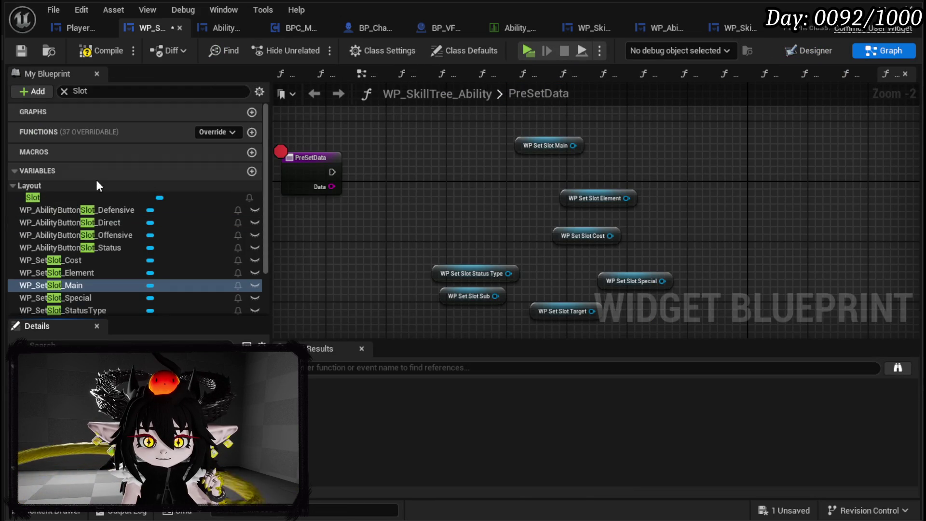
pyautogui.click(19, 131)
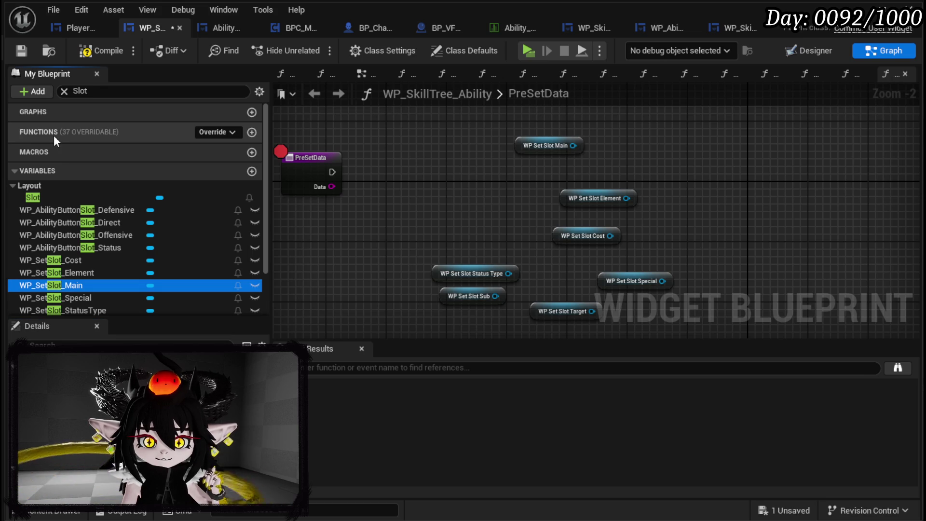
pyautogui.click(64, 91)
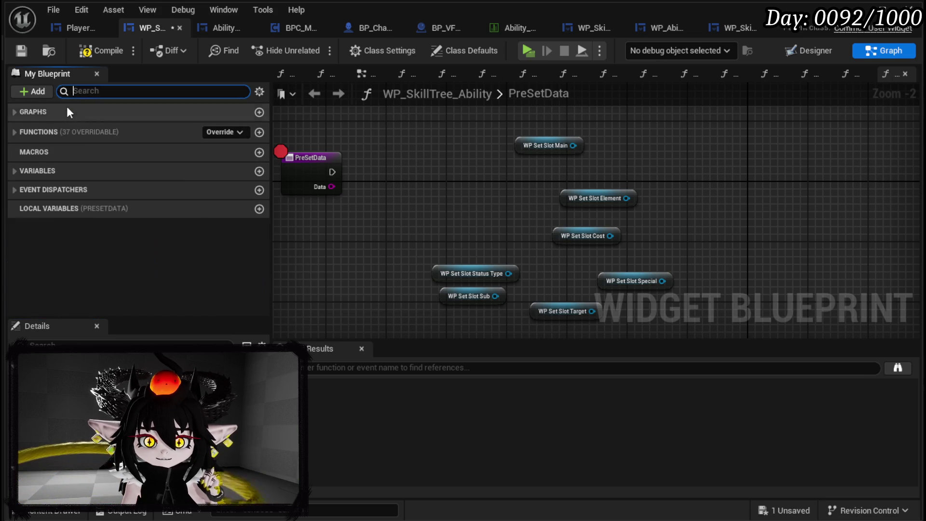
# Step: Open the PressingButton function graph under the Button Press functions
pyautogui.click(19, 131)
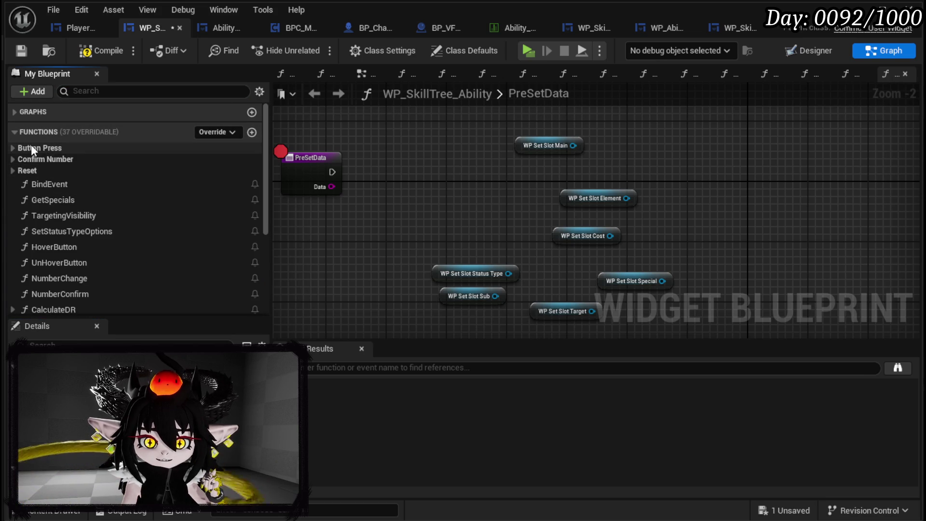
pyautogui.click(14, 148)
pyautogui.doubleClick(54, 162)
pyautogui.scroll(3, 481, 149)
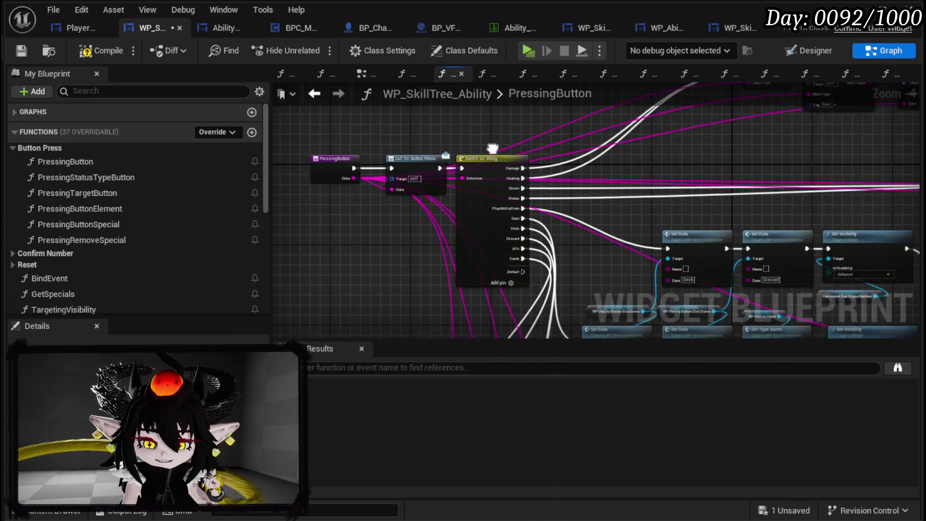
pyautogui.moveTo(275, 244)
pyautogui.mouseDown()
pyautogui.moveTo(474, 238)
pyautogui.moveTo(409, 248)
pyautogui.moveTo(513, 254)
pyautogui.moveTo(416, 254)
pyautogui.mouseUp()
# Step: Select the SET, Set Status Type Options, Set Data and WP Set Slot Main nodes for copying
pyautogui.click(555, 243)
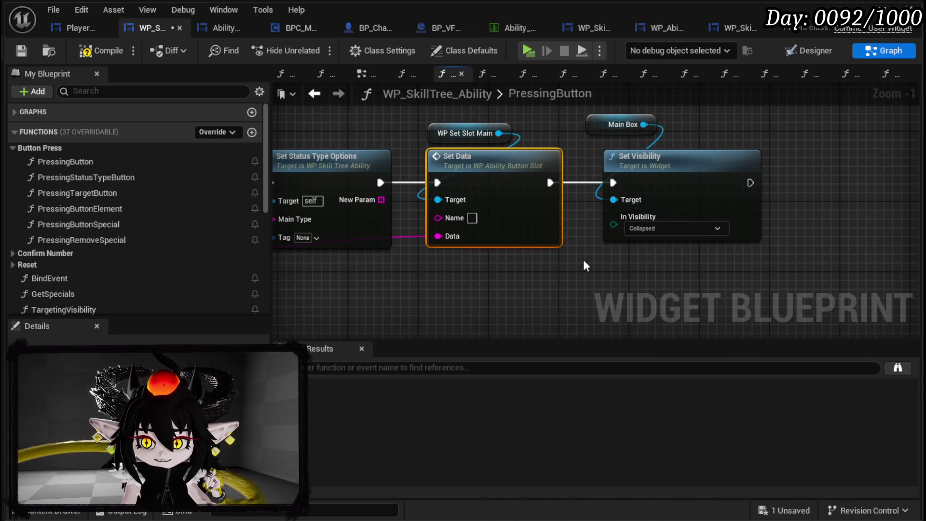
pyautogui.moveTo(556, 262); pyautogui.dragTo(685, 274)
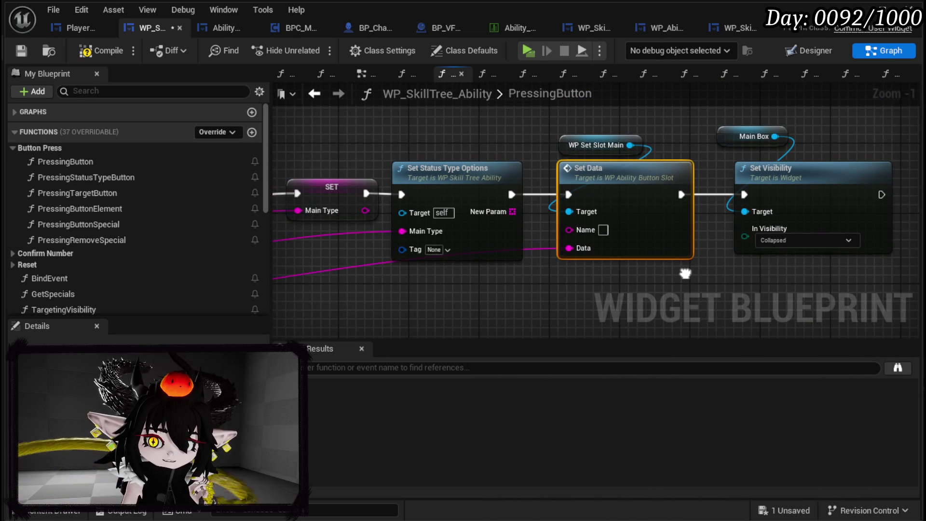
pyautogui.click(480, 173)
pyautogui.moveTo(479, 173); pyautogui.dragTo(516, 159)
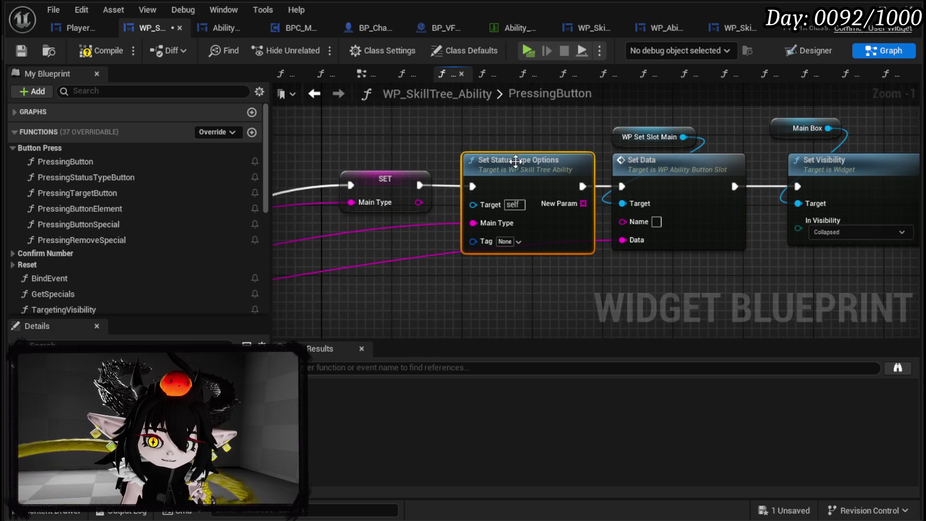
pyautogui.moveTo(358, 281); pyautogui.dragTo(712, 167)
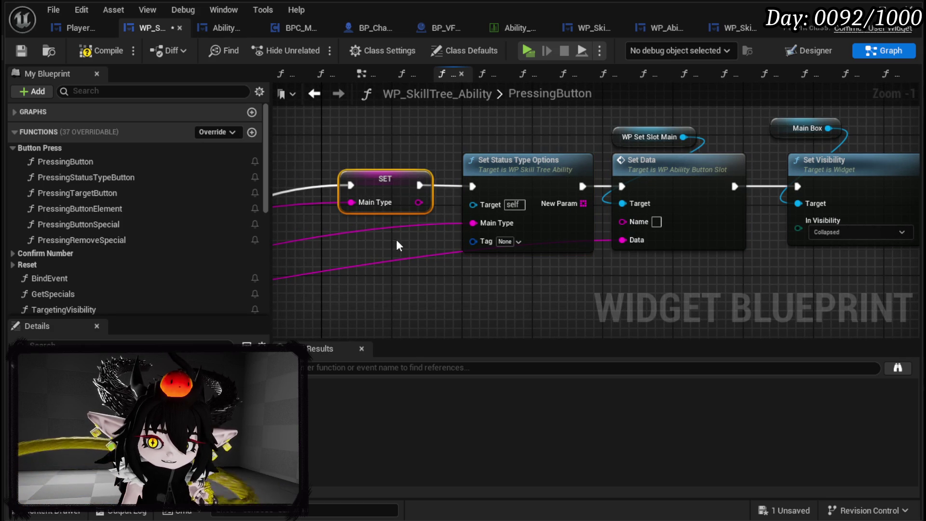
pyautogui.moveTo(461, 290); pyautogui.dragTo(560, 154)
pyautogui.click(586, 139)
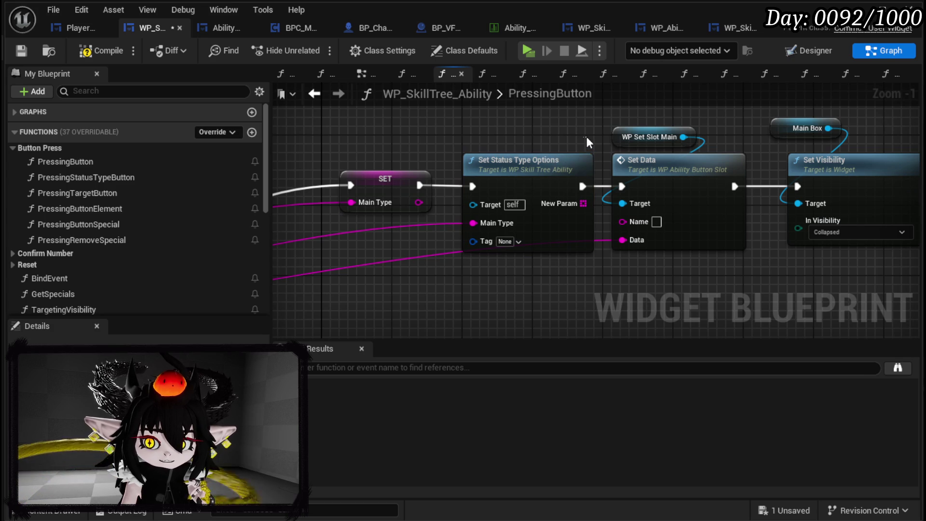
pyautogui.moveTo(453, 145); pyautogui.dragTo(604, 272)
pyautogui.click(595, 302)
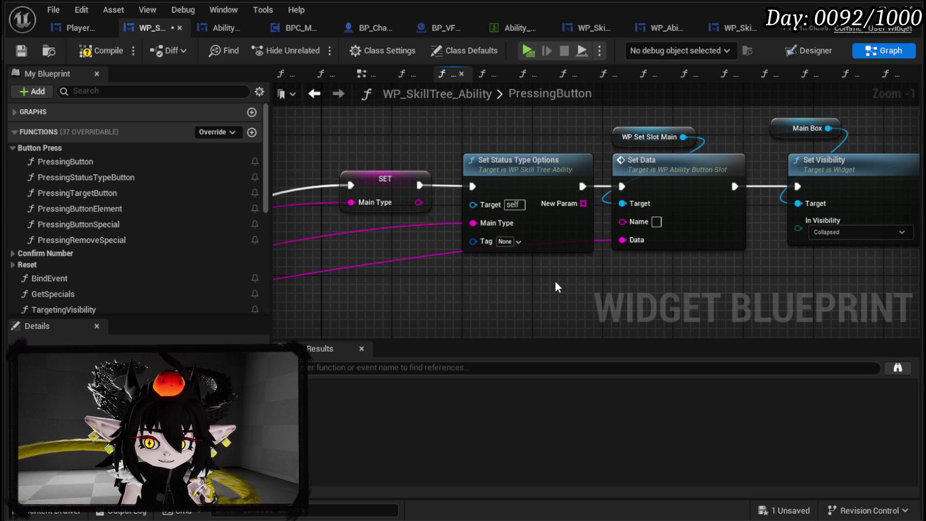
pyautogui.moveTo(601, 269)
pyautogui.mouseDown()
pyautogui.moveTo(688, 213)
pyautogui.moveTo(713, 221)
pyautogui.mouseUp()
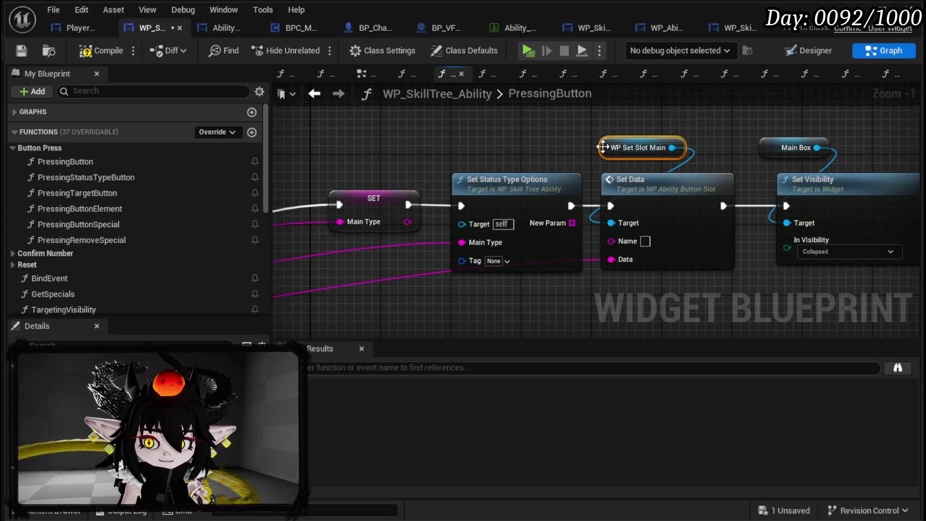
pyautogui.keyDown('shift'); pyautogui.click(507, 184); pyautogui.keyUp('shift')
pyautogui.keyDown('shift'); pyautogui.click(374, 197); pyautogui.keyUp('shift')
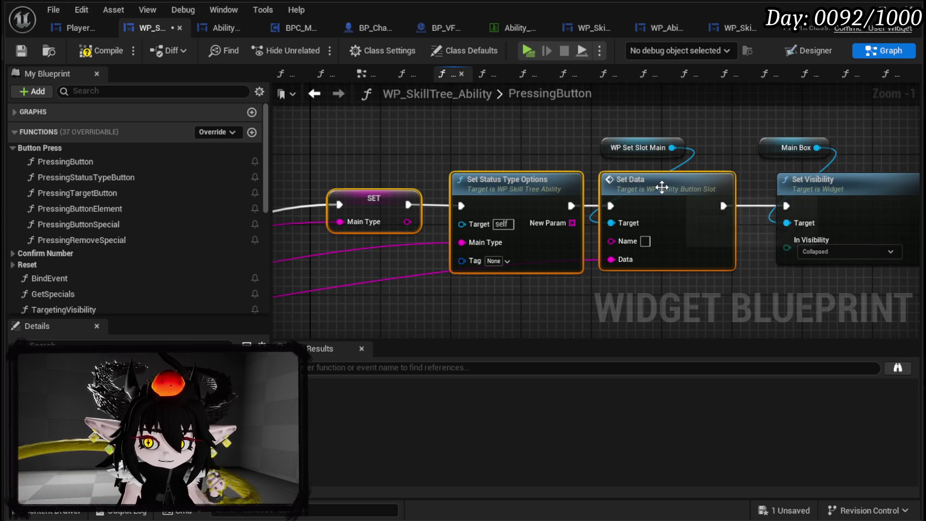
pyautogui.keyDown('shift'); pyautogui.click(638, 148); pyautogui.keyUp('shift')
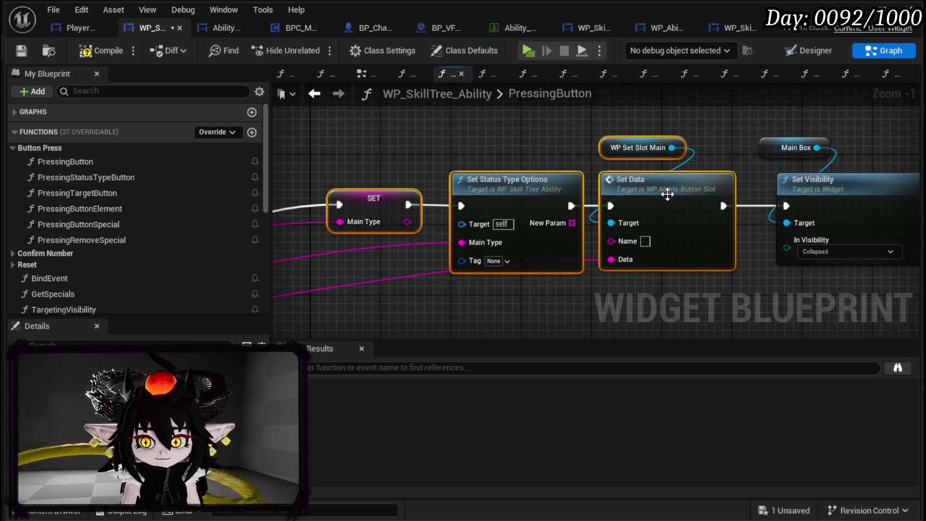
pyautogui.scroll(-10, 83, 224)
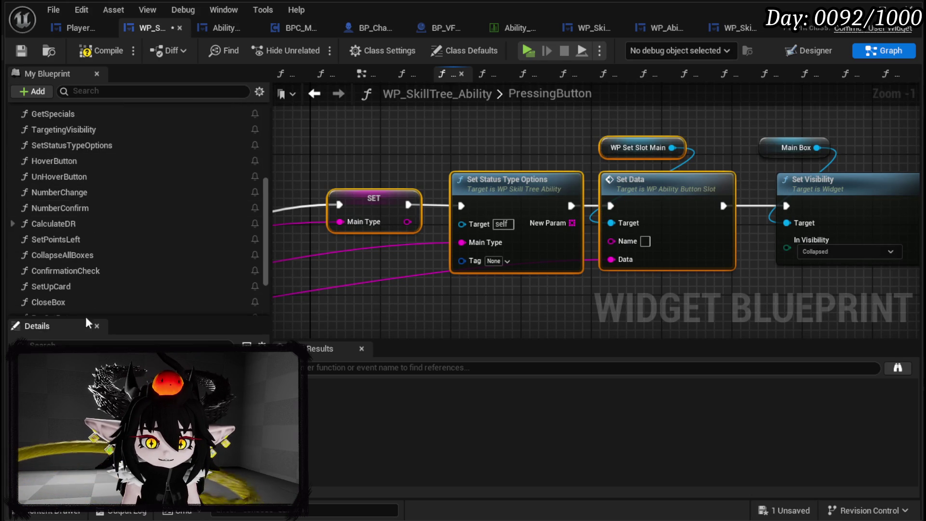
pyautogui.doubleClick(65, 232)
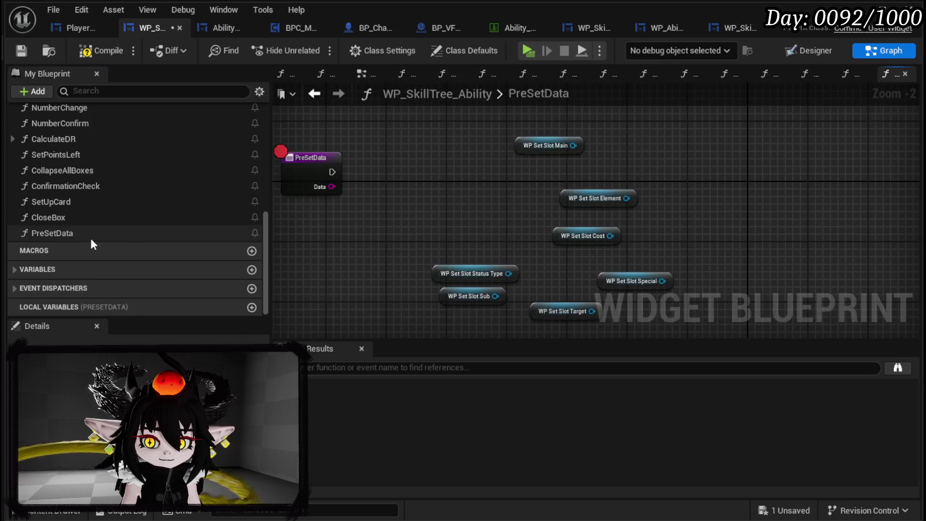
# Step: Paste the copied nodes into PreSetData, with the entry node placed to their left
pyautogui.scroll(3, 442, 217)
pyautogui.hotkey('ctrl', 'v')
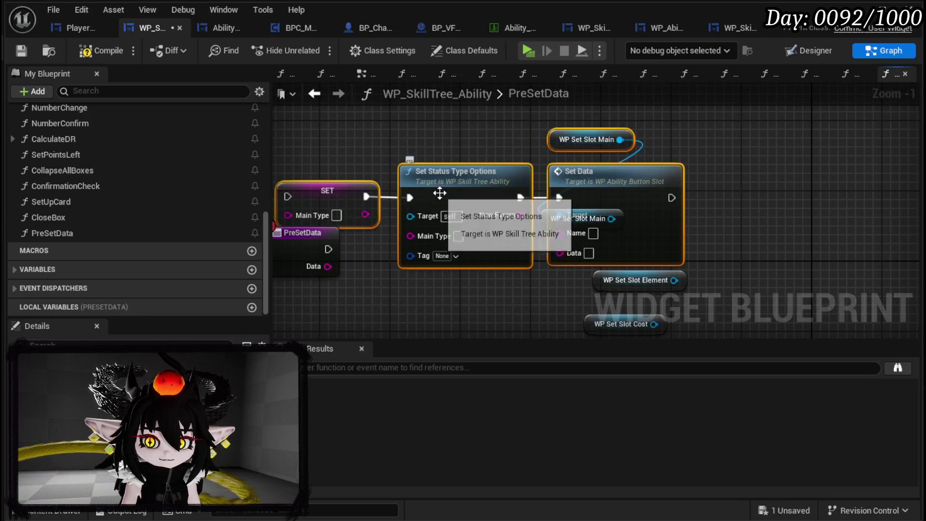
pyautogui.moveTo(439, 196); pyautogui.dragTo(535, 108)
pyautogui.moveTo(420, 265); pyautogui.dragTo(338, 252)
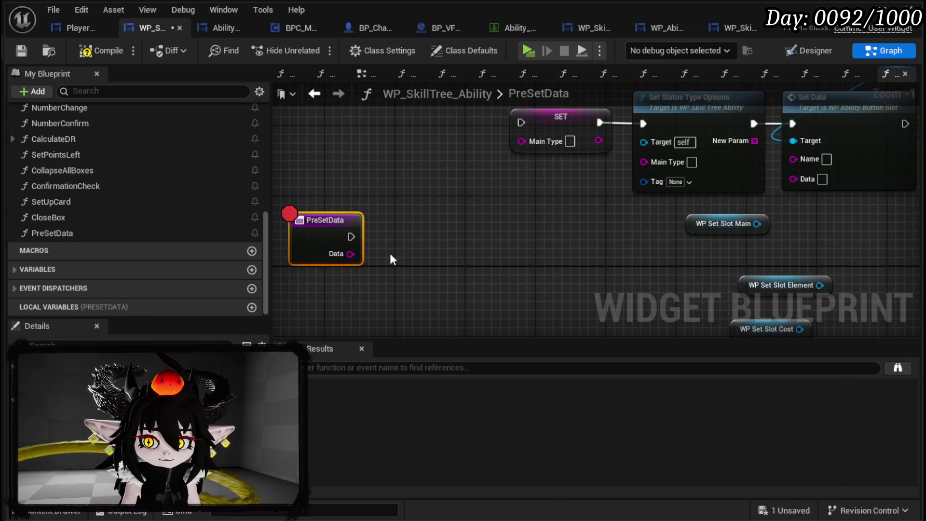
pyautogui.click(435, 209)
pyautogui.click(533, 242)
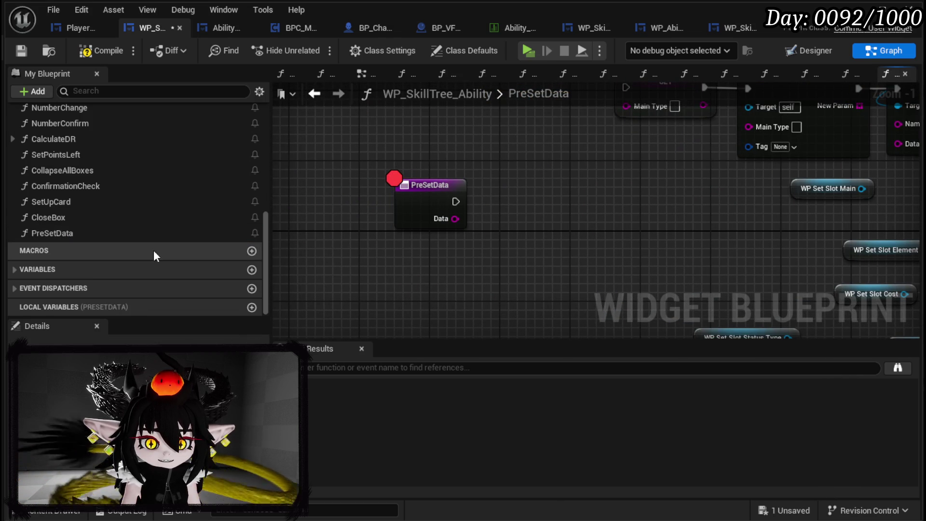
# Step: Expand the Variables list and its Ability Data category in My Blueprint
pyautogui.click(16, 270)
pyautogui.scroll(-5, 77, 266)
pyautogui.scroll(-5, 87, 263)
pyautogui.scroll(5, 87, 263)
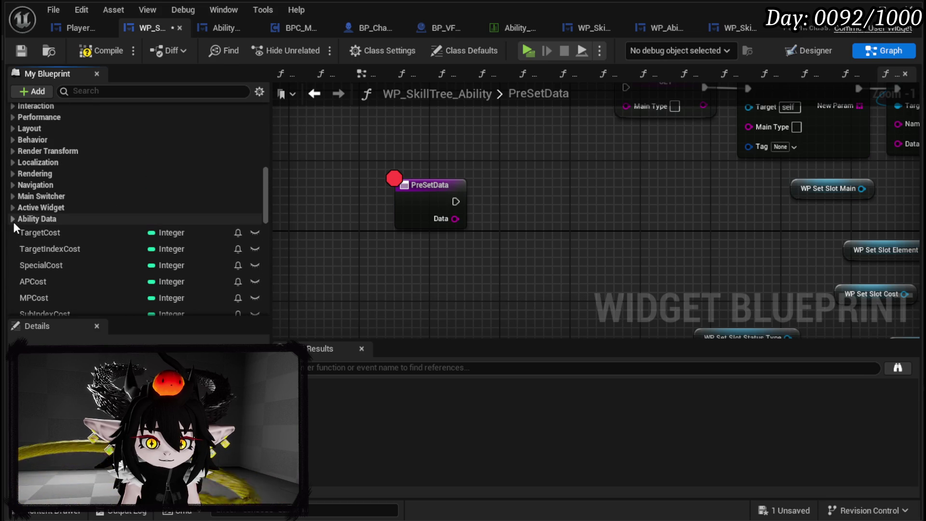
pyautogui.click(13, 222)
pyautogui.scroll(-3, 106, 243)
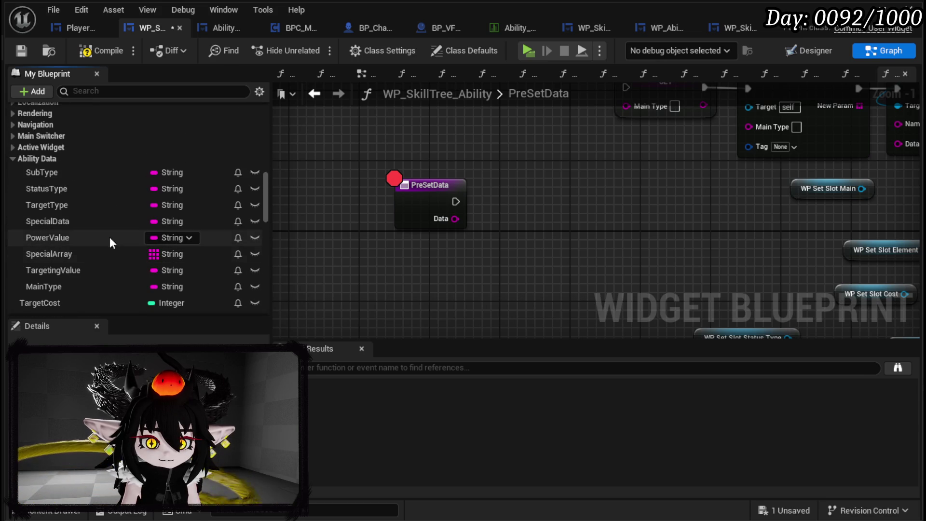
# Step: Add setter nodes for MainType, SubType and TargetType in PreSetData
pyautogui.moveTo(62, 284); pyautogui.dragTo(581, 223)
pyautogui.moveTo(560, 192); pyautogui.dragTo(558, 193)
pyautogui.click(555, 211)
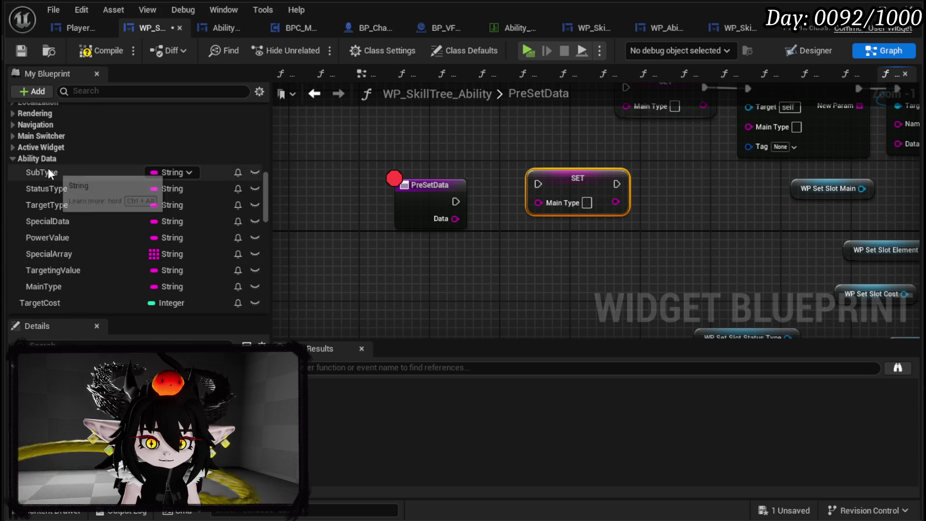
pyautogui.moveTo(52, 173)
pyautogui.mouseDown()
pyautogui.moveTo(379, 222)
pyautogui.moveTo(533, 229)
pyautogui.mouseUp()
pyautogui.click(550, 261)
pyautogui.moveTo(202, 205); pyautogui.dragTo(538, 275)
pyautogui.click(551, 312)
# Step: Add setter nodes for PowerValue, SpecialArray and TargetingValue
pyautogui.click(57, 239)
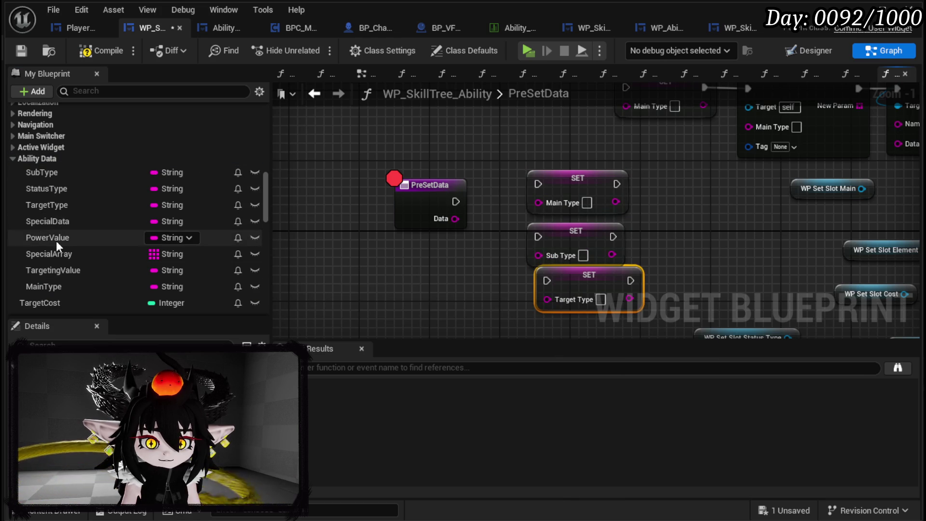
pyautogui.moveTo(56, 241)
pyautogui.mouseDown()
pyautogui.moveTo(423, 261)
pyautogui.moveTo(429, 282)
pyautogui.mouseUp()
pyautogui.click(464, 306)
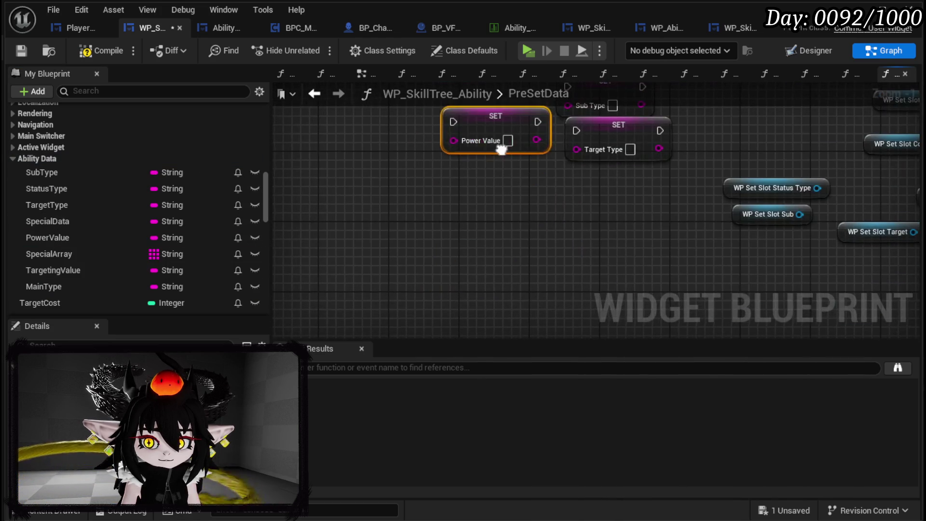
pyautogui.moveTo(487, 126)
pyautogui.mouseDown()
pyautogui.moveTo(580, 198)
pyautogui.moveTo(600, 193)
pyautogui.mouseUp()
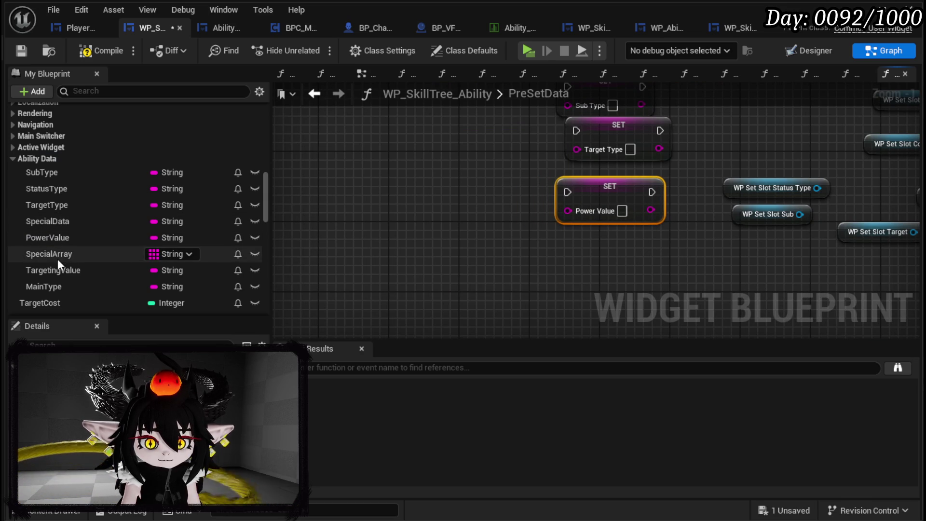
pyautogui.moveTo(51, 254)
pyautogui.mouseDown()
pyautogui.moveTo(535, 278)
pyautogui.moveTo(600, 251)
pyautogui.mouseUp()
pyautogui.click(550, 306)
pyautogui.moveTo(53, 270); pyautogui.dragTo(366, 228)
pyautogui.click(386, 270)
pyautogui.moveTo(296, 248)
pyautogui.mouseDown()
pyautogui.moveTo(321, 289)
pyautogui.moveTo(328, 328)
pyautogui.moveTo(336, 276)
pyautogui.mouseUp()
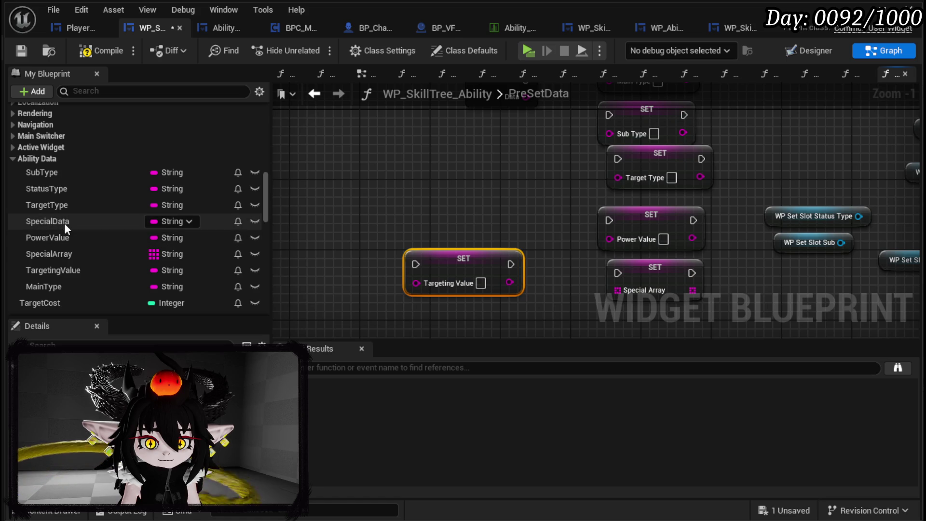
pyautogui.scroll(-10, 80, 242)
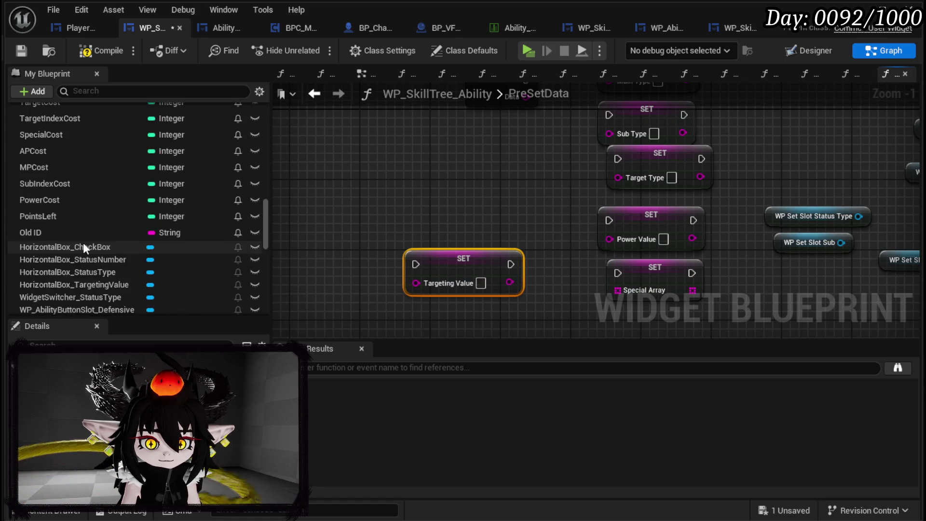
pyautogui.scroll(-10, 85, 241)
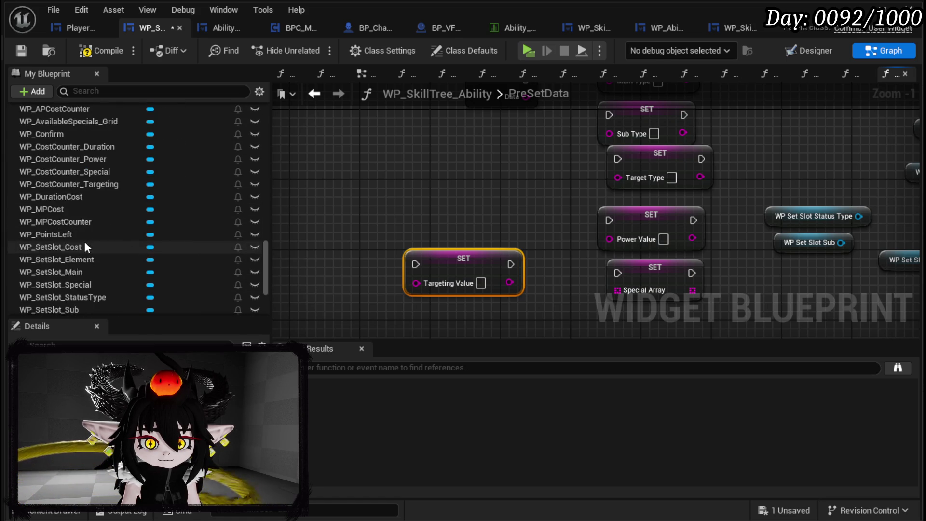
pyautogui.scroll(8, 84, 241)
pyautogui.scroll(10, 85, 240)
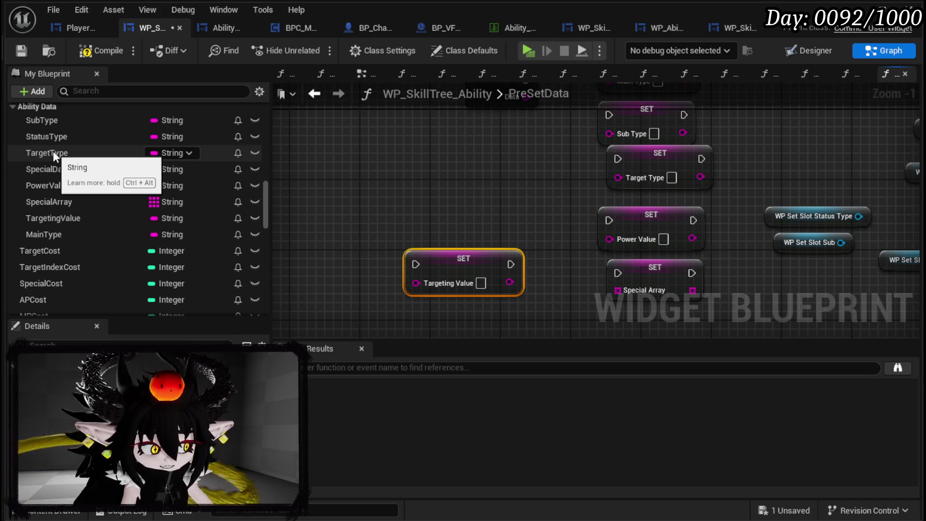
# Step: Add a Main Type input to the PreSetData entry, wired into the Main Type setter
pyautogui.scroll(-2, 434, 159)
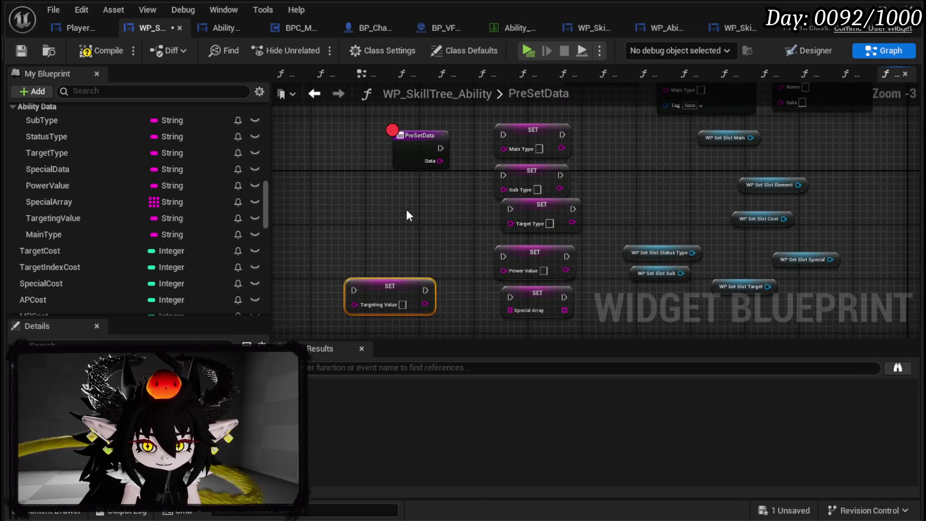
pyautogui.click(401, 145)
pyautogui.moveTo(429, 223); pyautogui.dragTo(428, 140)
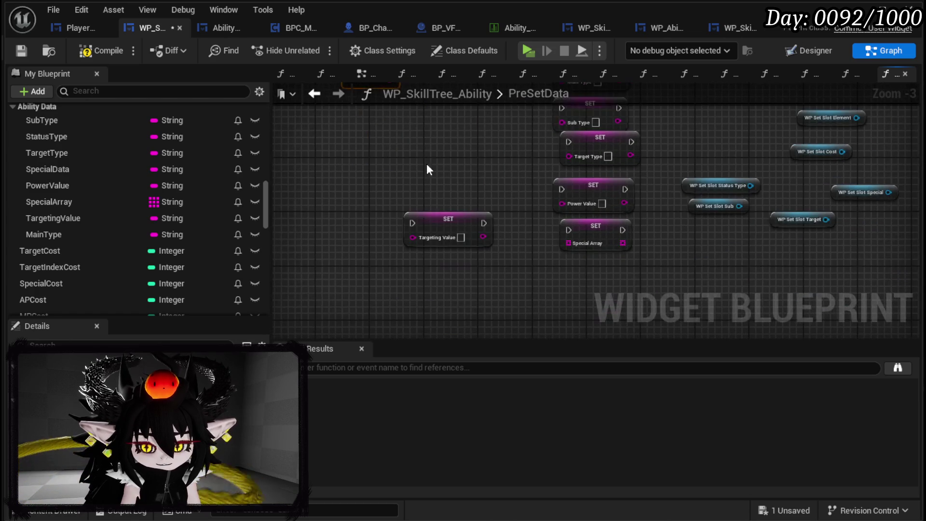
pyautogui.moveTo(611, 173); pyautogui.dragTo(485, 179)
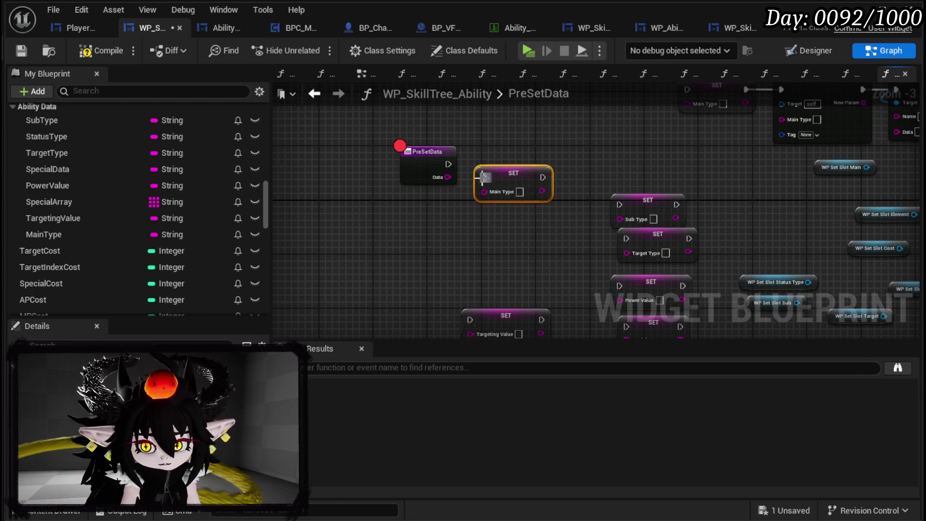
pyautogui.scroll(3, 485, 178)
pyautogui.click(382, 180)
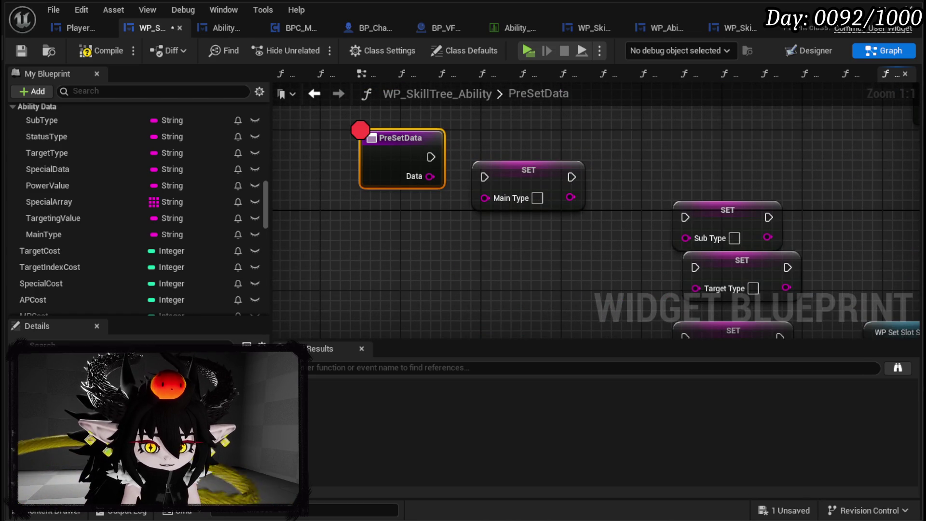
pyautogui.moveTo(484, 198); pyautogui.dragTo(374, 154)
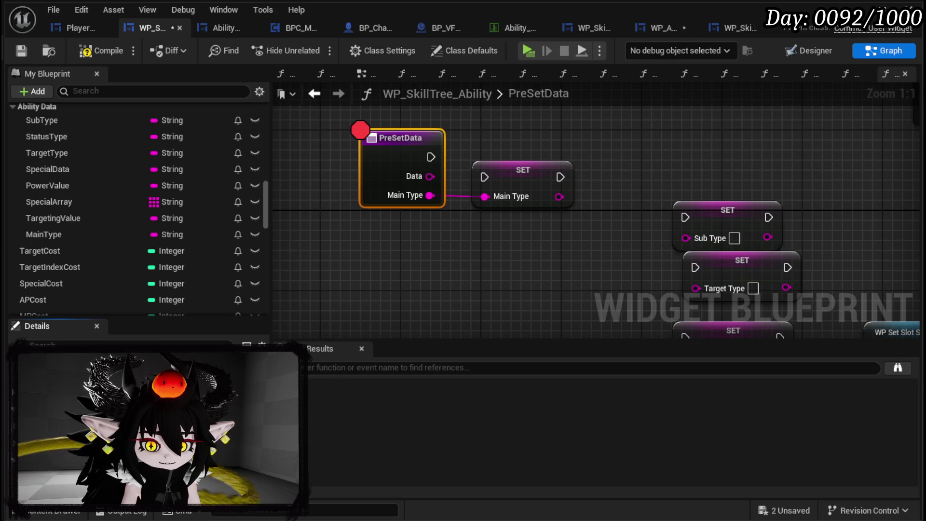
pyautogui.moveTo(530, 167); pyautogui.dragTo(601, 147)
# Step: Add Sub Type, Target Type and Power Value inputs, each feeding its lined-up setter
pyautogui.moveTo(729, 216)
pyautogui.mouseDown()
pyautogui.moveTo(595, 206)
pyautogui.moveTo(599, 216)
pyautogui.mouseUp()
pyautogui.moveTo(554, 238); pyautogui.dragTo(404, 161)
pyautogui.moveTo(710, 202)
pyautogui.mouseDown()
pyautogui.moveTo(556, 201)
pyautogui.moveTo(579, 212)
pyautogui.mouseUp()
pyautogui.moveTo(527, 243)
pyautogui.mouseDown()
pyautogui.moveTo(378, 120)
pyautogui.moveTo(401, 141)
pyautogui.mouseUp()
pyautogui.moveTo(674, 223)
pyautogui.mouseDown()
pyautogui.moveTo(545, 219)
pyautogui.moveTo(352, 156)
pyautogui.moveTo(346, 132)
pyautogui.mouseUp()
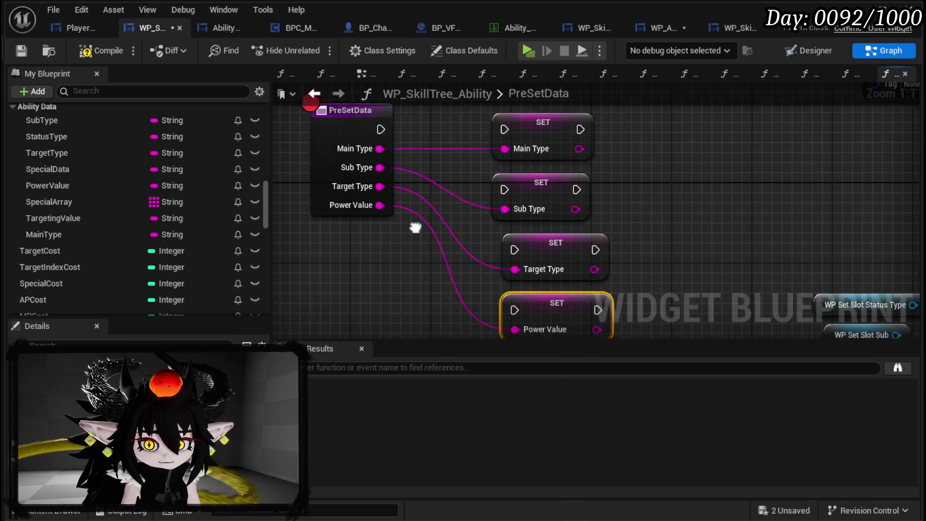
pyautogui.moveTo(432, 249)
pyautogui.mouseDown()
pyautogui.moveTo(432, 305)
pyautogui.moveTo(518, 262)
pyautogui.moveTo(447, 282)
pyautogui.moveTo(466, 384)
pyautogui.mouseUp()
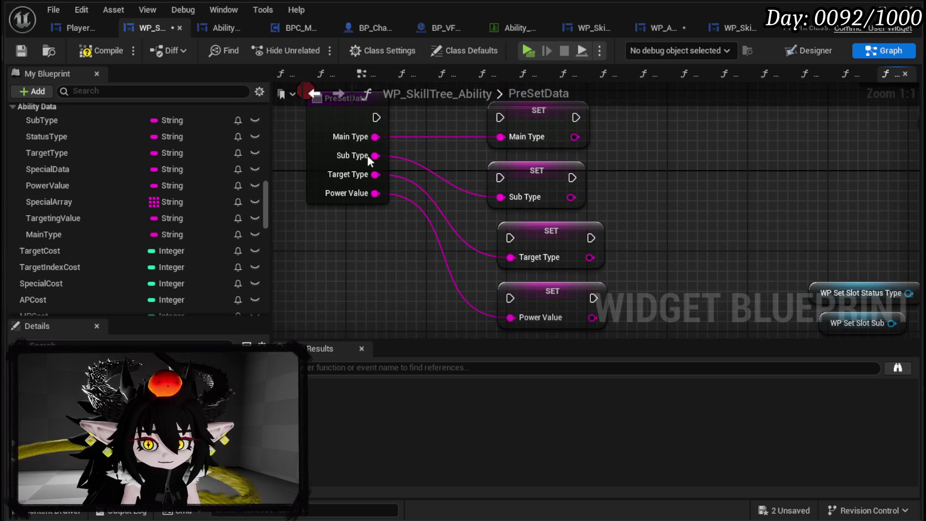
pyautogui.moveTo(328, 123)
pyautogui.mouseDown()
pyautogui.moveTo(295, 122)
pyautogui.moveTo(333, 157)
pyautogui.moveTo(430, 156)
pyautogui.mouseUp()
# Step: Insert a four-output Sequence whose Then 1–3 drive the Sub Type, Target Type and Power Value setters
pyautogui.write('Sequence')
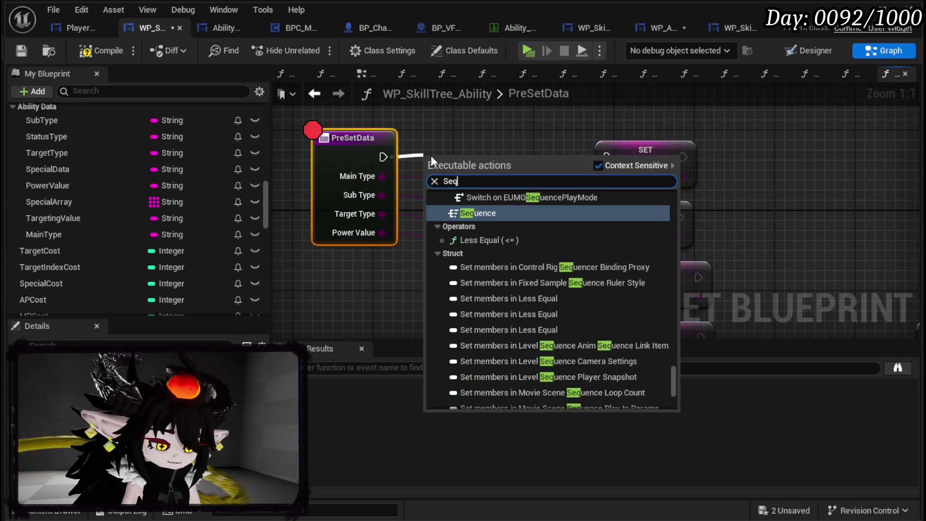
pyautogui.press('Return')
pyautogui.moveTo(455, 172)
pyautogui.mouseDown()
pyautogui.moveTo(475, 152)
pyautogui.moveTo(607, 157)
pyautogui.mouseUp()
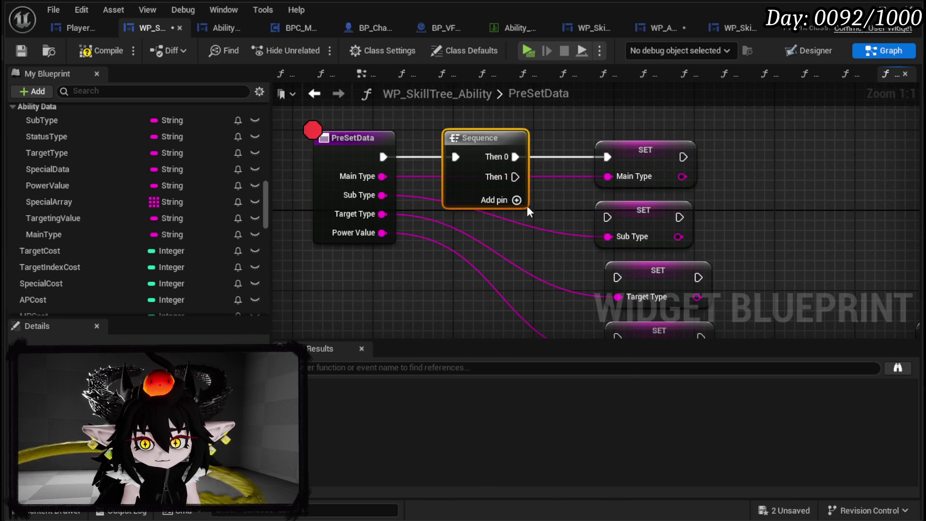
pyautogui.click(515, 203)
pyautogui.click(516, 221)
pyautogui.moveTo(460, 138)
pyautogui.mouseDown()
pyautogui.moveTo(560, 193)
pyautogui.moveTo(553, 178)
pyautogui.mouseUp()
pyautogui.moveTo(460, 158)
pyautogui.mouseDown()
pyautogui.moveTo(490, 197)
pyautogui.moveTo(561, 238)
pyautogui.mouseUp()
pyautogui.moveTo(449, 177); pyautogui.dragTo(575, 299)
# Step: Delete the duplicate Main Type setter and chain Main Type's setter into Set Status Type Options
pyautogui.scroll(-2, 788, 233)
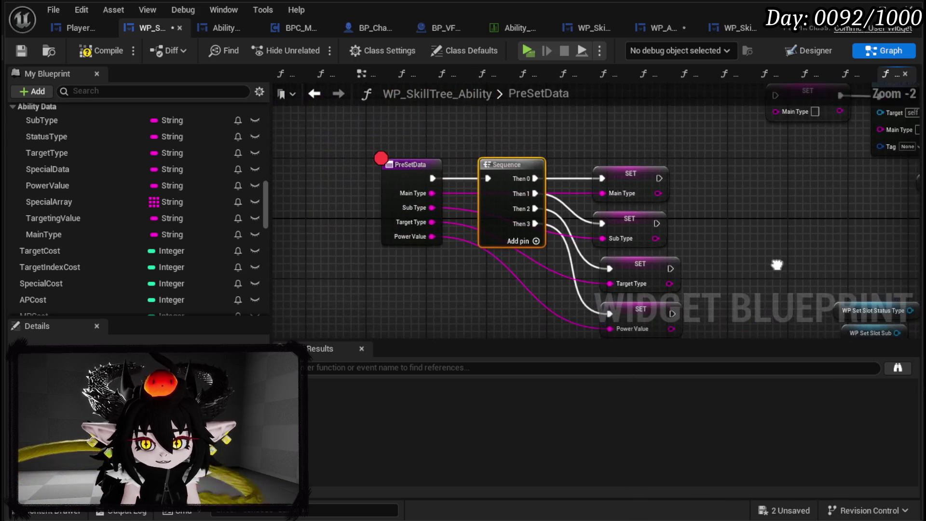
pyautogui.moveTo(778, 264)
pyautogui.mouseDown()
pyautogui.moveTo(566, 213)
pyautogui.moveTo(472, 240)
pyautogui.moveTo(592, 224)
pyautogui.moveTo(526, 227)
pyautogui.mouseUp()
pyautogui.click(601, 172)
pyautogui.press('Delete')
pyautogui.moveTo(650, 127)
pyautogui.mouseDown()
pyautogui.moveTo(676, 131)
pyautogui.moveTo(841, 241)
pyautogui.mouseUp()
pyautogui.moveTo(817, 186); pyautogui.dragTo(681, 186)
pyautogui.moveTo(412, 263)
pyautogui.mouseDown()
pyautogui.moveTo(500, 185)
pyautogui.moveTo(458, 260)
pyautogui.moveTo(506, 210)
pyautogui.moveTo(404, 164)
pyautogui.moveTo(406, 180)
pyautogui.mouseUp()
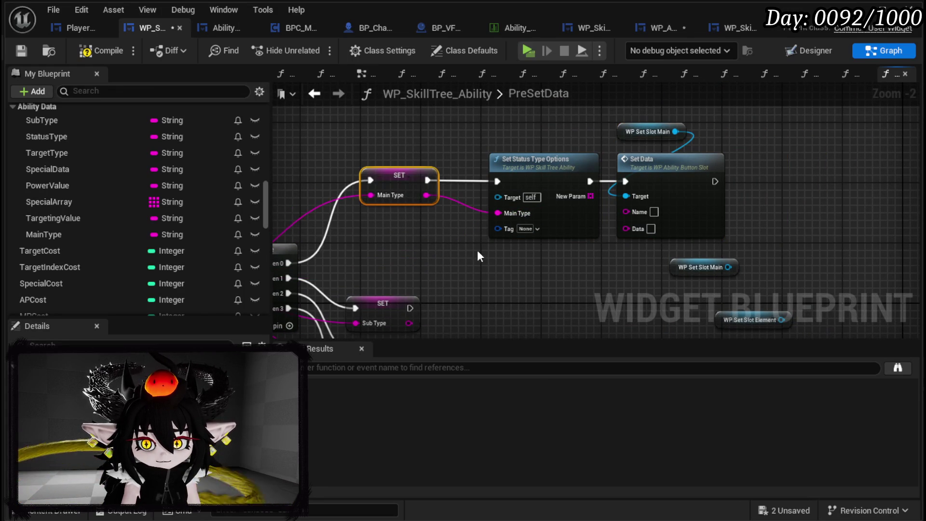
# Step: Move the WP Set Slot Sub node into place beside the other WP Set Slot nodes
pyautogui.scroll(-2, 437, 222)
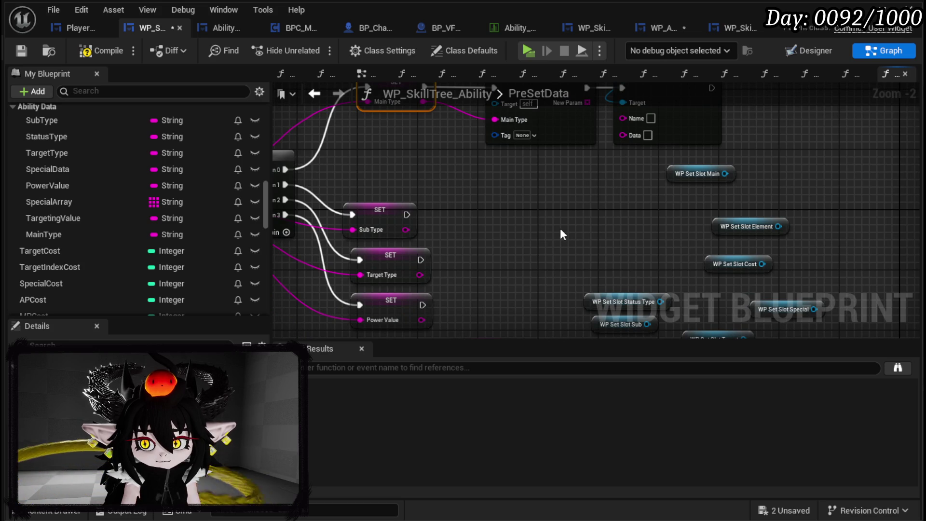
pyautogui.scroll(3, 560, 228)
pyautogui.click(641, 246)
pyautogui.moveTo(577, 264)
pyautogui.mouseDown()
pyautogui.moveTo(579, 227)
pyautogui.moveTo(603, 182)
pyautogui.moveTo(623, 184)
pyautogui.mouseUp()
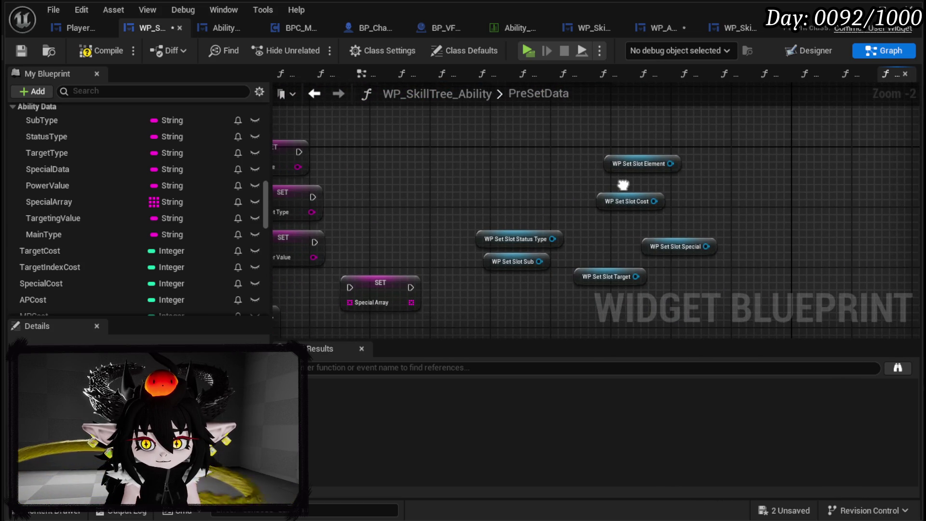
pyautogui.moveTo(539, 261)
pyautogui.mouseDown()
pyautogui.moveTo(466, 133)
pyautogui.moveTo(564, 167)
pyautogui.mouseUp()
pyautogui.moveTo(490, 265)
pyautogui.mouseDown()
pyautogui.moveTo(453, 152)
pyautogui.moveTo(515, 243)
pyautogui.moveTo(548, 252)
pyautogui.mouseUp()
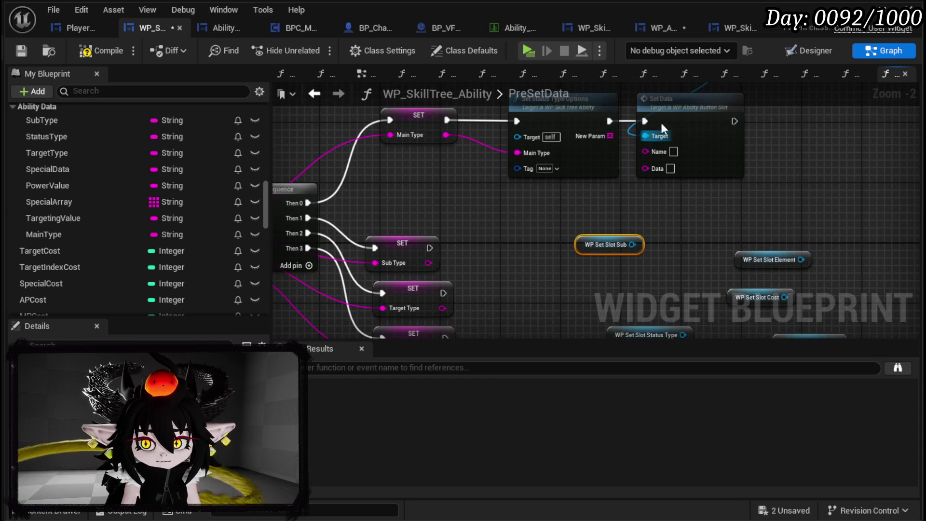
pyautogui.scroll(3, 127, 157)
pyautogui.scroll(3, 128, 155)
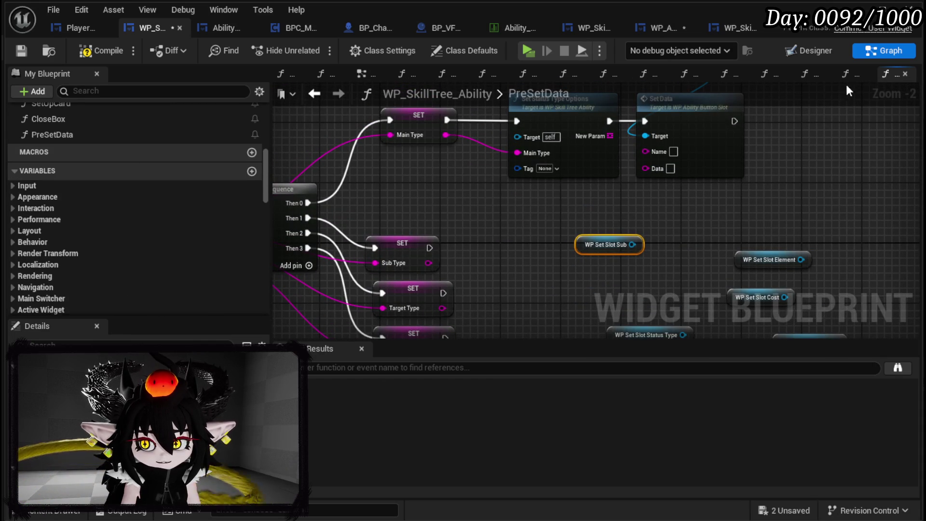
# Step: Reorder the graph tabs and close all except EventGraph and PreSetData
pyautogui.moveTo(887, 74); pyautogui.dragTo(301, 77)
pyautogui.moveTo(395, 76); pyautogui.dragTo(288, 74)
pyautogui.click(322, 75)
pyautogui.rightClick(324, 76)
pyautogui.click(370, 124)
pyautogui.scroll(10, 122, 141)
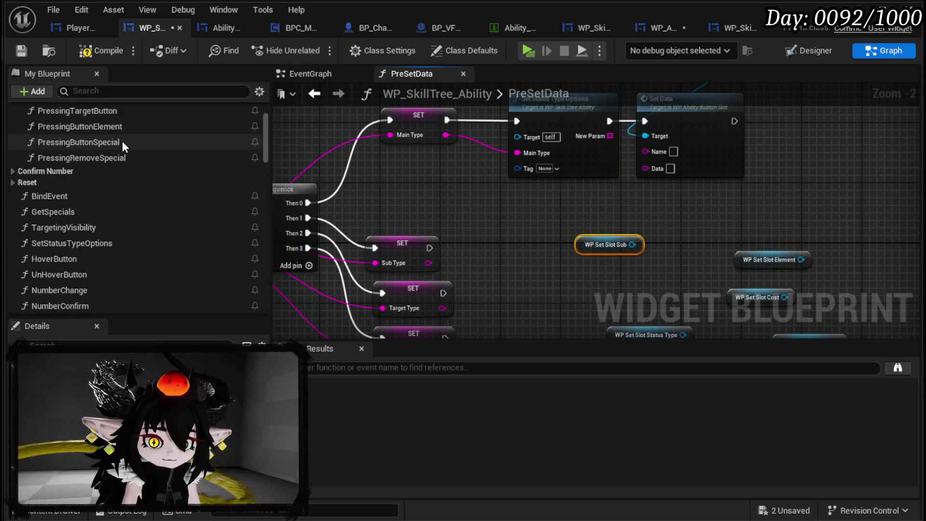
pyautogui.doubleClick(108, 163)
# Step: In PressingButton, marquee-select the Set Data, Sub Type SET, Switch on String and Set Visibility nodes
pyautogui.scroll(4, 687, 222)
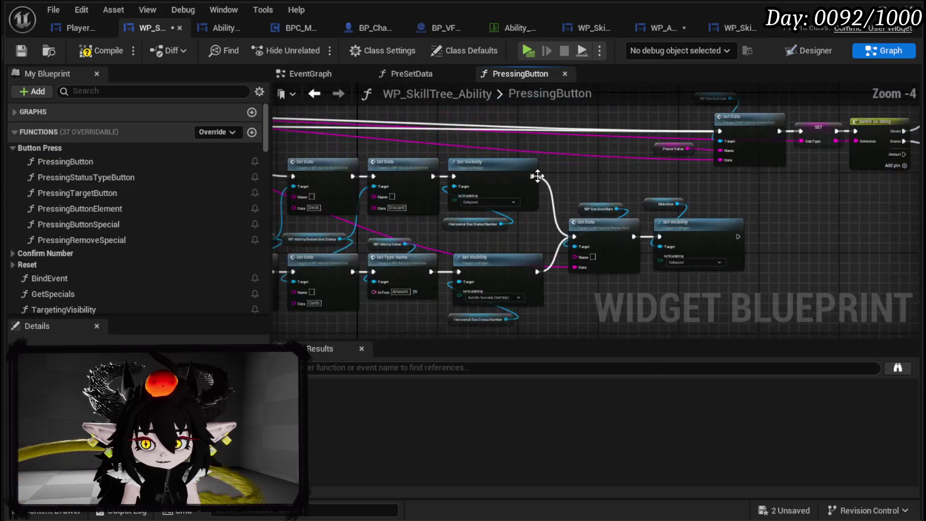
pyautogui.scroll(3, 422, 181)
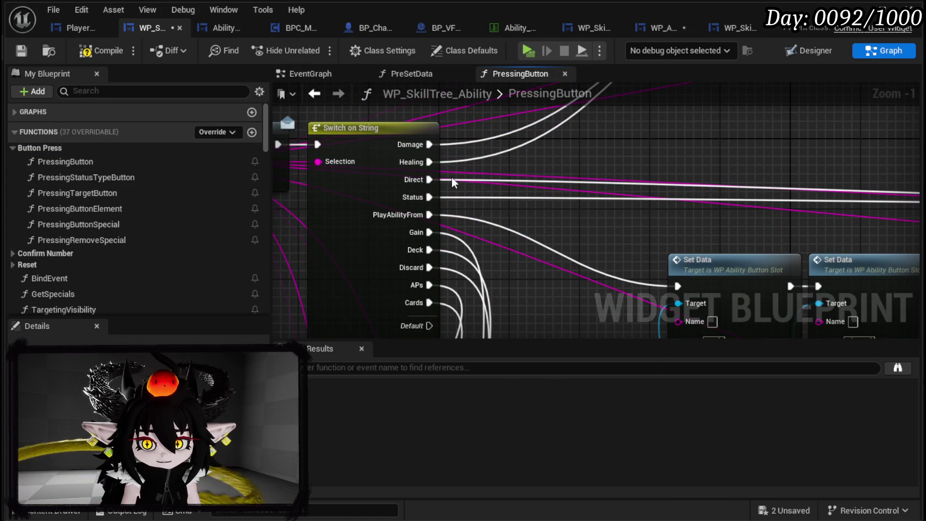
pyautogui.scroll(-3, 451, 181)
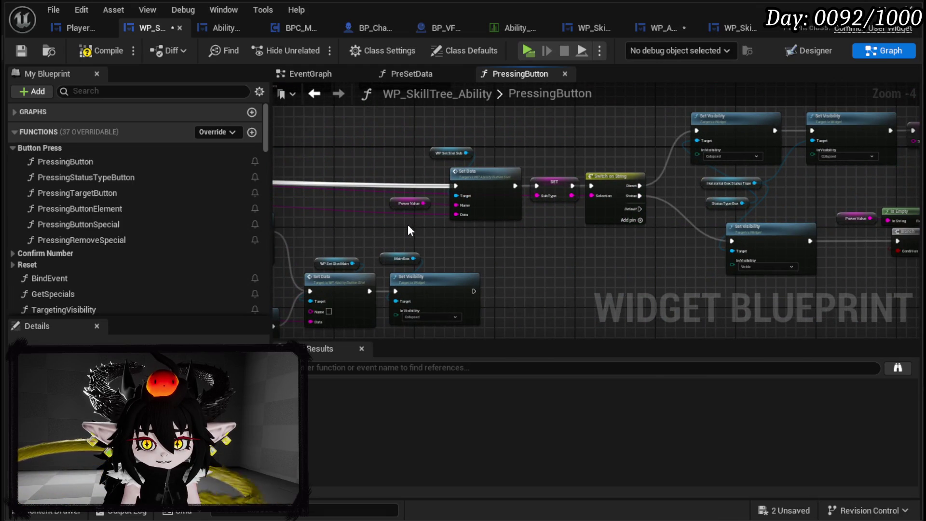
pyautogui.scroll(2, 410, 230)
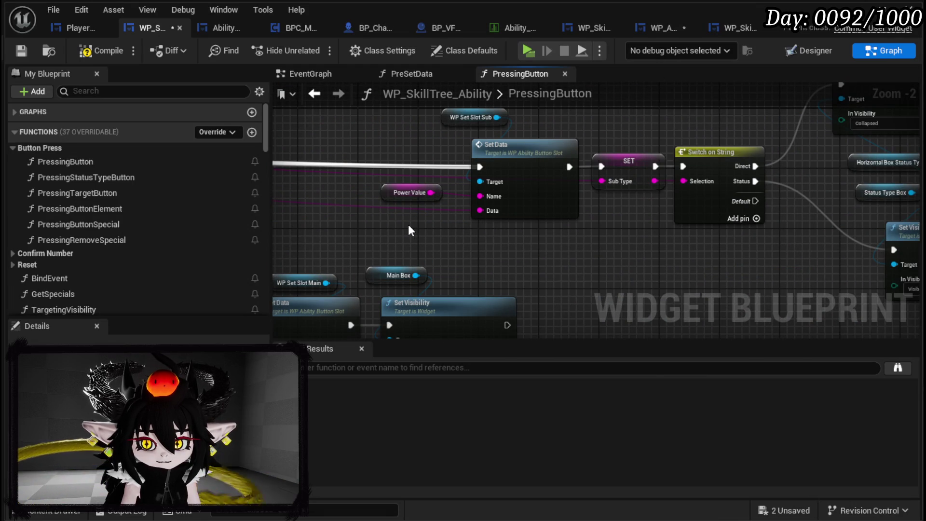
pyautogui.moveTo(411, 222); pyautogui.dragTo(550, 117)
pyautogui.scroll(-2, 722, 108)
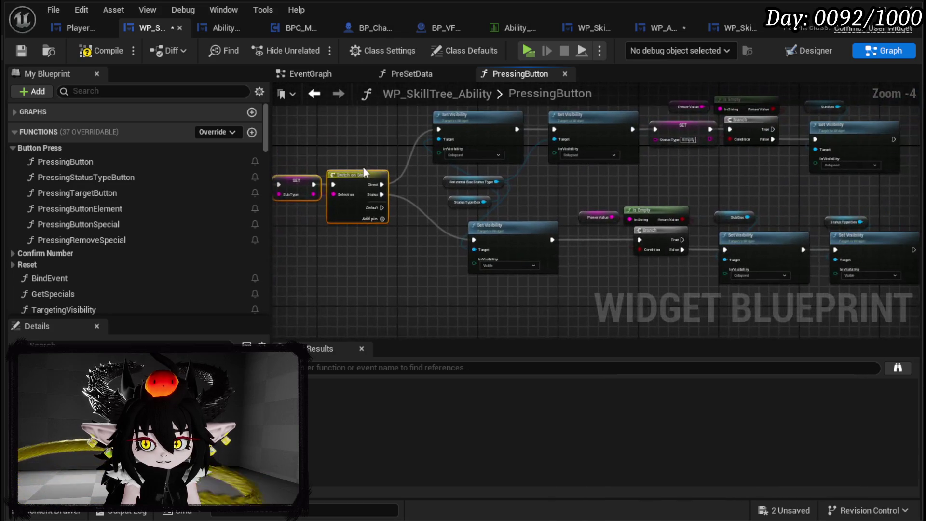
pyautogui.scroll(-2, 404, 184)
pyautogui.moveTo(412, 269); pyautogui.dragTo(666, 107)
pyautogui.scroll(2, 666, 108)
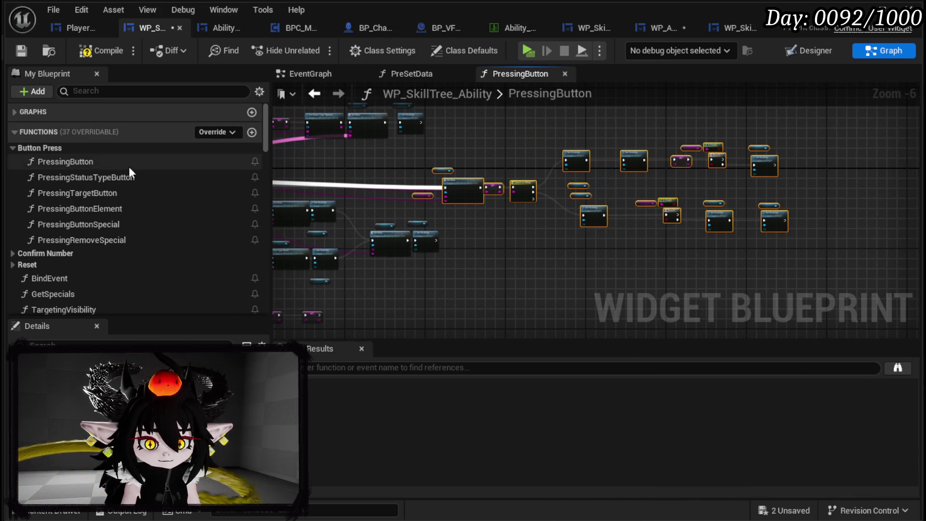
pyautogui.click(414, 77)
pyautogui.scroll(-3, 596, 202)
# Step: Wire the execution flow into Set Data and a data wire into the Sub Type setter, then reposition them
pyautogui.scroll(1, 794, 179)
pyautogui.scroll(2, 615, 185)
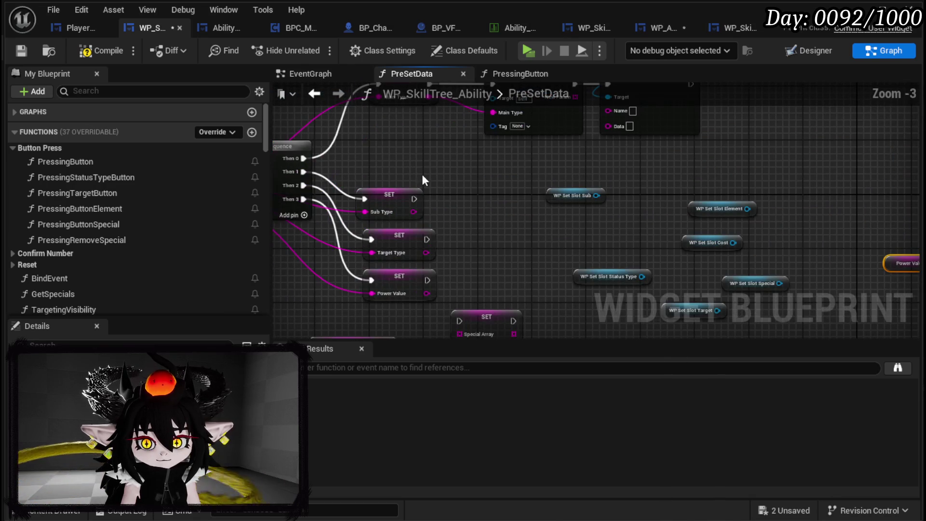
pyautogui.moveTo(865, 235)
pyautogui.mouseDown()
pyautogui.moveTo(696, 245)
pyautogui.moveTo(811, 236)
pyautogui.mouseUp()
pyautogui.moveTo(399, 219)
pyautogui.mouseDown()
pyautogui.moveTo(823, 250)
pyautogui.moveTo(584, 297)
pyautogui.moveTo(606, 257)
pyautogui.mouseUp()
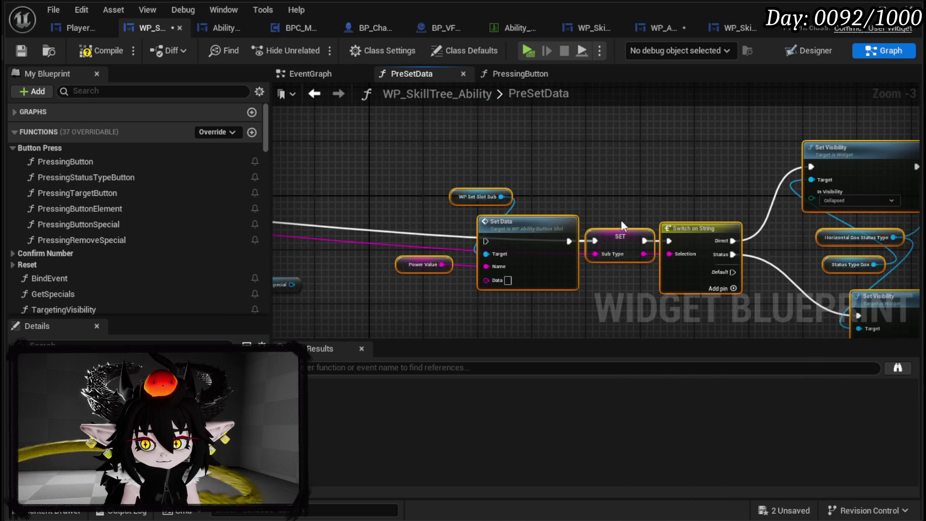
pyautogui.moveTo(621, 226); pyautogui.dragTo(790, 185)
pyautogui.moveTo(623, 235); pyautogui.dragTo(648, 236)
pyautogui.moveTo(700, 195)
pyautogui.mouseDown()
pyautogui.moveTo(674, 256)
pyautogui.moveTo(386, 208)
pyautogui.moveTo(479, 207)
pyautogui.moveTo(396, 170)
pyautogui.moveTo(880, 230)
pyautogui.mouseUp()
# Step: Run SET Power Value's execution into Set Data and connect Power Value to its Name pin
pyautogui.moveTo(769, 209); pyautogui.dragTo(433, 171)
pyautogui.moveTo(491, 244); pyautogui.dragTo(882, 293)
pyautogui.moveTo(459, 193); pyautogui.dragTo(487, 205)
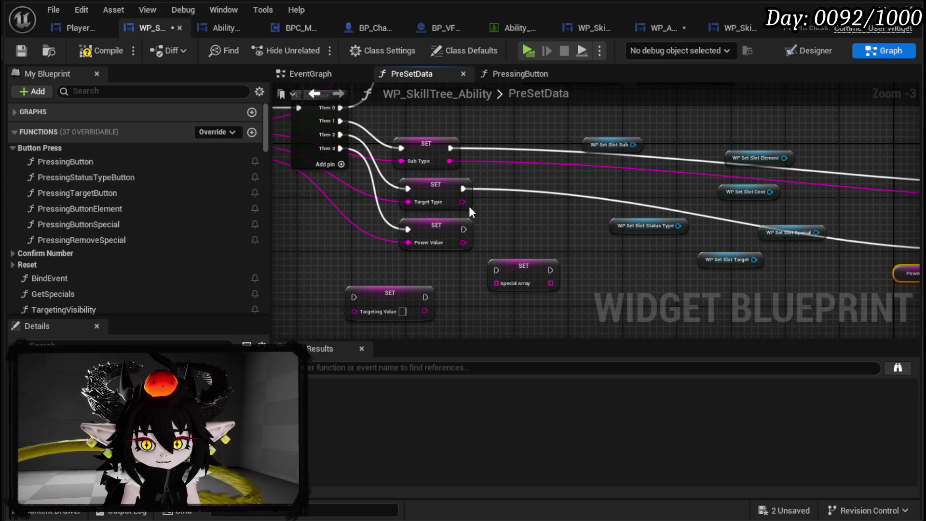
pyautogui.moveTo(460, 238)
pyautogui.mouseDown()
pyautogui.moveTo(588, 289)
pyautogui.moveTo(648, 273)
pyautogui.mouseUp()
pyautogui.moveTo(648, 273)
pyautogui.mouseDown()
pyautogui.moveTo(610, 241)
pyautogui.moveTo(699, 219)
pyautogui.mouseUp()
pyautogui.moveTo(722, 265)
pyautogui.mouseDown()
pyautogui.moveTo(661, 249)
pyautogui.moveTo(794, 253)
pyautogui.moveTo(480, 256)
pyautogui.moveTo(912, 251)
pyautogui.mouseUp()
pyautogui.moveTo(675, 212)
pyautogui.mouseDown()
pyautogui.moveTo(398, 212)
pyautogui.moveTo(836, 252)
pyautogui.moveTo(703, 259)
pyautogui.moveTo(644, 224)
pyautogui.moveTo(669, 259)
pyautogui.moveTo(528, 269)
pyautogui.moveTo(531, 244)
pyautogui.mouseUp()
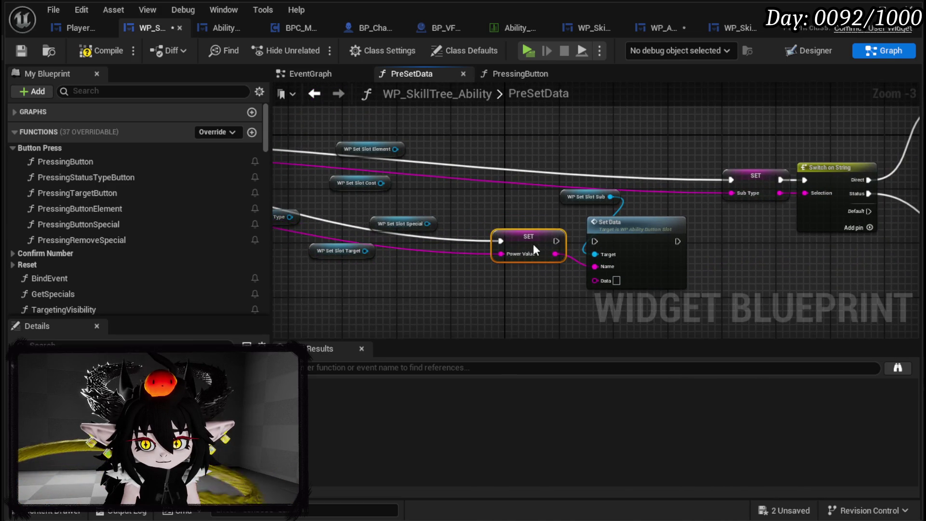
pyautogui.moveTo(706, 241)
pyautogui.mouseDown()
pyautogui.moveTo(544, 232)
pyautogui.moveTo(521, 276)
pyautogui.mouseUp()
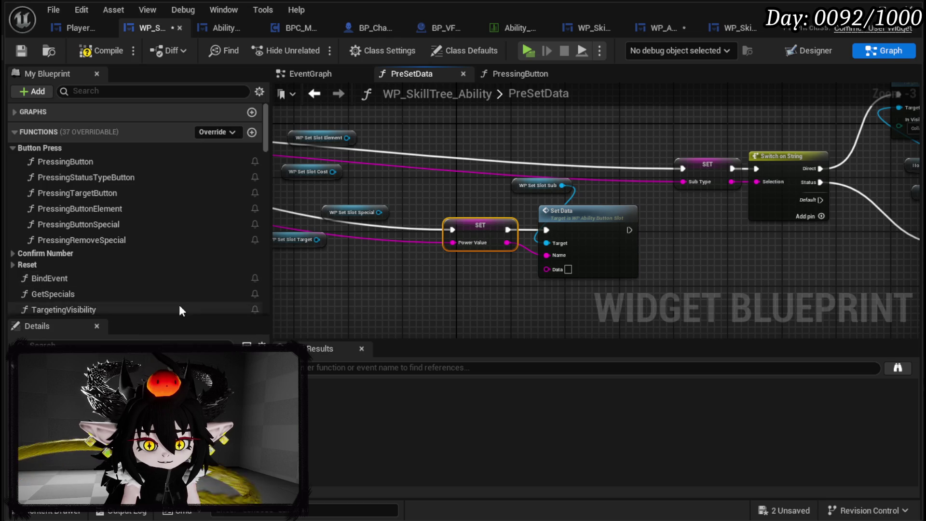
# Step: Add a Get Sub Type node to the PreSetData graph via the 'get sub type' search
pyautogui.scroll(-3, 178, 306)
pyautogui.rightClick(464, 286)
pyautogui.write('get')
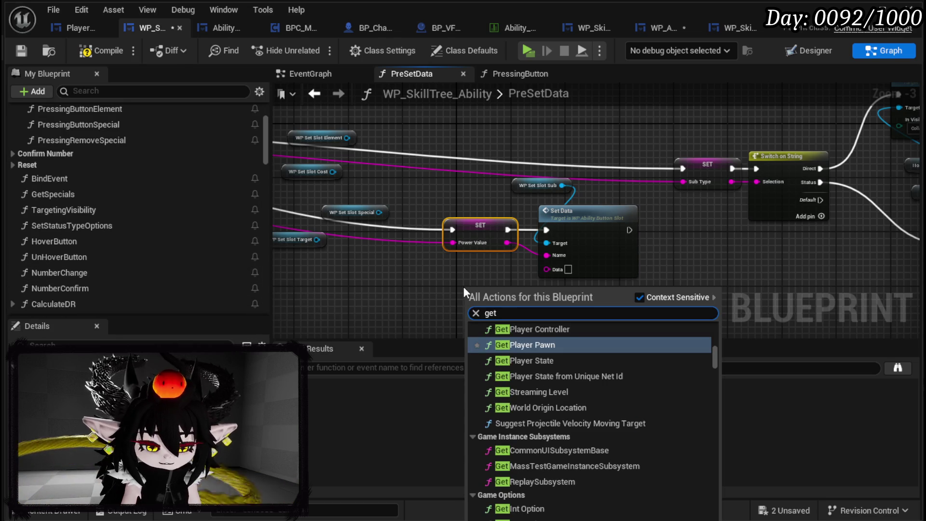
pyautogui.write(' sub type')
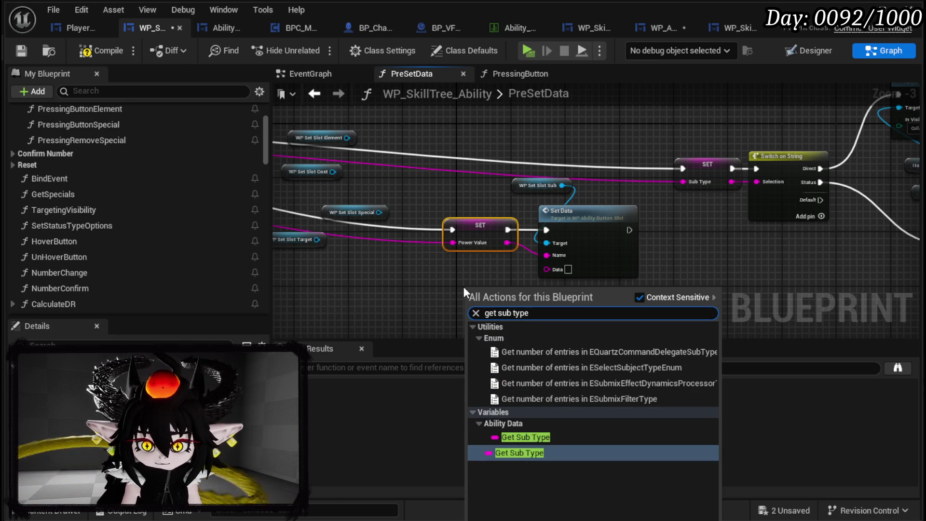
pyautogui.click(525, 453)
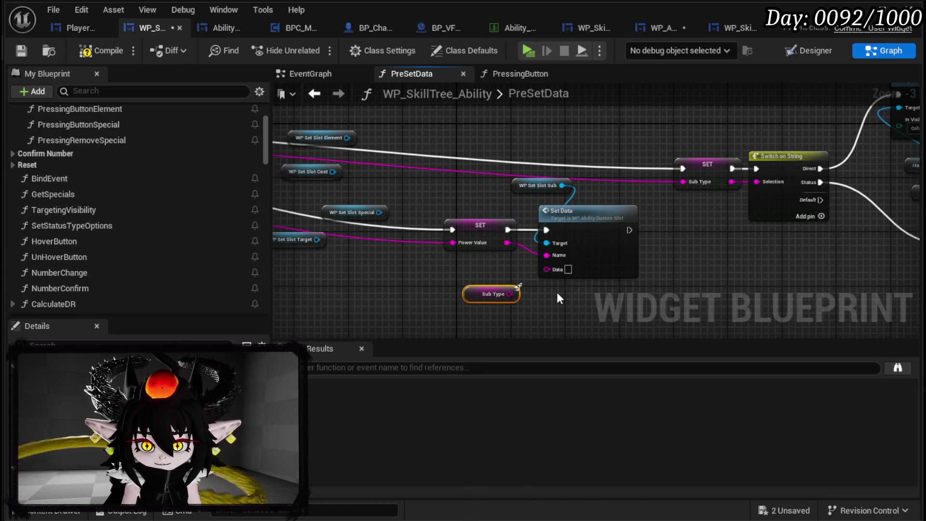
pyautogui.scroll(-3, 182, 288)
pyautogui.scroll(-15, 181, 282)
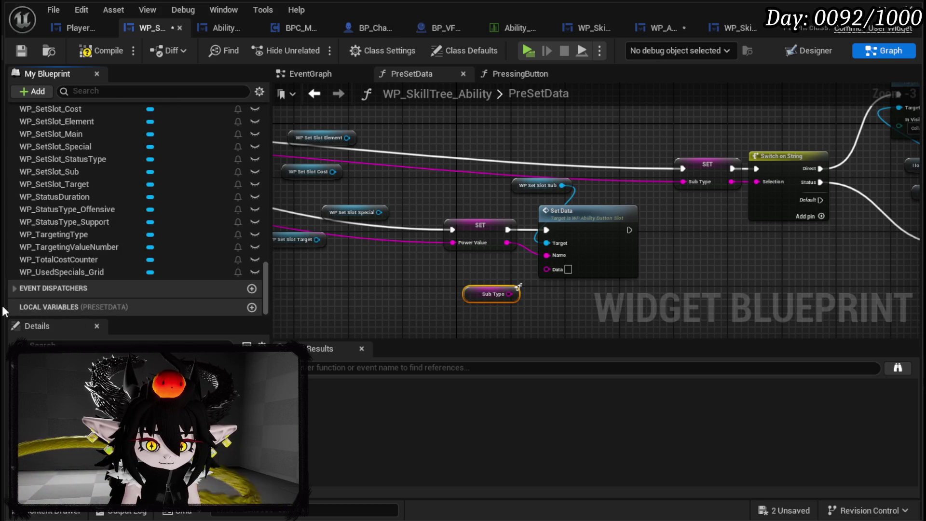
pyautogui.click(536, 294)
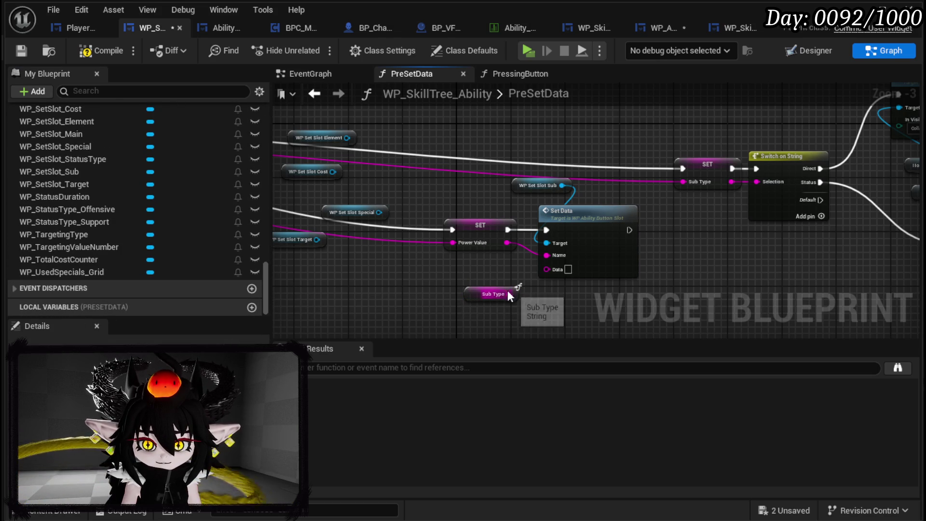
pyautogui.moveTo(445, 285); pyautogui.dragTo(798, 310)
pyautogui.moveTo(534, 290); pyautogui.dragTo(896, 301)
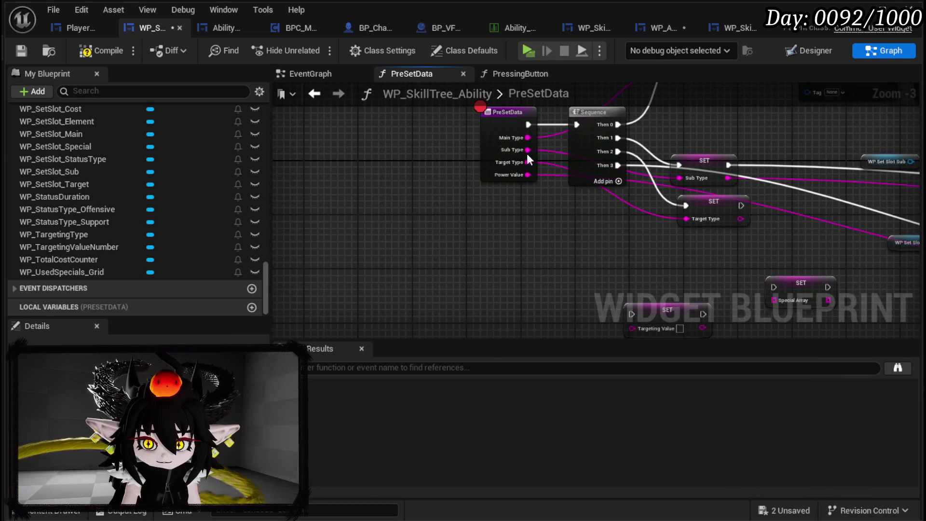
# Step: Place a Get Sub Type node beside Set Data and wire it into the Data input
pyautogui.moveTo(599, 170)
pyautogui.mouseDown()
pyautogui.moveTo(586, 213)
pyautogui.moveTo(590, 251)
pyautogui.moveTo(572, 256)
pyautogui.mouseUp()
pyautogui.rightClick(592, 257)
pyautogui.write('sub type')
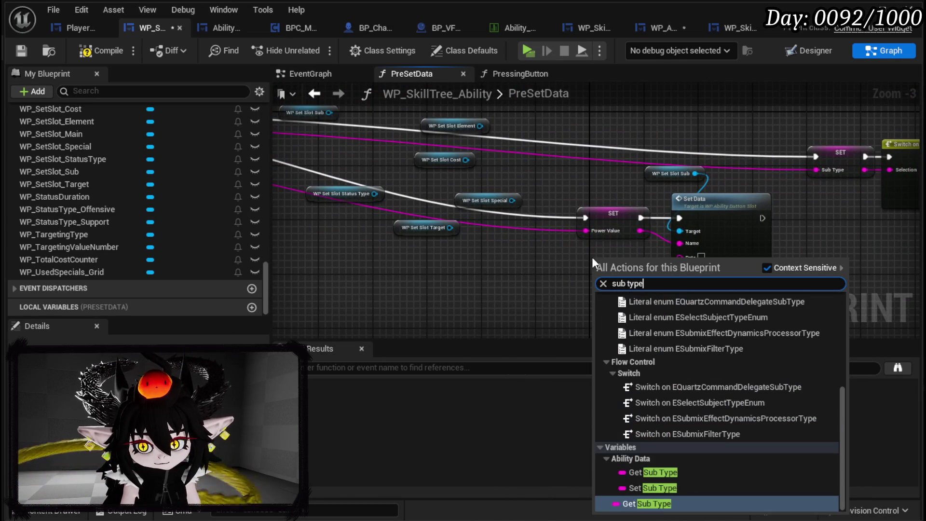
pyautogui.click(667, 469)
pyautogui.moveTo(636, 261); pyautogui.dragTo(680, 257)
pyautogui.moveTo(774, 268)
pyautogui.mouseDown()
pyautogui.moveTo(351, 304)
pyautogui.moveTo(176, 333)
pyautogui.mouseUp()
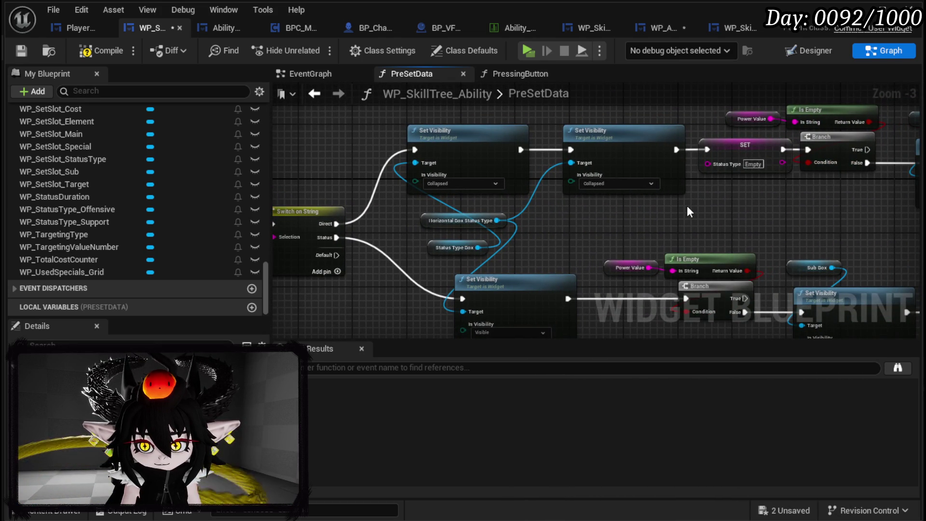
# Step: Delete the Switch on String and Set Visibility nodes from PreSetData
pyautogui.moveTo(683, 206)
pyautogui.mouseDown()
pyautogui.moveTo(469, 207)
pyautogui.moveTo(404, 155)
pyautogui.moveTo(381, 221)
pyautogui.mouseUp()
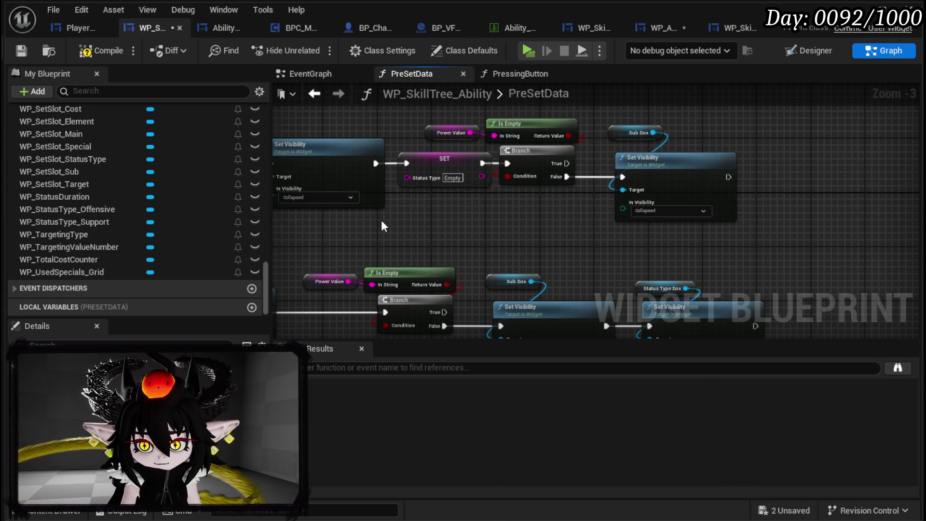
pyautogui.moveTo(527, 234)
pyautogui.mouseDown()
pyautogui.moveTo(531, 200)
pyautogui.moveTo(454, 282)
pyautogui.moveTo(523, 250)
pyautogui.mouseUp()
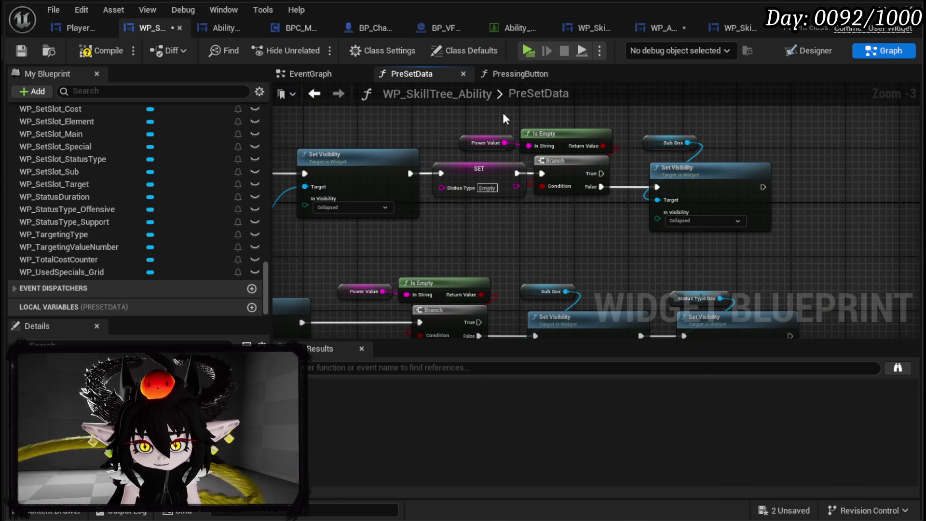
pyautogui.moveTo(500, 118); pyautogui.dragTo(704, 137)
pyautogui.moveTo(585, 222)
pyautogui.mouseDown()
pyautogui.moveTo(581, 200)
pyautogui.moveTo(721, 199)
pyautogui.moveTo(447, 171)
pyautogui.moveTo(440, 143)
pyautogui.moveTo(542, 165)
pyautogui.moveTo(420, 170)
pyautogui.moveTo(495, 197)
pyautogui.mouseUp()
pyautogui.scroll(-3, 495, 197)
pyautogui.scroll(2, 450, 245)
pyautogui.moveTo(423, 286)
pyautogui.mouseDown()
pyautogui.moveTo(713, 114)
pyautogui.moveTo(837, 150)
pyautogui.mouseUp()
pyautogui.moveTo(375, 182); pyautogui.dragTo(705, 146)
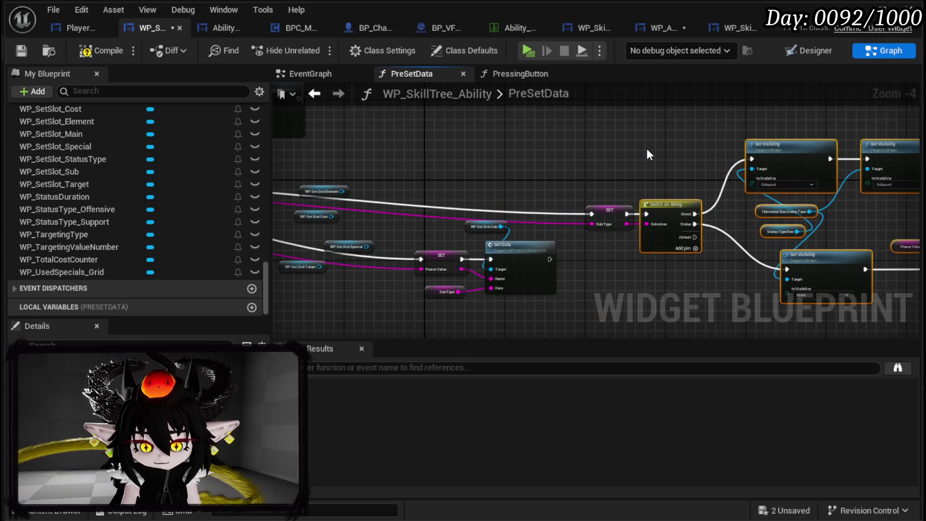
pyautogui.press('Delete')
# Step: Rearrange the Sub Type, Target Type and Special Array setters around Set Data and the WP Set Slot nodes
pyautogui.moveTo(647, 151); pyautogui.dragTo(871, 171)
pyautogui.moveTo(841, 226)
pyautogui.mouseDown()
pyautogui.moveTo(772, 196)
pyautogui.moveTo(757, 204)
pyautogui.moveTo(663, 172)
pyautogui.mouseUp()
pyautogui.moveTo(575, 204)
pyautogui.mouseDown()
pyautogui.moveTo(658, 280)
pyautogui.moveTo(796, 236)
pyautogui.moveTo(782, 221)
pyautogui.mouseUp()
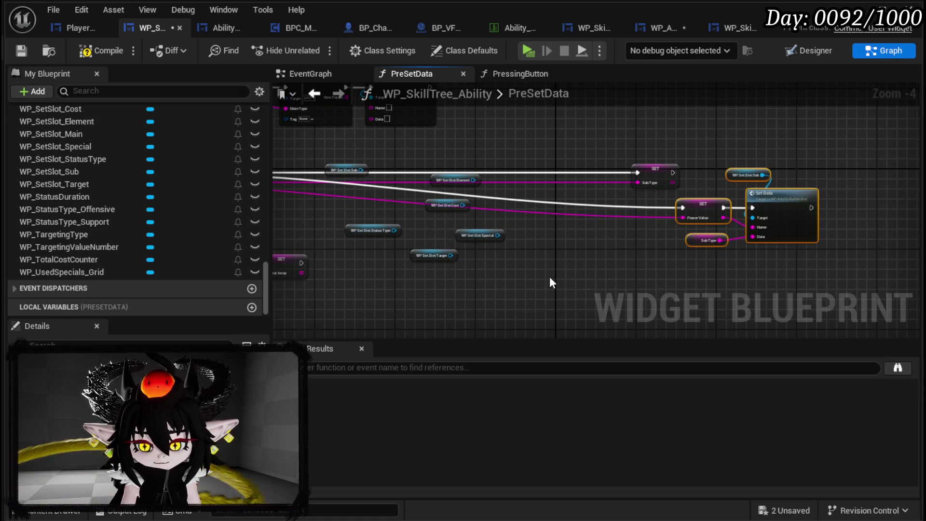
pyautogui.moveTo(554, 283); pyautogui.dragTo(665, 291)
pyautogui.moveTo(448, 291); pyautogui.dragTo(598, 175)
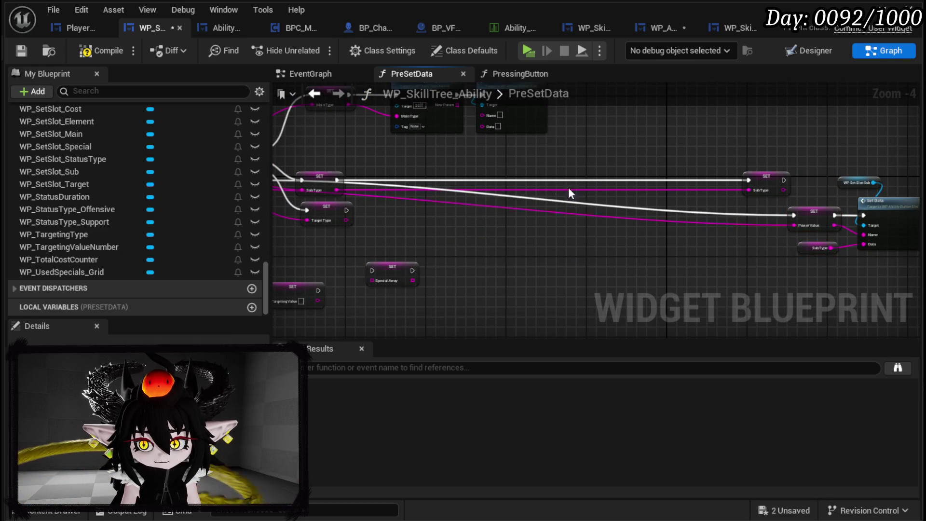
pyautogui.scroll(3, 555, 184)
pyautogui.moveTo(464, 200)
pyautogui.mouseDown()
pyautogui.moveTo(893, 207)
pyautogui.moveTo(685, 218)
pyautogui.moveTo(713, 195)
pyautogui.mouseUp()
pyautogui.moveTo(506, 237)
pyautogui.mouseDown()
pyautogui.moveTo(463, 236)
pyautogui.moveTo(705, 173)
pyautogui.mouseUp()
pyautogui.scroll(-4, 560, 187)
pyautogui.scroll(3, 574, 228)
pyautogui.moveTo(436, 210); pyautogui.dragTo(497, 229)
pyautogui.click(559, 246)
pyautogui.moveTo(558, 246); pyautogui.dragTo(401, 306)
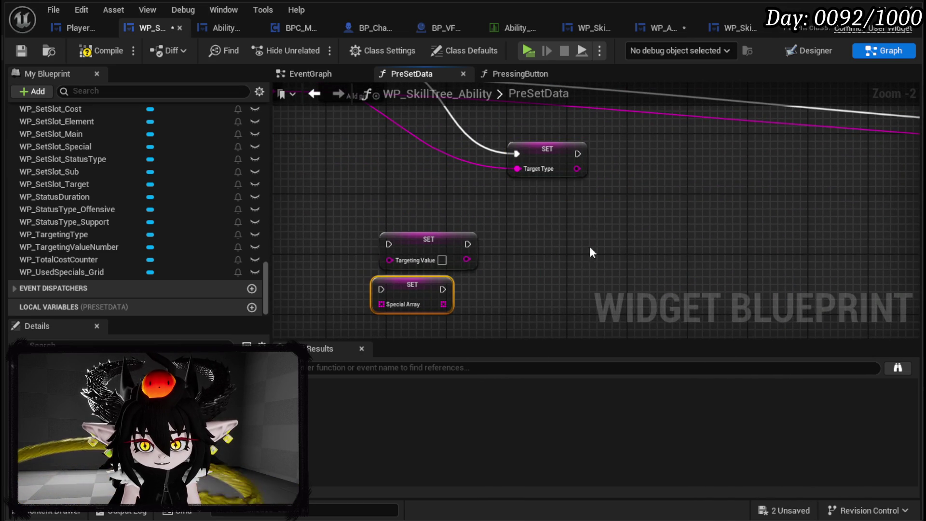
# Step: Save the skill tree blueprint and open the PressingTargetButton function graph
pyautogui.click(16, 48)
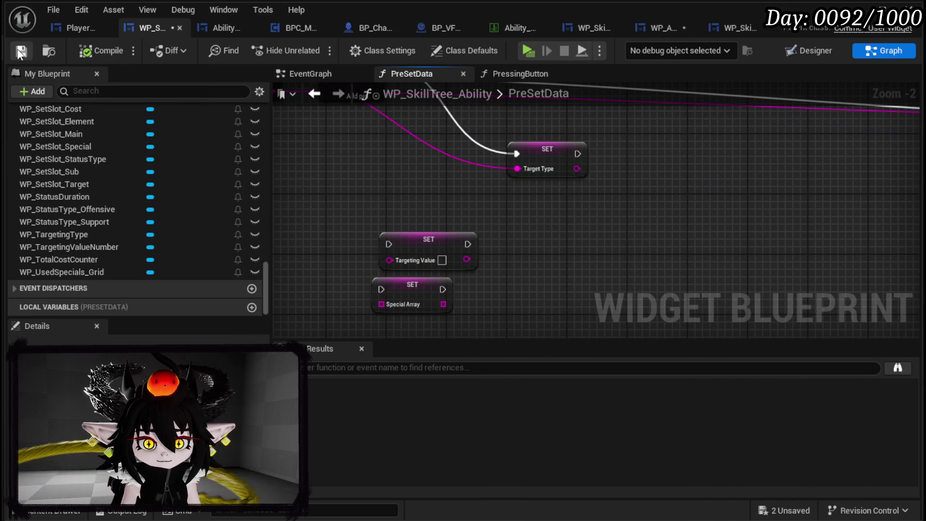
pyautogui.scroll(5, 152, 145)
pyautogui.scroll(15, 147, 140)
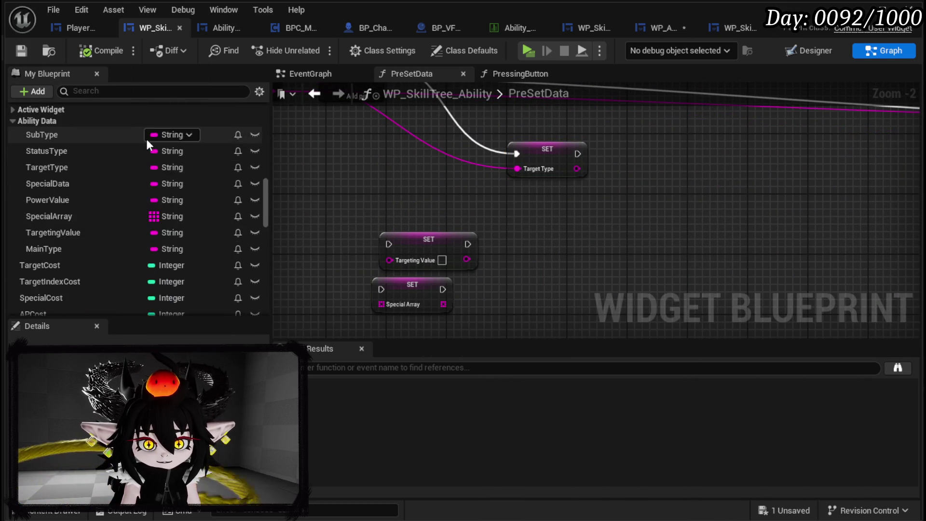
pyautogui.scroll(10, 146, 139)
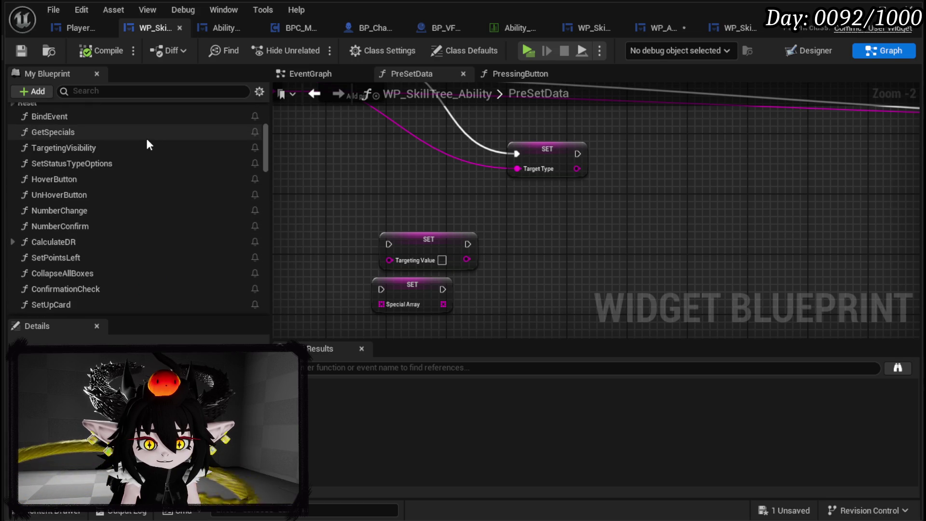
pyautogui.scroll(5, 146, 138)
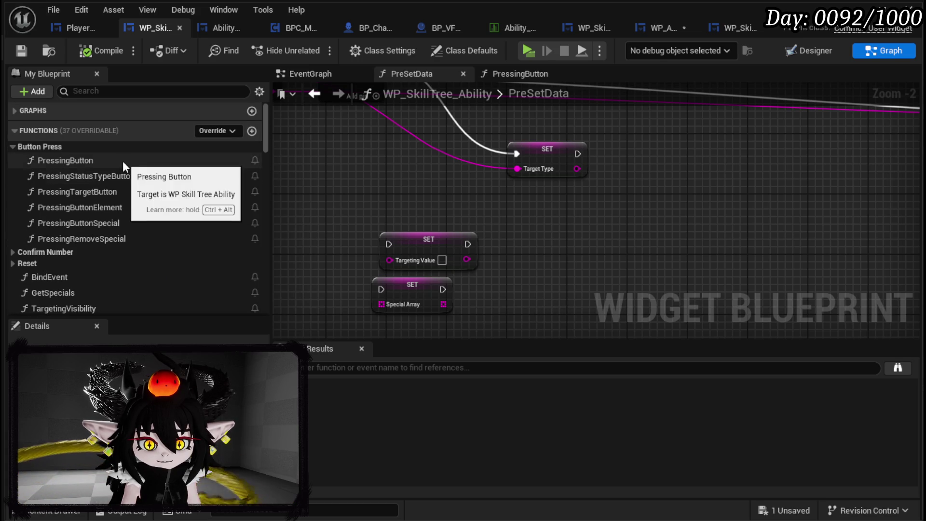
pyautogui.doubleClick(125, 192)
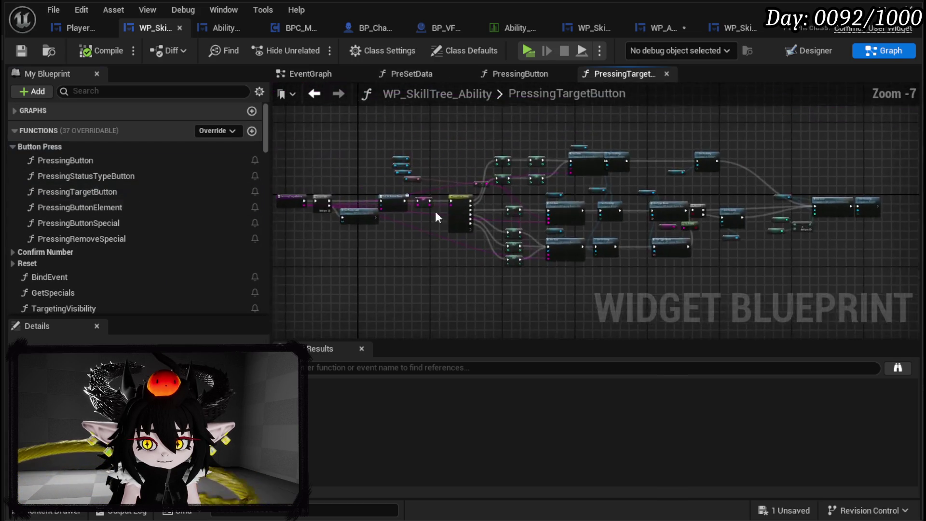
# Step: Review the PressingTargetButton targeting-cost graph, shifting the four variable getters up and right
pyautogui.scroll(3, 450, 210)
pyautogui.scroll(4, 410, 236)
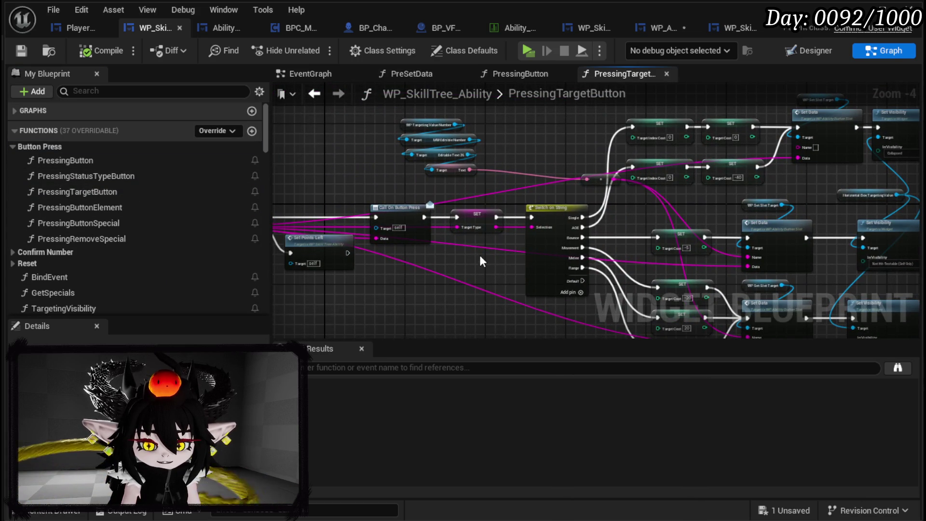
pyautogui.scroll(-1, 421, 182)
pyautogui.moveTo(421, 182)
pyautogui.mouseDown()
pyautogui.moveTo(469, 182)
pyautogui.moveTo(401, 179)
pyautogui.mouseUp()
pyautogui.scroll(-2, 400, 179)
pyautogui.moveTo(482, 193)
pyautogui.mouseDown()
pyautogui.moveTo(348, 212)
pyautogui.moveTo(414, 226)
pyautogui.moveTo(332, 121)
pyautogui.mouseUp()
pyautogui.moveTo(406, 189)
pyautogui.mouseDown()
pyautogui.moveTo(474, 161)
pyautogui.moveTo(520, 161)
pyautogui.mouseUp()
pyautogui.scroll(-3, 490, 189)
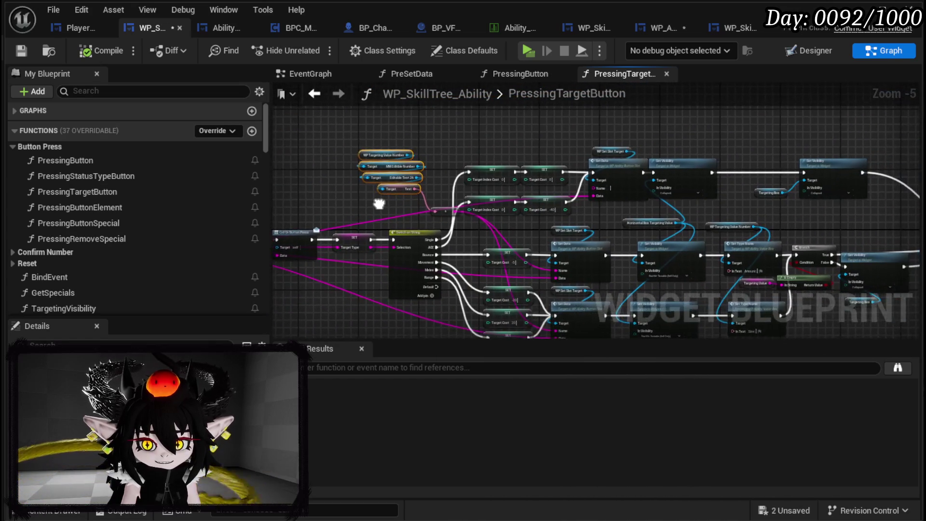
# Step: Box-select the targeting logic nodes, then return to the PreSetData graph
pyautogui.moveTo(420, 183); pyautogui.dragTo(855, 287)
pyautogui.moveTo(341, 273); pyautogui.dragTo(382, 286)
pyautogui.scroll(4, 382, 286)
pyautogui.scroll(-2, 412, 304)
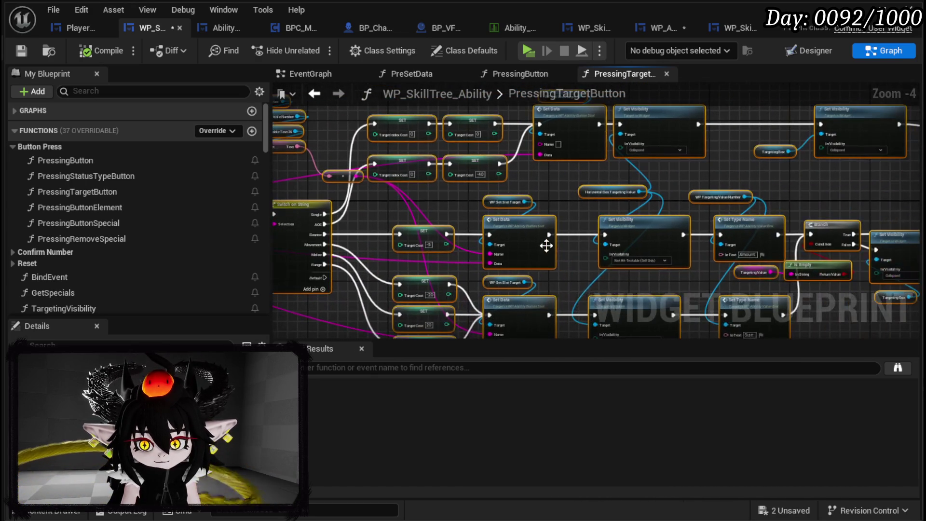
pyautogui.scroll(-2, 558, 269)
pyautogui.scroll(2, 774, 241)
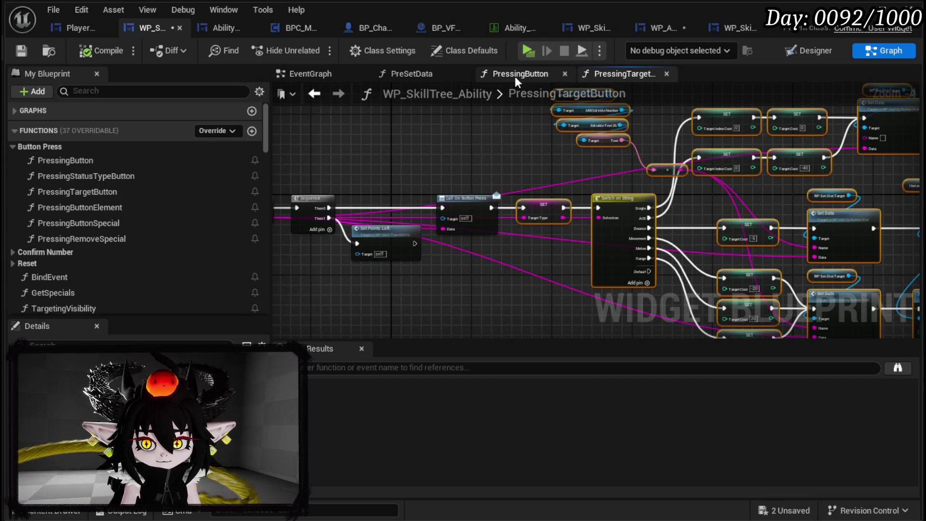
pyautogui.click(436, 75)
pyautogui.scroll(-3, 519, 254)
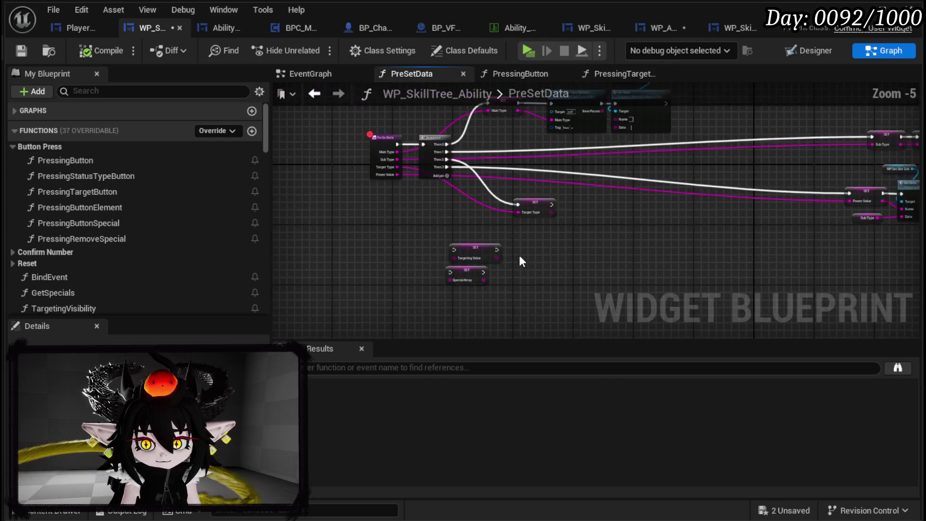
# Step: Connect SET's execution to Switch on String, delete the duplicate SET, and feed Target Type into Selection
pyautogui.moveTo(549, 224)
pyautogui.mouseDown()
pyautogui.moveTo(595, 259)
pyautogui.moveTo(791, 215)
pyautogui.mouseUp()
pyautogui.moveTo(474, 231)
pyautogui.mouseDown()
pyautogui.moveTo(430, 179)
pyautogui.moveTo(563, 285)
pyautogui.moveTo(609, 298)
pyautogui.mouseUp()
pyautogui.scroll(4, 608, 293)
pyautogui.moveTo(538, 284)
pyautogui.mouseDown()
pyautogui.moveTo(395, 192)
pyautogui.moveTo(424, 217)
pyautogui.moveTo(499, 233)
pyautogui.moveTo(637, 229)
pyautogui.mouseUp()
pyautogui.click(530, 255)
pyautogui.press('Delete')
pyautogui.moveTo(447, 246)
pyautogui.mouseDown()
pyautogui.moveTo(664, 235)
pyautogui.moveTo(637, 247)
pyautogui.mouseUp()
pyautogui.click(481, 223)
# Step: Select both Set Visibility nodes and inspect the nearby Set Data, Set Type Name and Set Cost nodes
pyautogui.scroll(-3, 541, 193)
pyautogui.moveTo(541, 193); pyautogui.dragTo(452, 174)
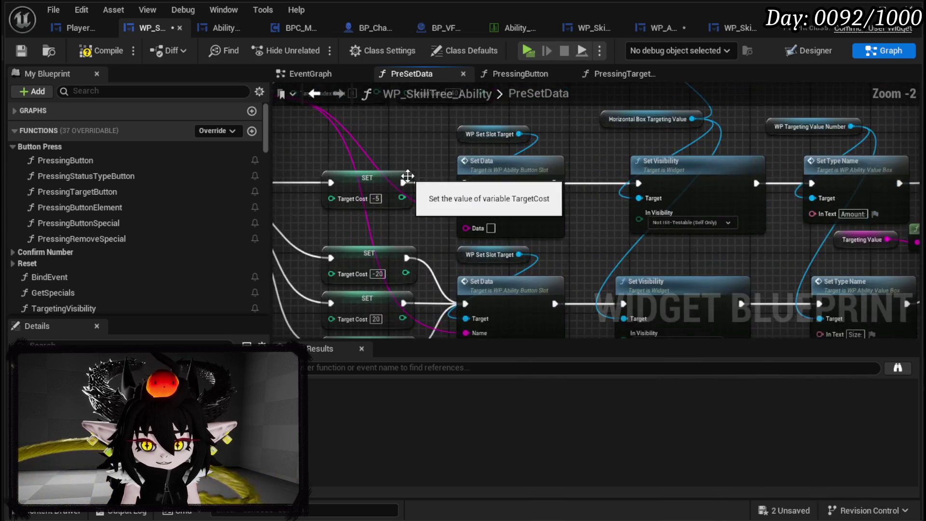
pyautogui.scroll(-2, 471, 204)
pyautogui.scroll(1, 470, 204)
pyautogui.scroll(2, 470, 205)
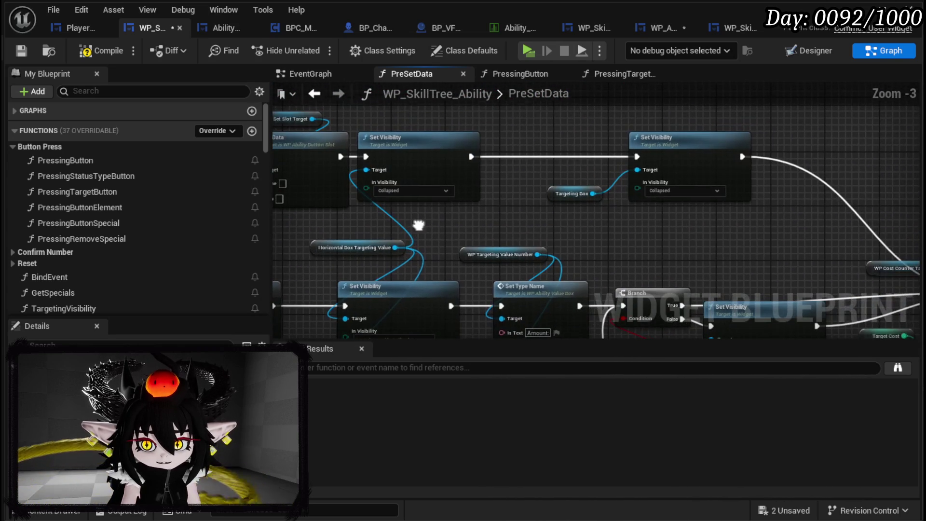
pyautogui.moveTo(434, 120); pyautogui.dragTo(699, 166)
pyautogui.moveTo(692, 261); pyautogui.dragTo(319, 182)
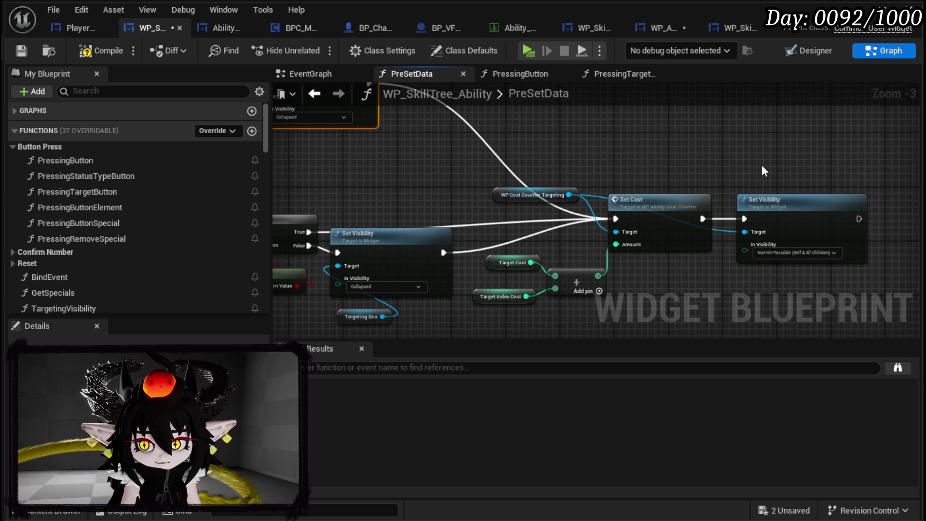
pyautogui.moveTo(465, 211)
pyautogui.mouseDown()
pyautogui.moveTo(648, 165)
pyautogui.moveTo(715, 162)
pyautogui.mouseUp()
# Step: Route Set Data straight into Set Type Name, link Set Visibility to Set Cost, and delete the Set Visibility nodes
pyautogui.scroll(-2, 465, 212)
pyautogui.scroll(1, 444, 247)
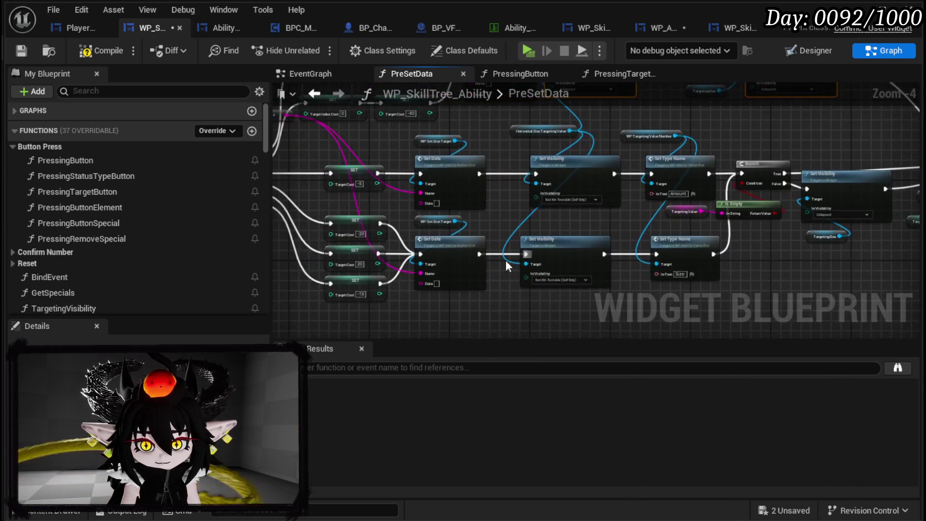
pyautogui.scroll(1, 448, 315)
pyautogui.moveTo(445, 308); pyautogui.dragTo(326, 300)
pyautogui.scroll(-2, 329, 300)
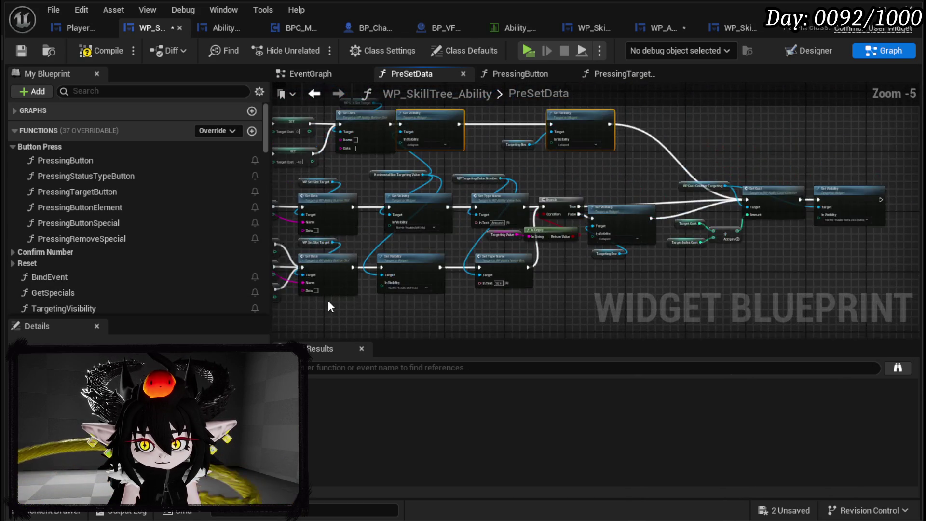
pyautogui.scroll(1, 329, 300)
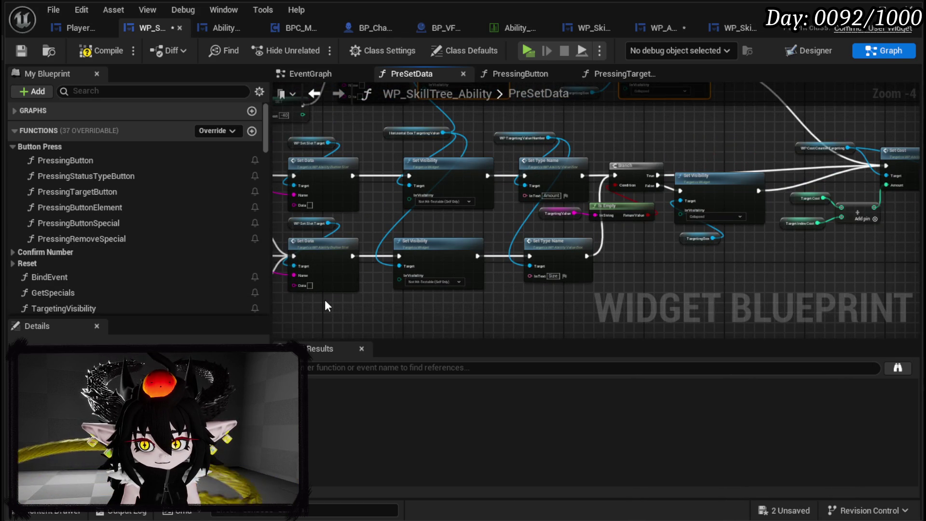
pyautogui.scroll(2, 689, 260)
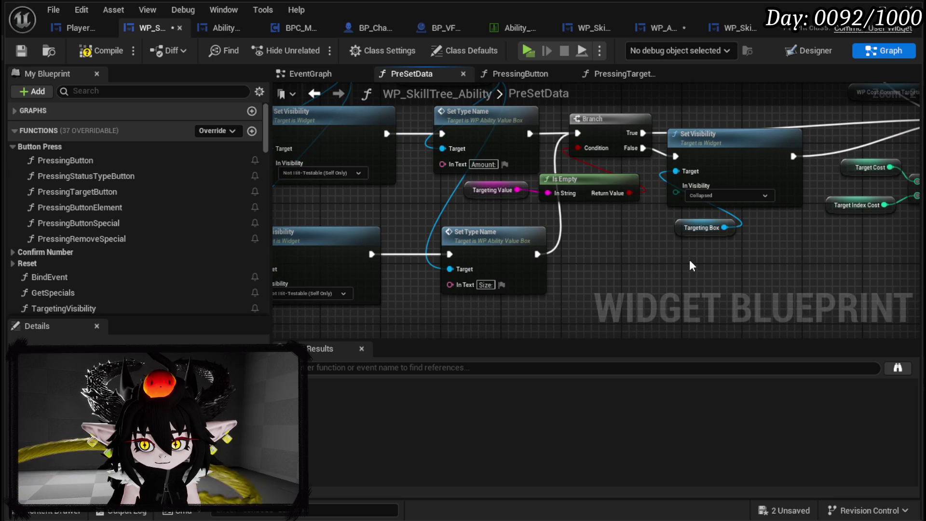
pyautogui.moveTo(690, 261); pyautogui.dragTo(526, 290)
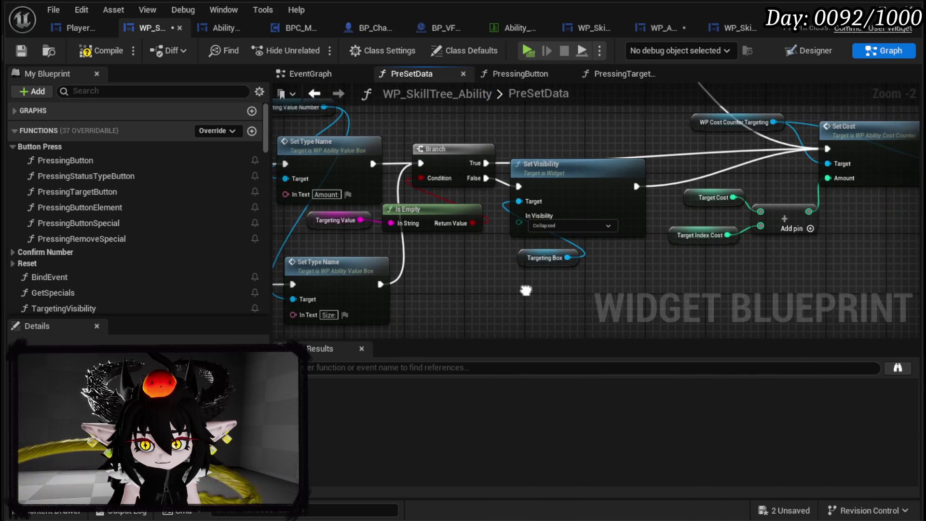
pyautogui.scroll(-1, 525, 289)
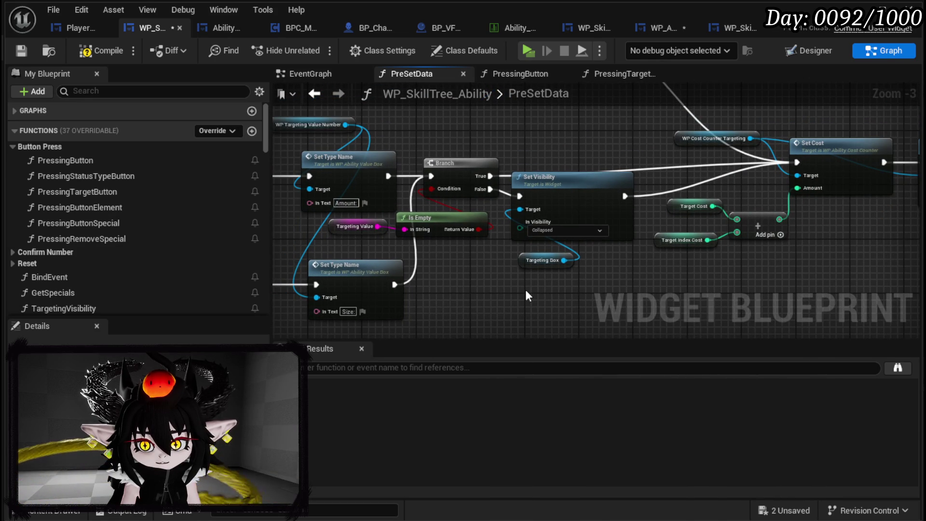
pyautogui.moveTo(420, 212)
pyautogui.mouseDown()
pyautogui.moveTo(564, 234)
pyautogui.moveTo(577, 208)
pyautogui.moveTo(647, 229)
pyautogui.mouseUp()
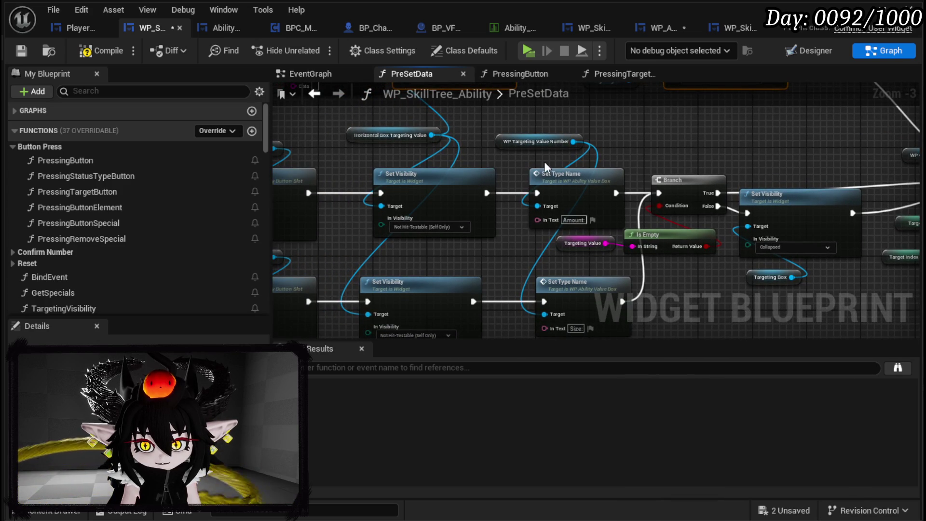
pyautogui.moveTo(502, 188)
pyautogui.mouseDown()
pyautogui.moveTo(473, 217)
pyautogui.moveTo(501, 133)
pyautogui.moveTo(488, 212)
pyautogui.moveTo(565, 195)
pyautogui.moveTo(559, 249)
pyautogui.mouseUp()
pyautogui.scroll(-2, 494, 130)
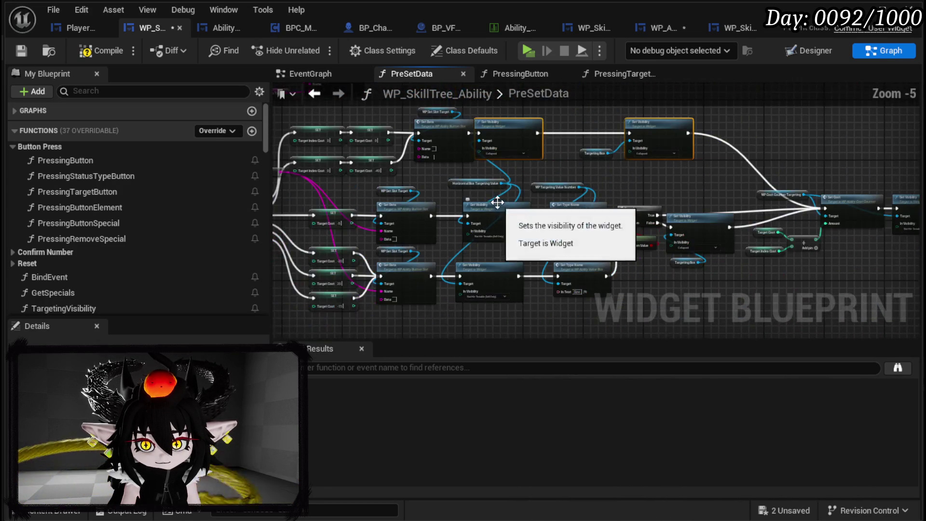
pyautogui.moveTo(431, 215); pyautogui.dragTo(550, 215)
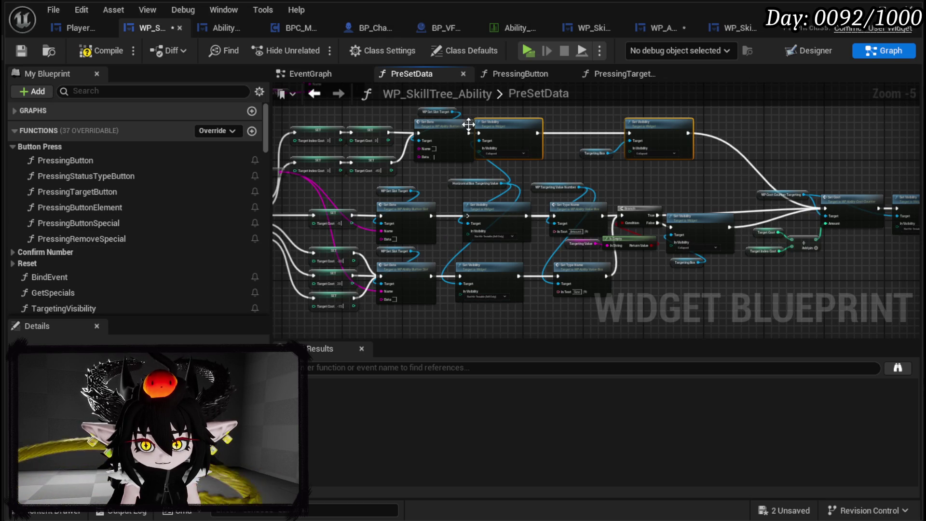
pyautogui.moveTo(538, 133)
pyautogui.mouseDown()
pyautogui.moveTo(833, 188)
pyautogui.moveTo(824, 210)
pyautogui.mouseUp()
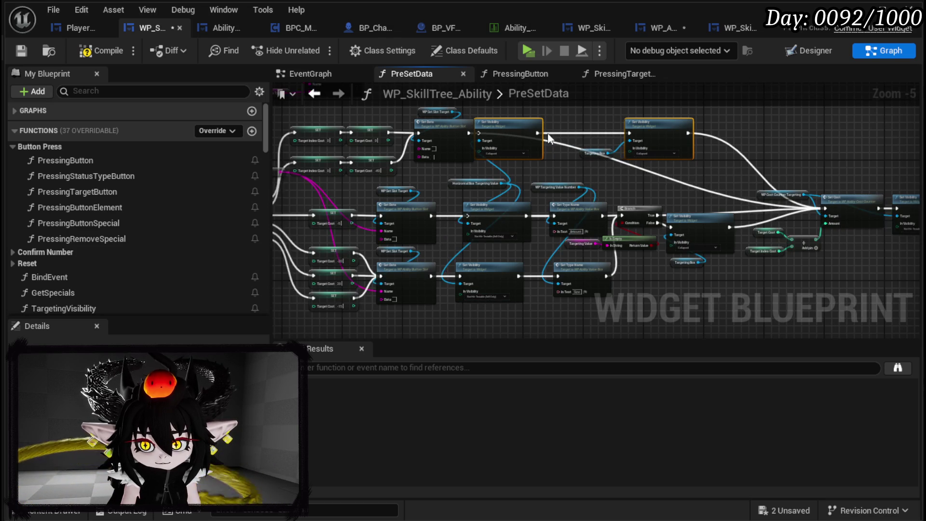
pyautogui.press('Delete')
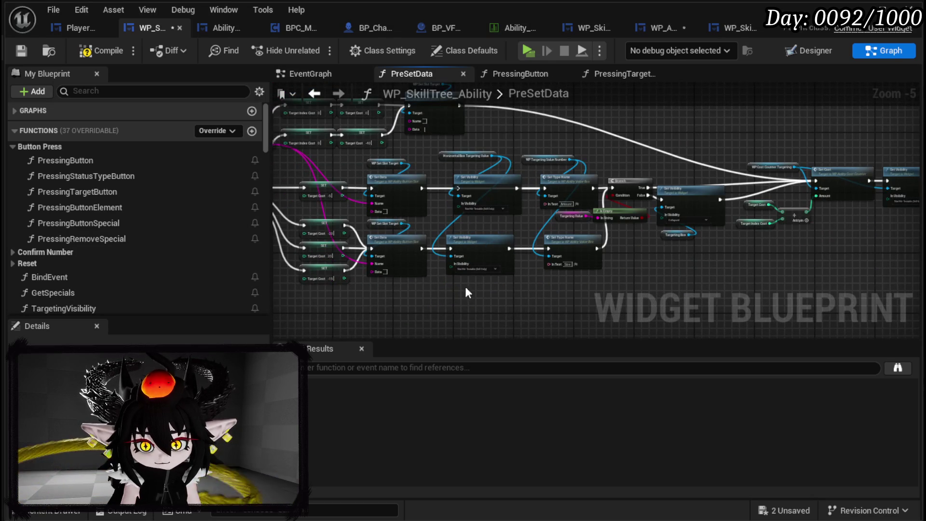
# Step: Link the lower Set Data to its Set Type Name and delete the remaining Set Visibility nodes and Horizontal Box getter
pyautogui.scroll(2, 473, 293)
pyautogui.moveTo(405, 241); pyautogui.dragTo(640, 243)
pyautogui.click(511, 242)
pyautogui.press('Delete')
pyautogui.moveTo(479, 294); pyautogui.dragTo(491, 140)
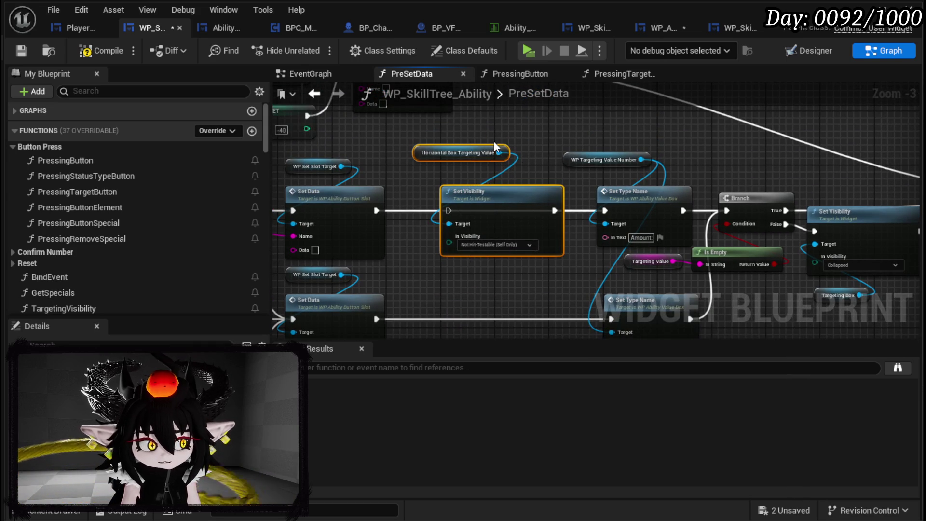
pyautogui.press('Delete')
pyautogui.scroll(-2, 447, 144)
# Step: Shift the Set Type Name, Branch and Is Empty nodes left to close the gap
pyautogui.moveTo(405, 265)
pyautogui.mouseDown()
pyautogui.moveTo(565, 149)
pyautogui.moveTo(598, 137)
pyautogui.mouseUp()
pyautogui.moveTo(615, 172); pyautogui.dragTo(529, 171)
pyautogui.scroll(4, 572, 180)
pyautogui.click(618, 213)
pyautogui.scroll(-2, 618, 214)
pyautogui.moveTo(618, 213); pyautogui.dragTo(747, 219)
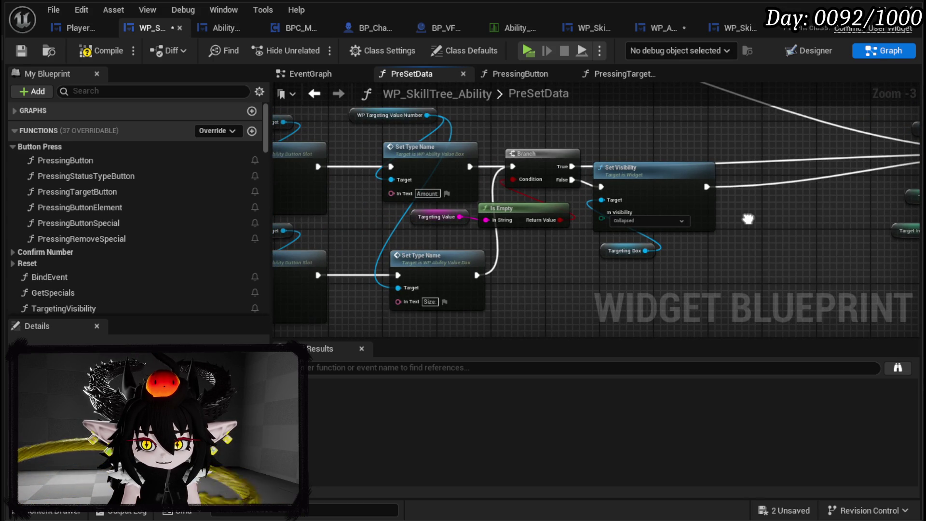
pyautogui.moveTo(748, 219)
pyautogui.mouseDown()
pyautogui.moveTo(617, 237)
pyautogui.moveTo(389, 235)
pyautogui.moveTo(632, 234)
pyautogui.moveTo(641, 225)
pyautogui.mouseUp()
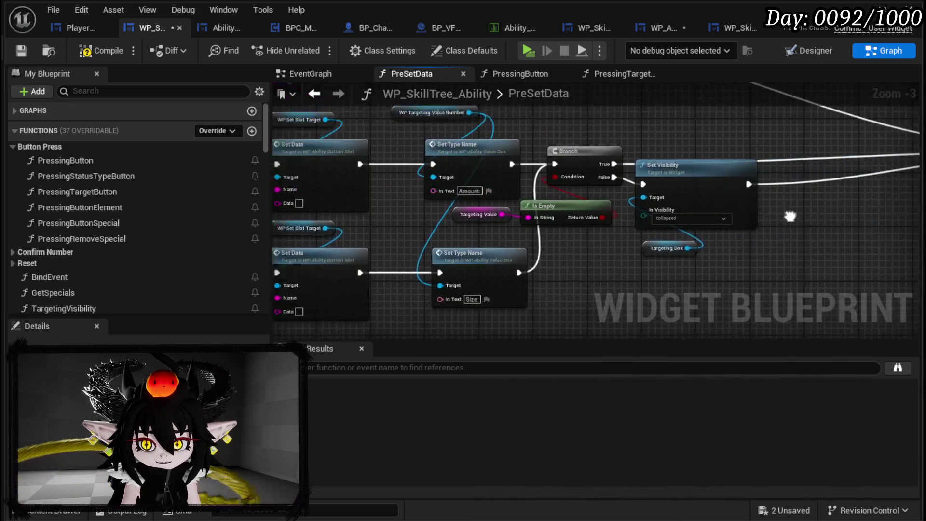
# Step: Route execution past the Branch into Set Cost and delete the Branch, Is Empty, Set Visibility and Targeting Box nodes
pyautogui.moveTo(495, 191)
pyautogui.mouseDown()
pyautogui.moveTo(369, 198)
pyautogui.moveTo(864, 175)
pyautogui.mouseUp()
pyautogui.moveTo(363, 299); pyautogui.dragTo(540, 168)
pyautogui.press('Delete')
pyautogui.moveTo(441, 231); pyautogui.dragTo(538, 235)
pyautogui.moveTo(378, 247)
pyautogui.mouseDown()
pyautogui.moveTo(480, 249)
pyautogui.moveTo(462, 307)
pyautogui.moveTo(865, 152)
pyautogui.moveTo(623, 178)
pyautogui.moveTo(520, 184)
pyautogui.moveTo(502, 174)
pyautogui.moveTo(648, 163)
pyautogui.mouseUp()
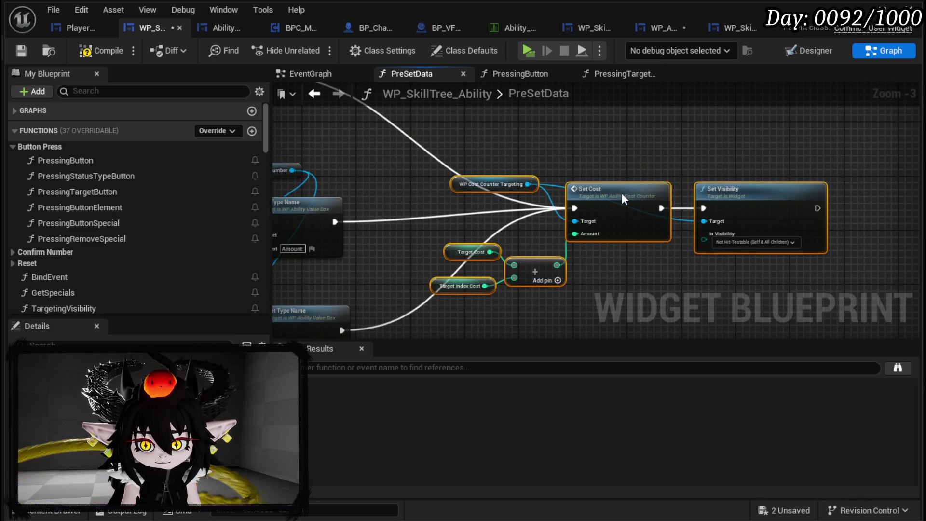
# Step: Save the blueprint and open the PressingStatusTypeButton function graph
pyautogui.moveTo(620, 192); pyautogui.dragTo(569, 208)
pyautogui.scroll(-3, 521, 154)
pyautogui.moveTo(522, 154); pyautogui.dragTo(591, 193)
pyautogui.scroll(4, 465, 198)
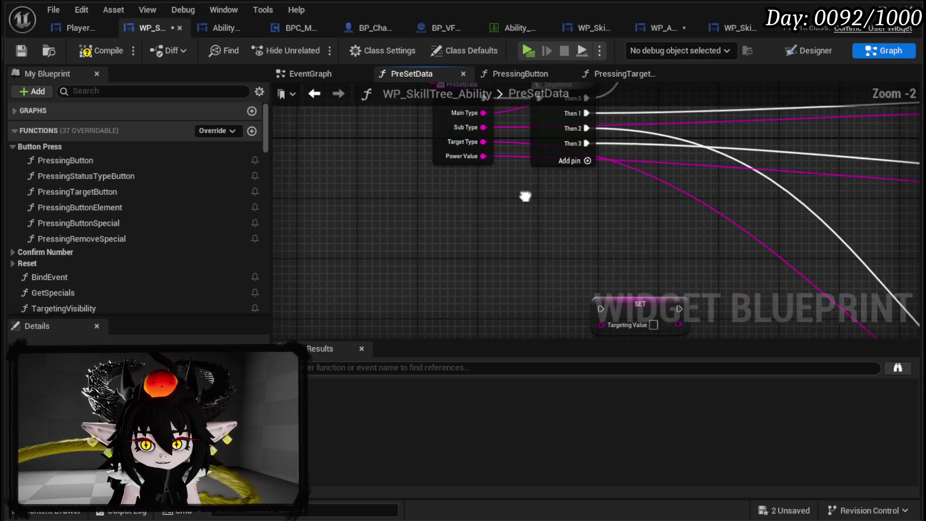
pyautogui.moveTo(525, 196); pyautogui.dragTo(297, 178)
pyautogui.click(22, 51)
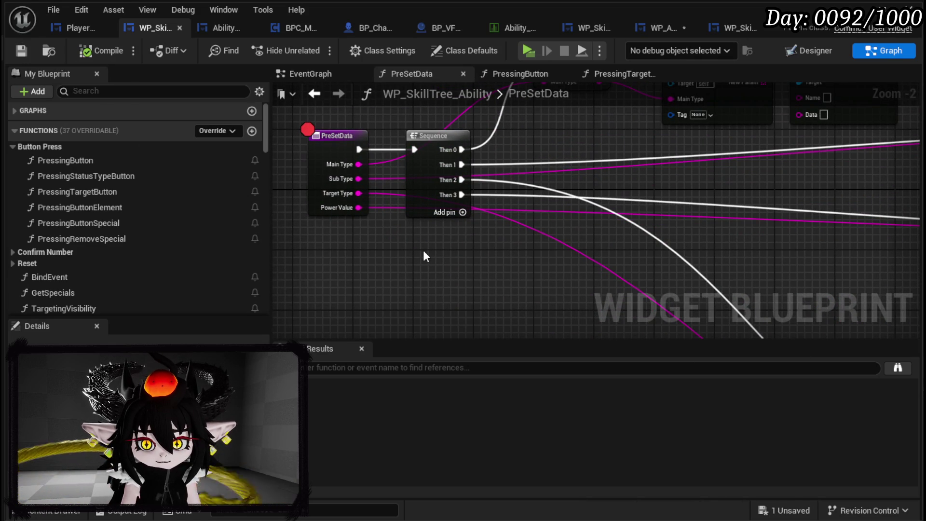
pyautogui.doubleClick(101, 178)
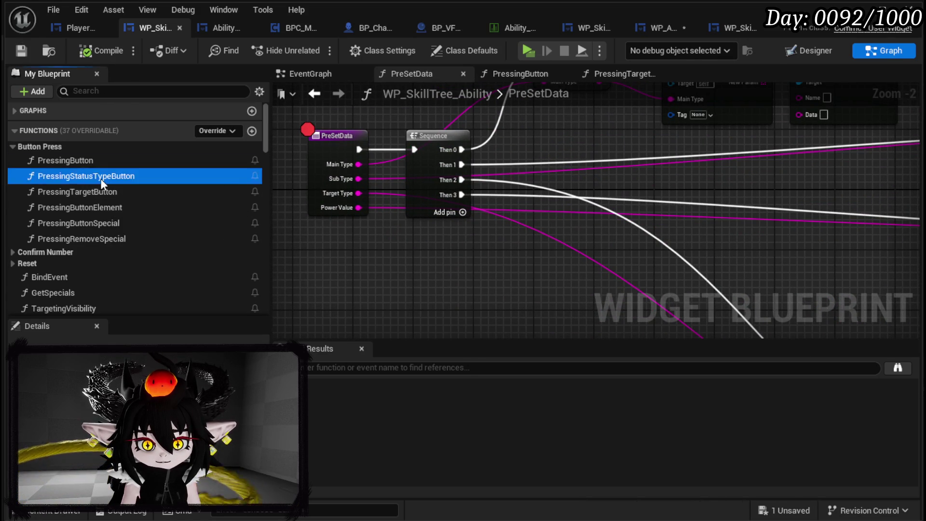
# Step: Delete PressingStatusTypeButton's Widget Switcher and Set Active Widget nodes, then reposition the reroute node
pyautogui.scroll(2, 539, 208)
pyautogui.moveTo(609, 229)
pyautogui.mouseDown()
pyautogui.moveTo(613, 212)
pyautogui.moveTo(598, 232)
pyautogui.moveTo(491, 256)
pyautogui.mouseUp()
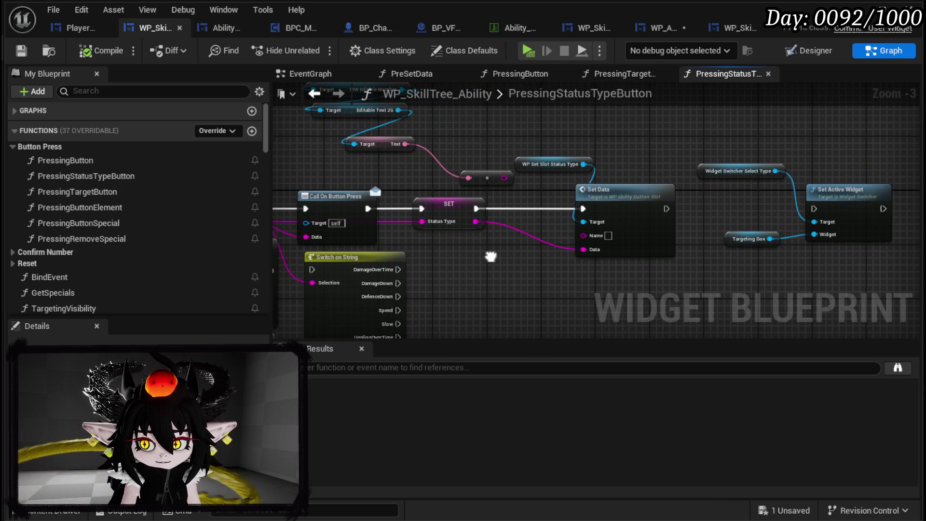
pyautogui.moveTo(718, 275); pyautogui.dragTo(828, 143)
pyautogui.press('Delete')
pyautogui.moveTo(414, 118); pyautogui.dragTo(470, 172)
pyautogui.moveTo(540, 232)
pyautogui.mouseDown()
pyautogui.moveTo(464, 218)
pyautogui.moveTo(542, 160)
pyautogui.moveTo(652, 136)
pyautogui.moveTo(653, 100)
pyautogui.mouseUp()
# Step: Copy the Status Type SET, Set Slot Status Type and Set Data nodes over to PreSetData
pyautogui.click(609, 245)
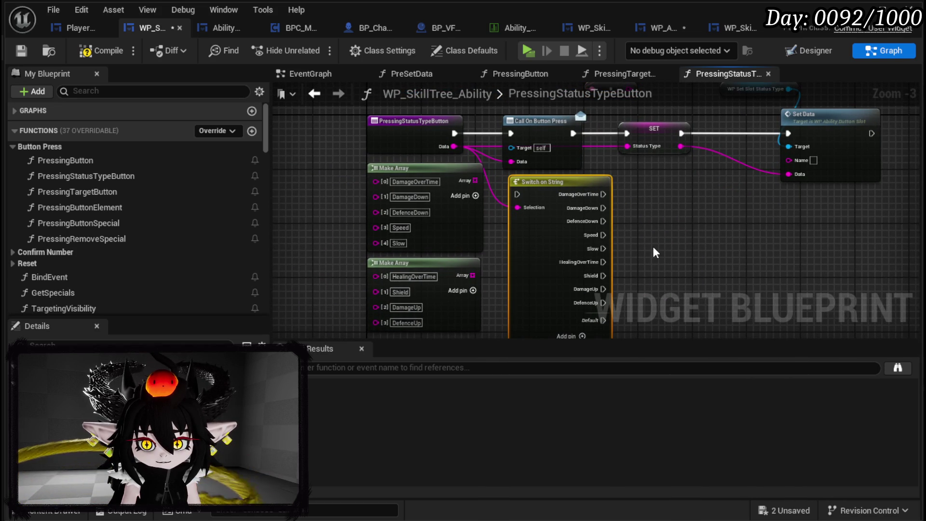
pyautogui.moveTo(664, 233); pyautogui.dragTo(549, 277)
pyautogui.click(549, 274)
pyautogui.click(597, 181)
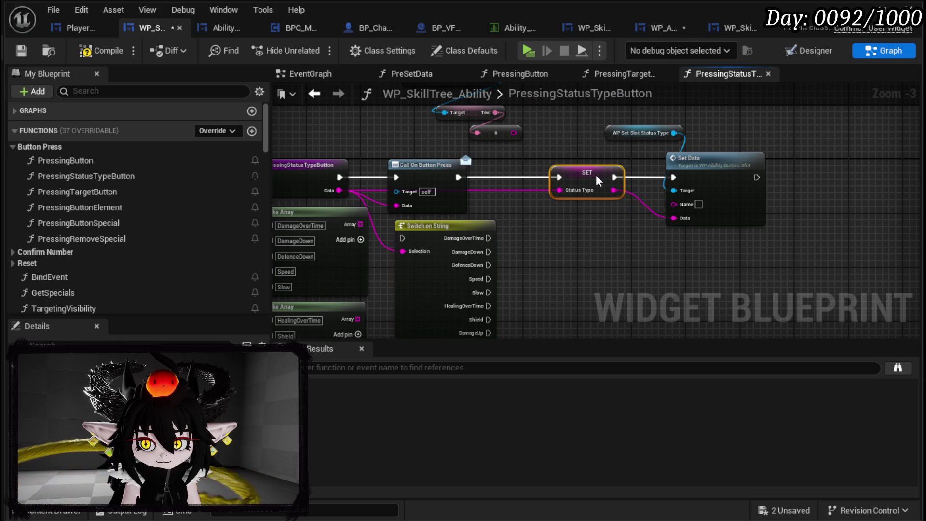
pyautogui.moveTo(570, 237)
pyautogui.mouseDown()
pyautogui.moveTo(655, 185)
pyautogui.moveTo(569, 256)
pyautogui.moveTo(703, 136)
pyautogui.mouseUp()
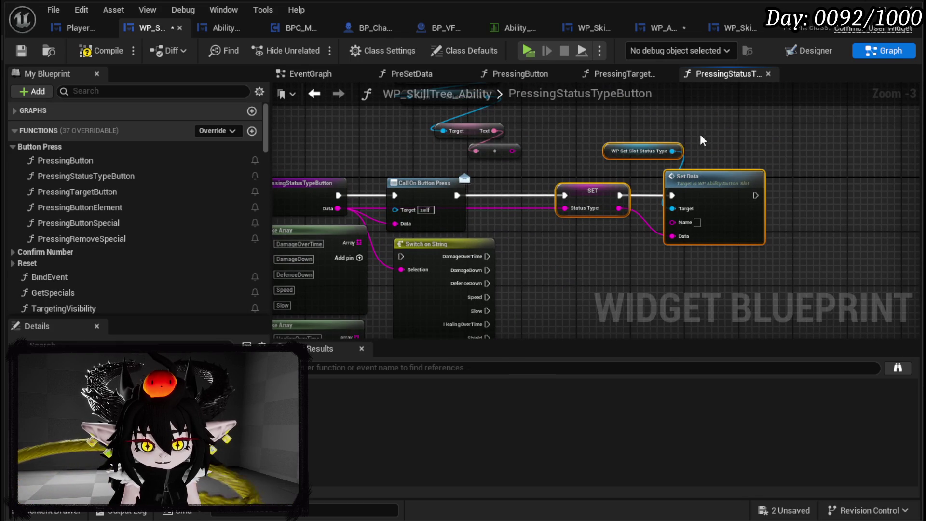
pyautogui.click(314, 94)
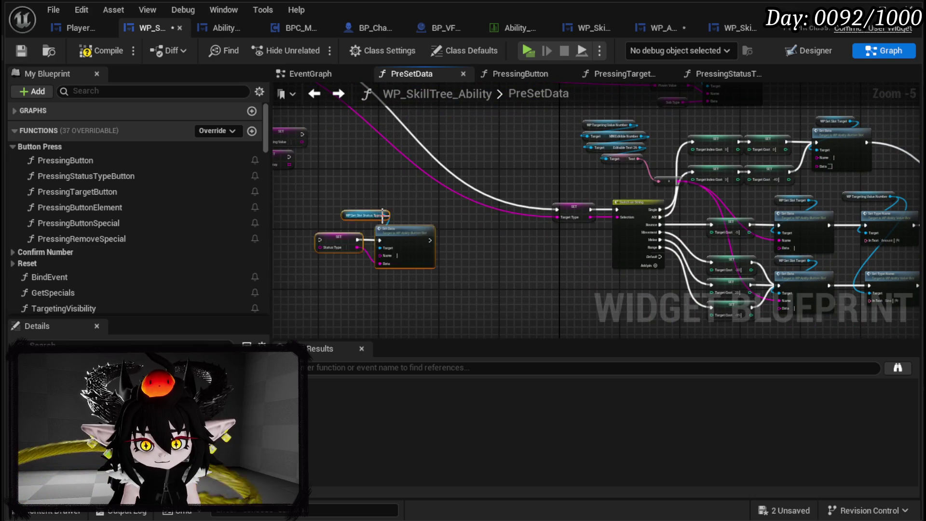
# Step: Add a Then 4 output on the Sequence and wire it to the Status Type SET node
pyautogui.scroll(2, 487, 271)
pyautogui.click(383, 155)
pyautogui.moveTo(381, 153)
pyautogui.mouseDown()
pyautogui.moveTo(399, 213)
pyautogui.moveTo(520, 311)
pyautogui.moveTo(513, 226)
pyautogui.mouseUp()
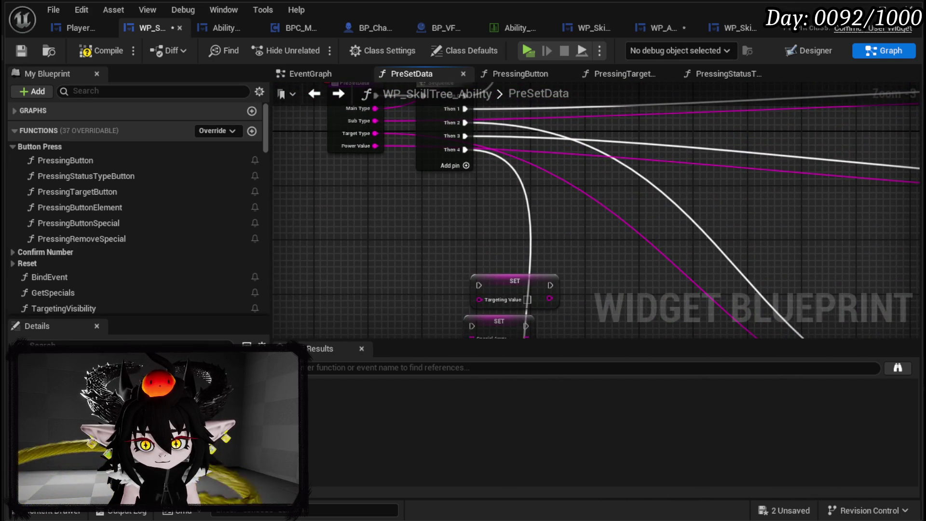
pyautogui.moveTo(548, 316); pyautogui.dragTo(556, 157)
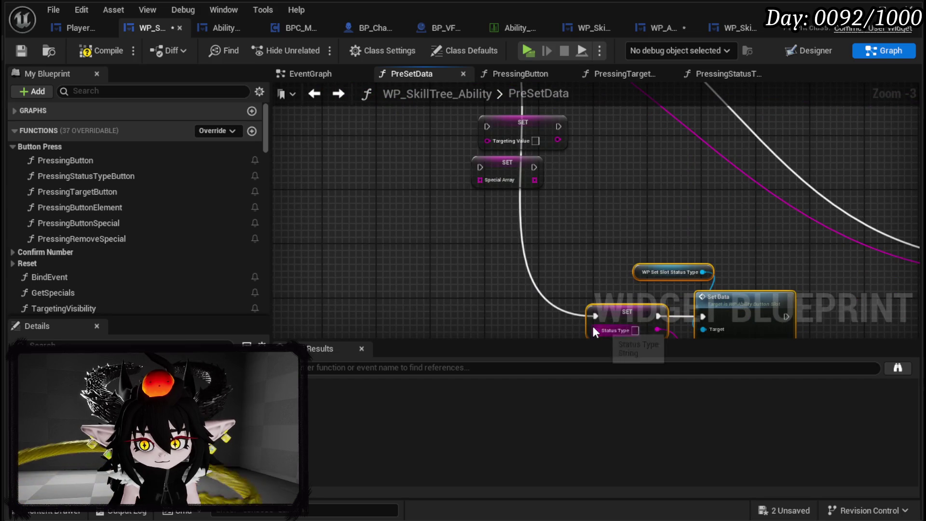
pyautogui.press('Home')
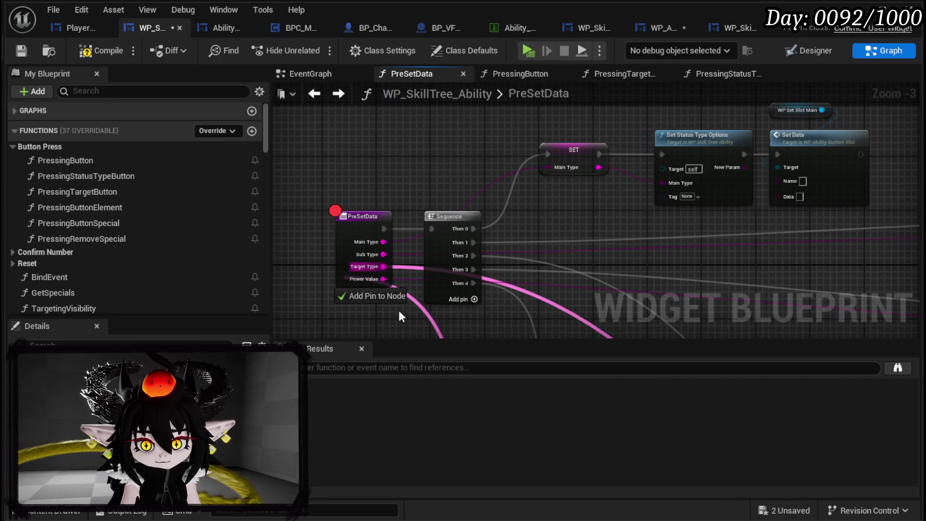
pyautogui.moveTo(427, 324); pyautogui.dragTo(388, 155)
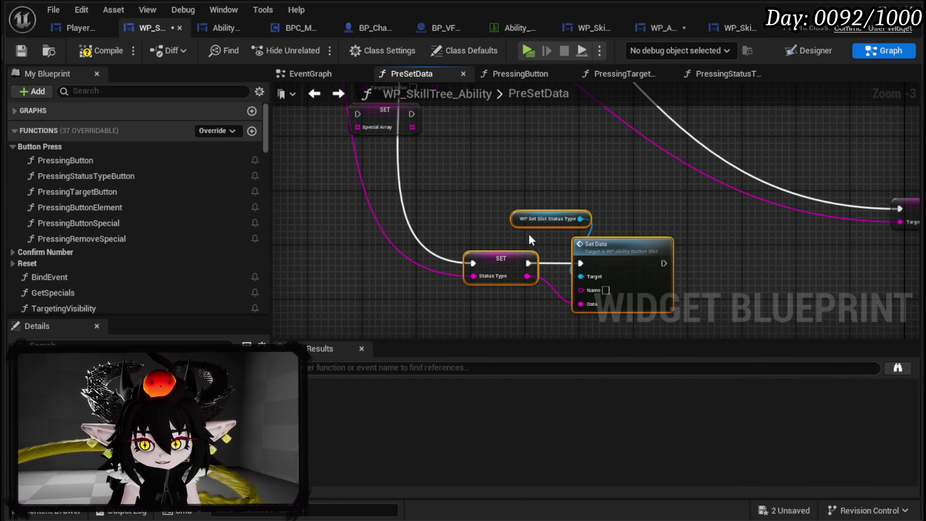
pyautogui.moveTo(606, 274); pyautogui.dragTo(674, 273)
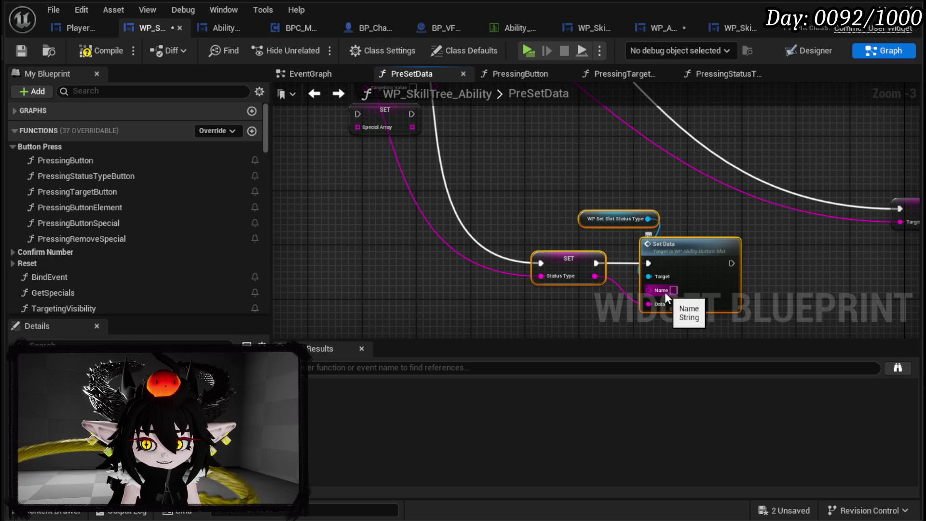
# Step: Feed Set Data's Name from a new PreSetData entry input beside Status Type
pyautogui.moveTo(662, 292)
pyautogui.mouseDown()
pyautogui.moveTo(290, 34)
pyautogui.moveTo(164, 227)
pyautogui.moveTo(500, 236)
pyautogui.moveTo(505, 216)
pyautogui.mouseUp()
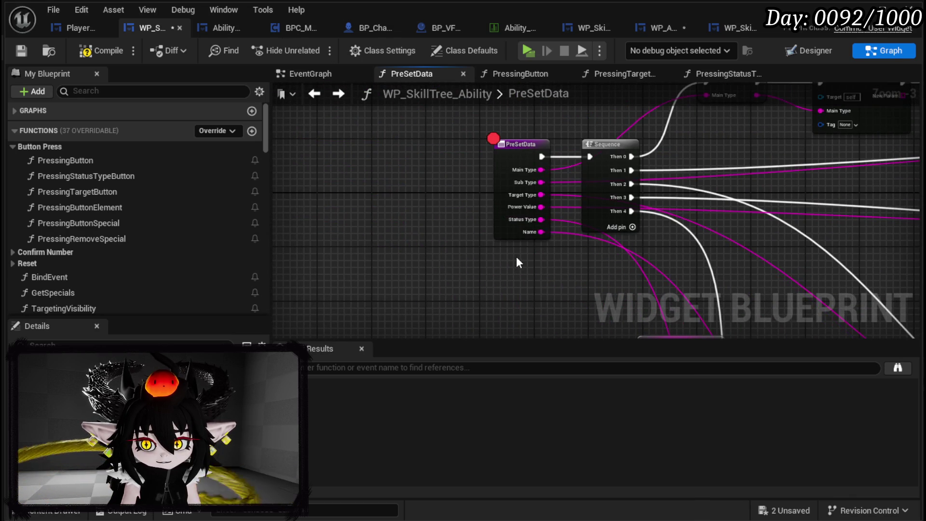
pyautogui.click(515, 217)
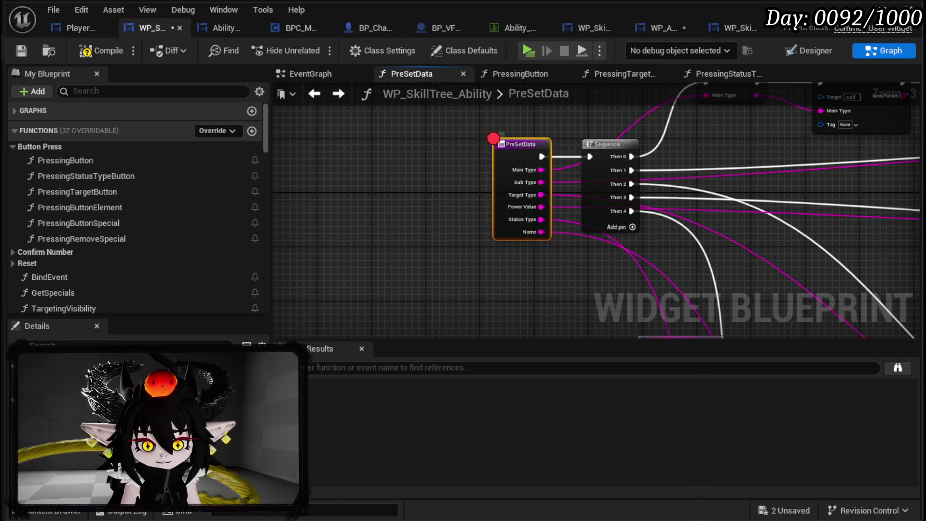
pyautogui.scroll(-10, 135, 293)
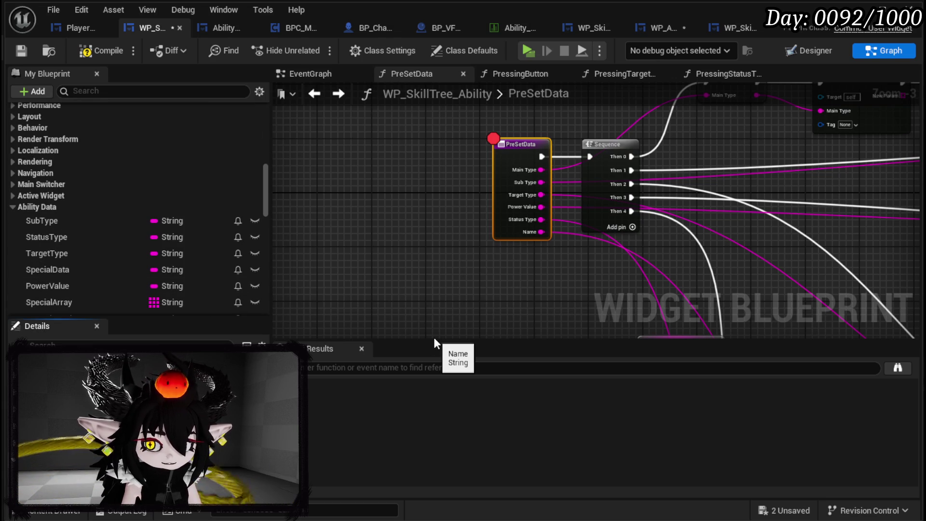
# Step: Rename the Name input to Status Duration, then compile and save WP_SkillTree_Ability
pyautogui.press('Return')
pyautogui.click(108, 50)
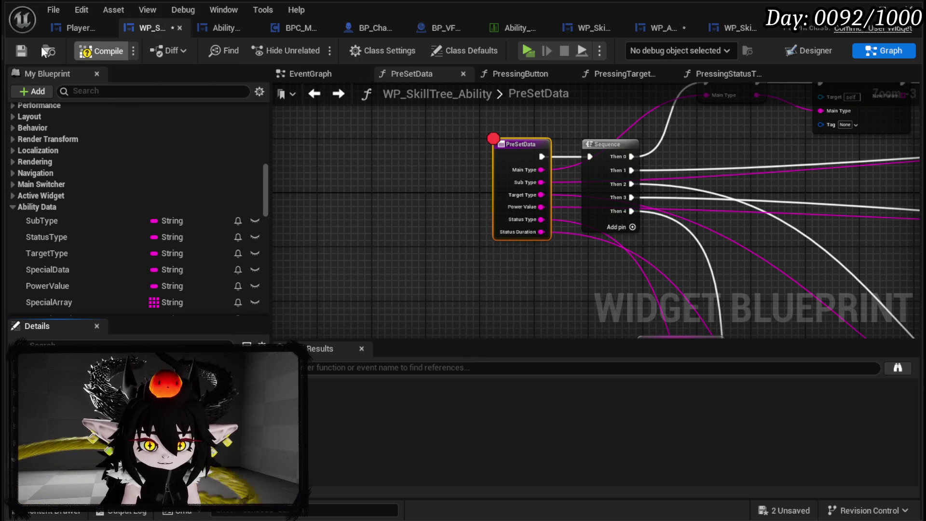
pyautogui.click(20, 50)
pyautogui.moveTo(571, 270)
pyautogui.mouseDown()
pyautogui.moveTo(393, 82)
pyautogui.moveTo(462, 150)
pyautogui.moveTo(569, 309)
pyautogui.moveTo(414, 213)
pyautogui.moveTo(420, 283)
pyautogui.moveTo(273, 95)
pyautogui.moveTo(453, 204)
pyautogui.moveTo(565, 213)
pyautogui.moveTo(405, 110)
pyautogui.moveTo(655, 222)
pyautogui.mouseUp()
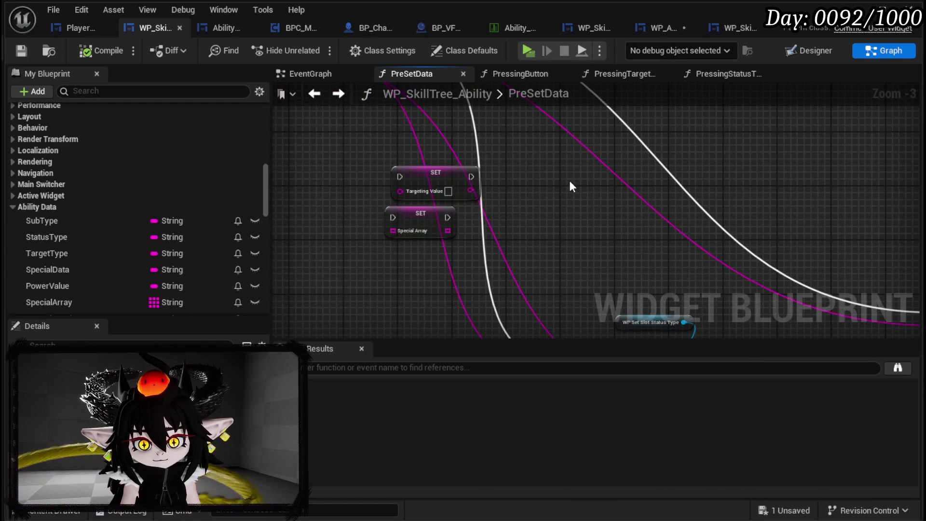
pyautogui.scroll(-2, 575, 180)
pyautogui.moveTo(312, 186); pyautogui.dragTo(480, 198)
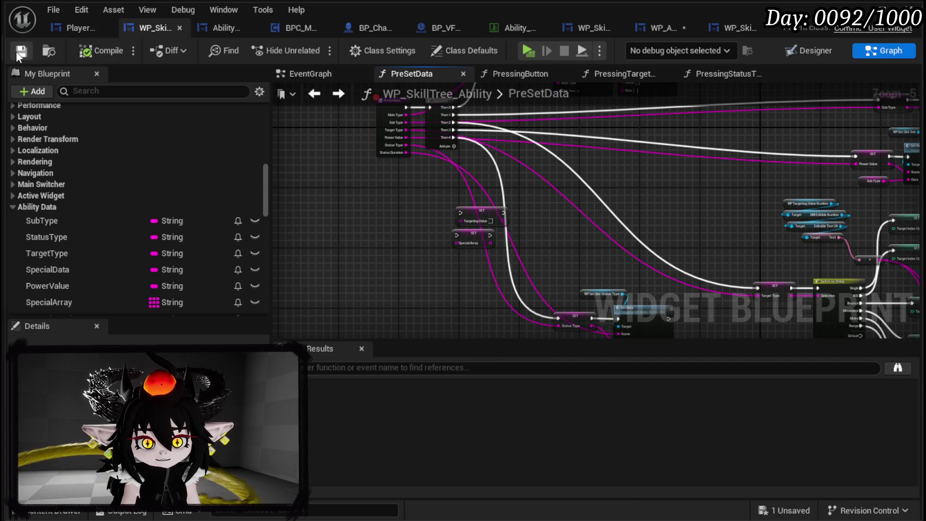
pyautogui.scroll(2, 615, 257)
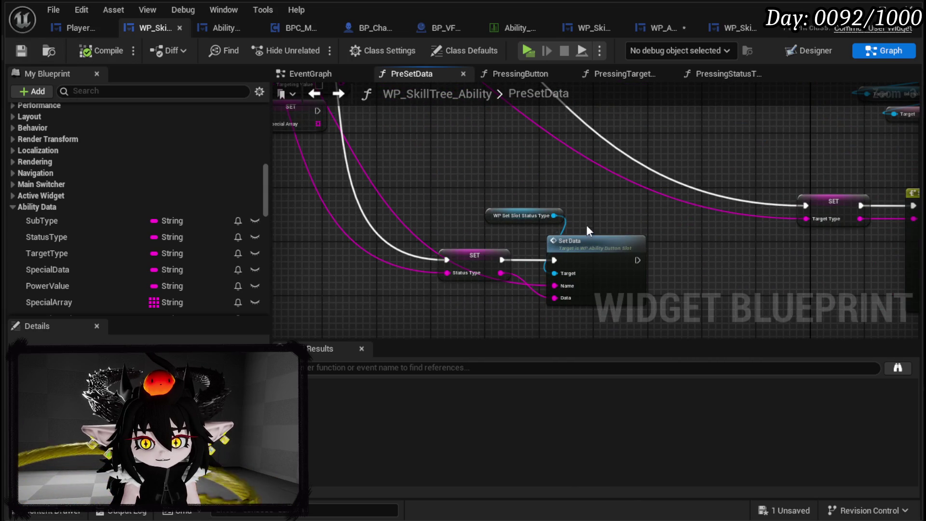
pyautogui.scroll(5, 193, 198)
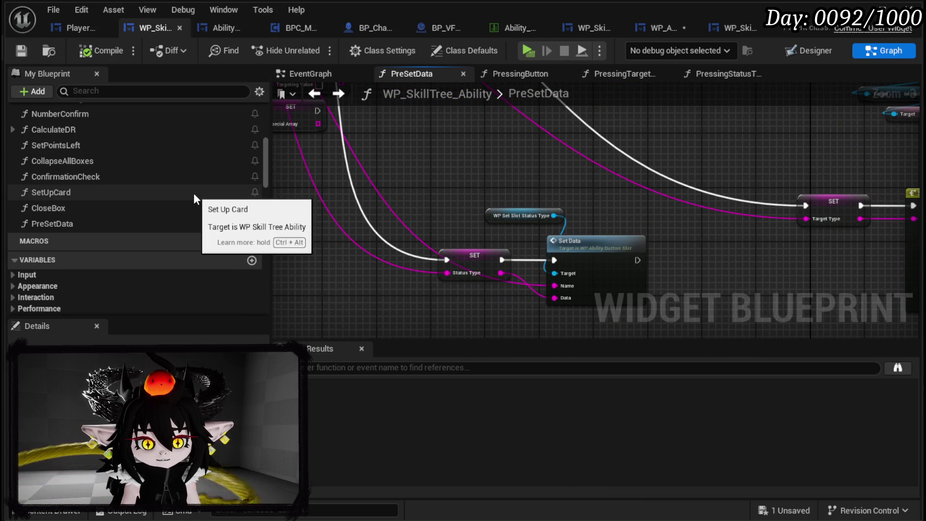
# Step: Open the NumberChange function graph from the My Blueprint list
pyautogui.scroll(3, 130, 221)
pyautogui.scroll(3, 56, 214)
pyautogui.scroll(3, 56, 214)
pyautogui.click(14, 220)
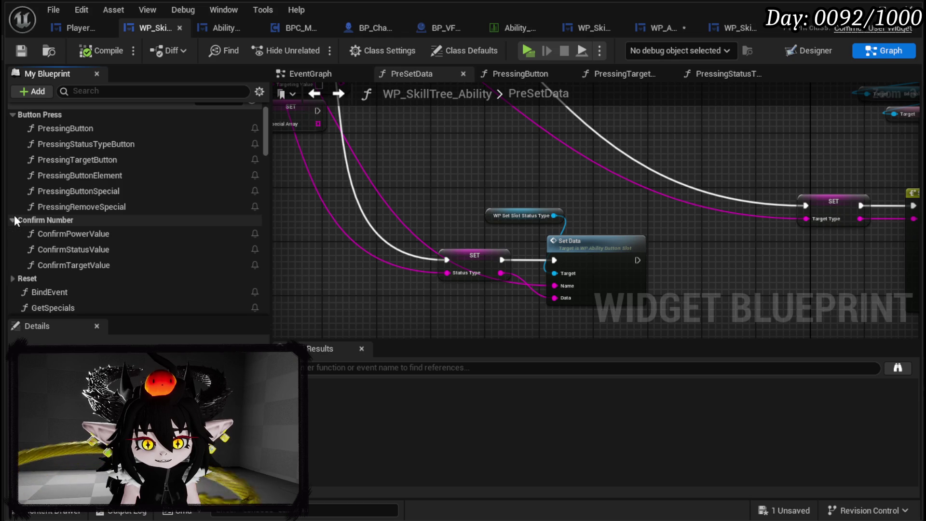
pyautogui.click(14, 220)
pyautogui.scroll(-3, 90, 242)
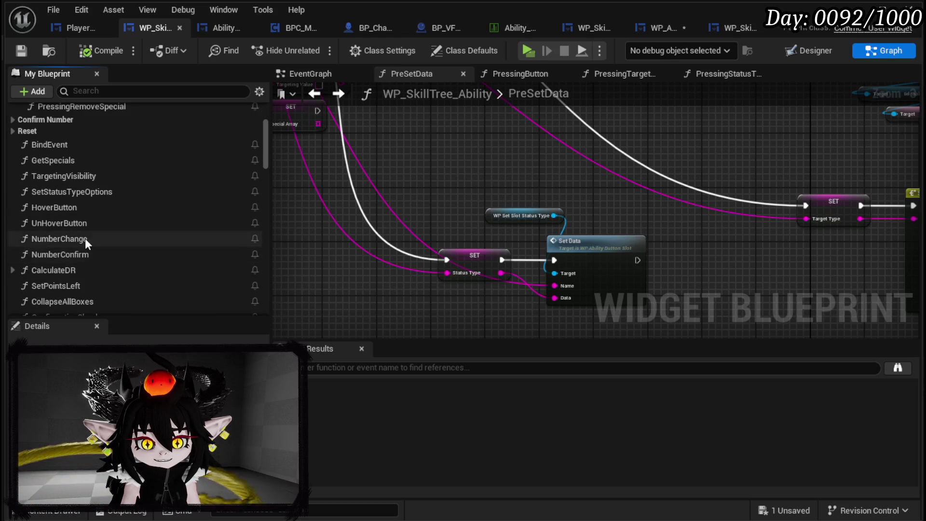
pyautogui.doubleClick(87, 240)
pyautogui.scroll(8, 499, 233)
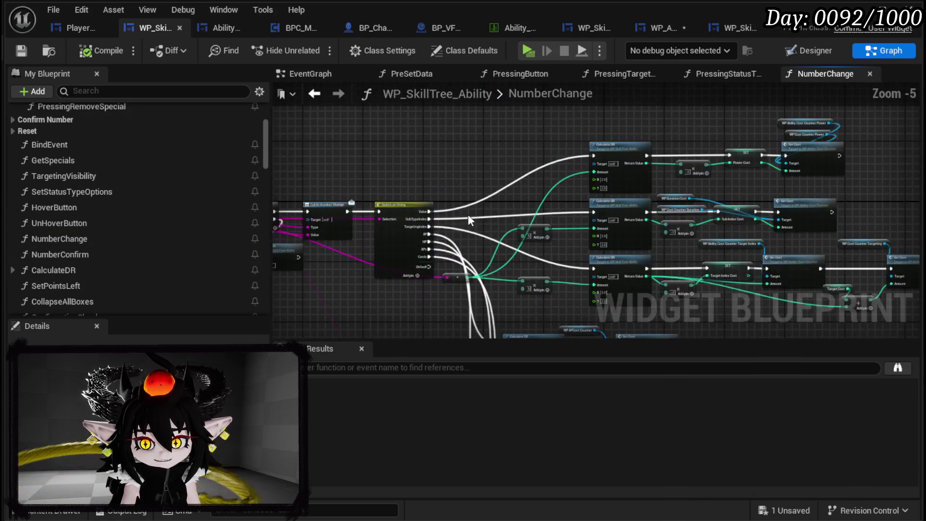
pyautogui.scroll(-3, 464, 273)
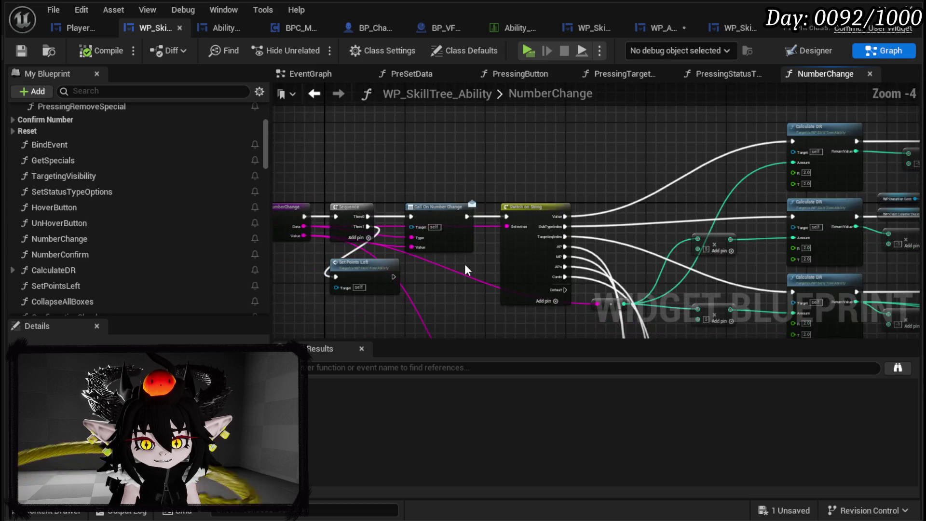
pyautogui.scroll(2, 414, 257)
pyautogui.scroll(-6, 414, 256)
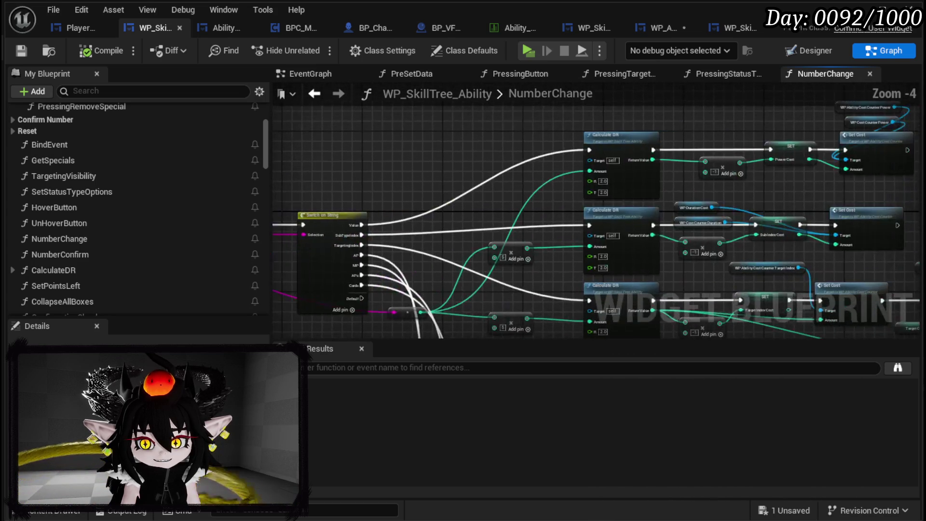
# Step: Select NumberChange's Switch on String and Calculate DR cost nodes and bring them into PreSetData
pyautogui.moveTo(393, 141)
pyautogui.mouseDown()
pyautogui.moveTo(508, 210)
pyautogui.moveTo(671, 279)
pyautogui.moveTo(700, 339)
pyautogui.moveTo(708, 324)
pyautogui.mouseUp()
pyautogui.scroll(4, 380, 227)
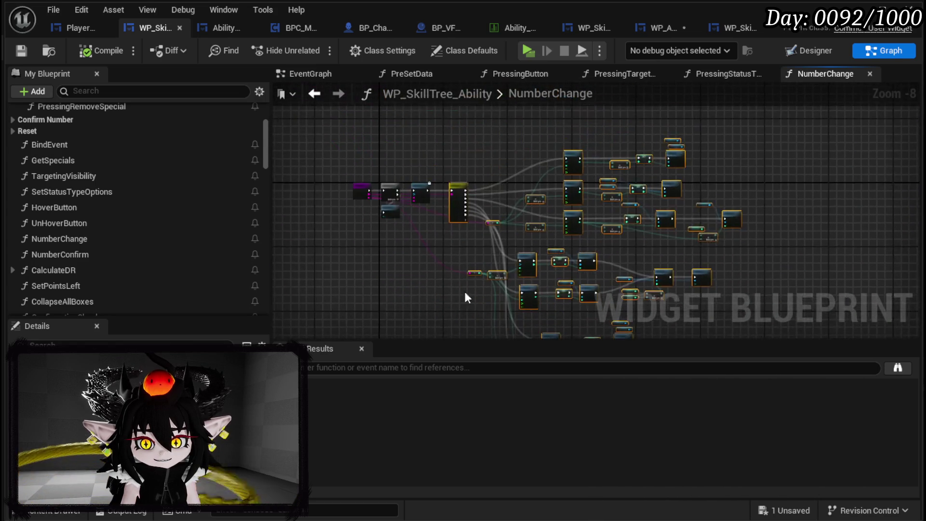
pyautogui.moveTo(295, 265)
pyautogui.mouseDown()
pyautogui.moveTo(682, 254)
pyautogui.moveTo(837, 269)
pyautogui.mouseUp()
pyautogui.moveTo(634, 249); pyautogui.dragTo(443, 261)
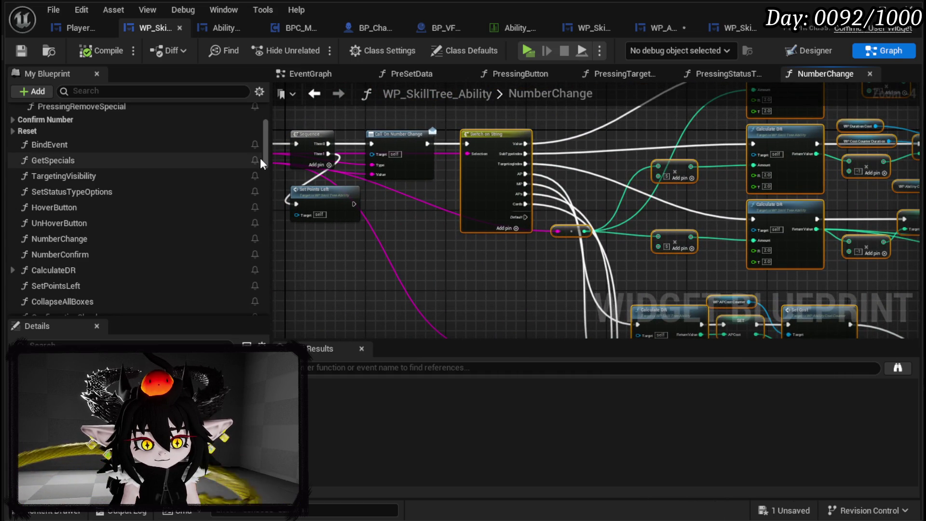
pyautogui.click(315, 94)
pyautogui.scroll(-8, 385, 192)
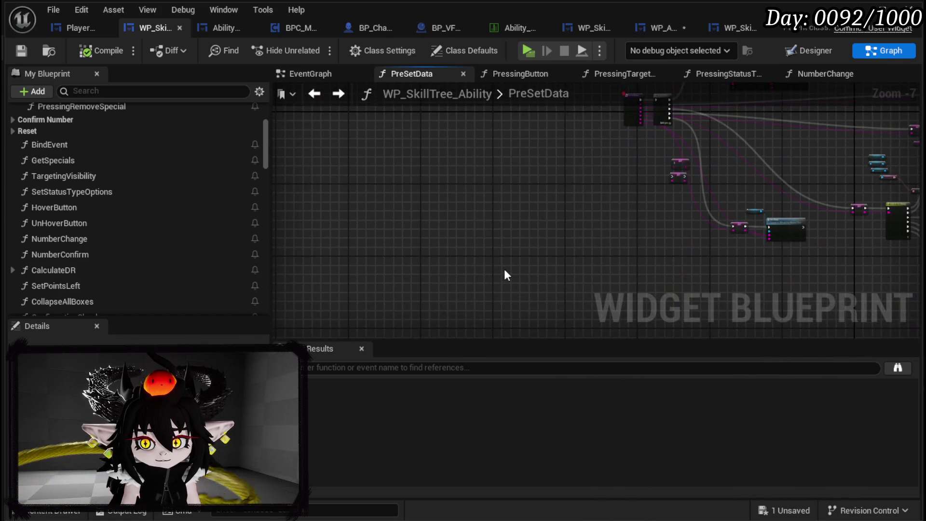
# Step: Locate the pasted Switch on String and pull a wire from its Selection pin for string sources
pyautogui.scroll(3, 418, 236)
pyautogui.scroll(-2, 421, 239)
pyautogui.scroll(3, 466, 240)
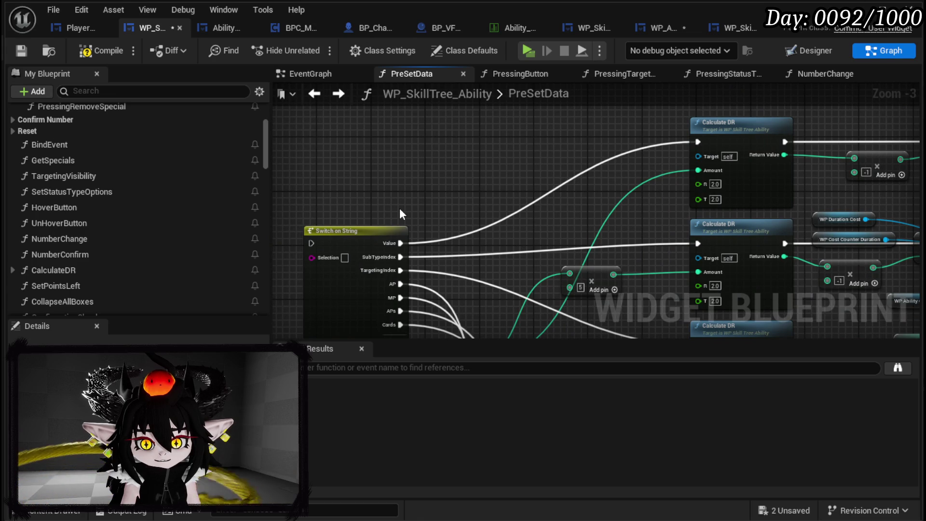
pyautogui.moveTo(399, 212); pyautogui.dragTo(416, 162)
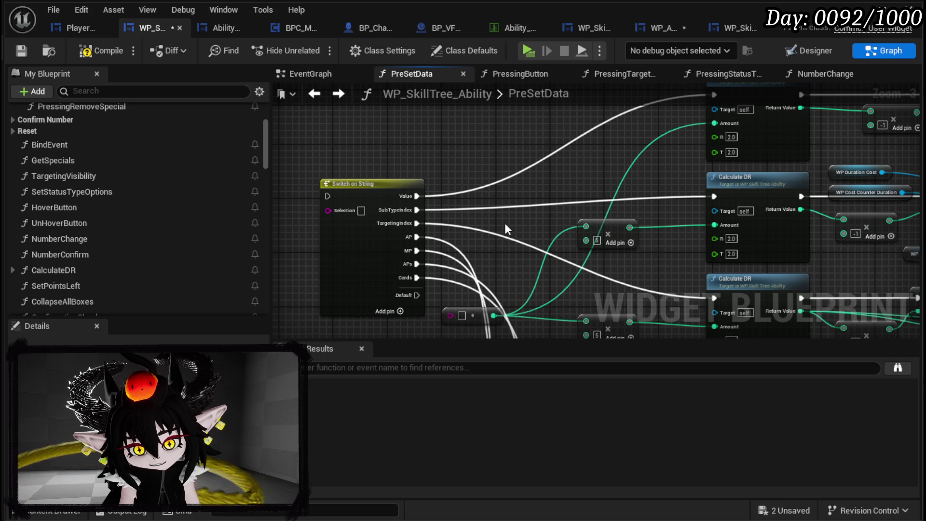
pyautogui.moveTo(506, 224); pyautogui.dragTo(472, 206)
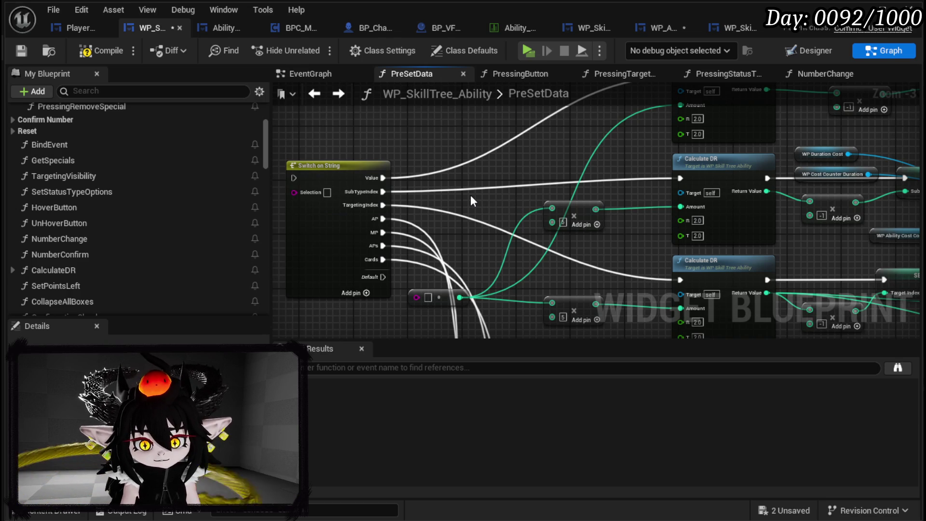
pyautogui.moveTo(470, 194); pyautogui.dragTo(578, 222)
pyautogui.moveTo(440, 212); pyautogui.dragTo(358, 219)
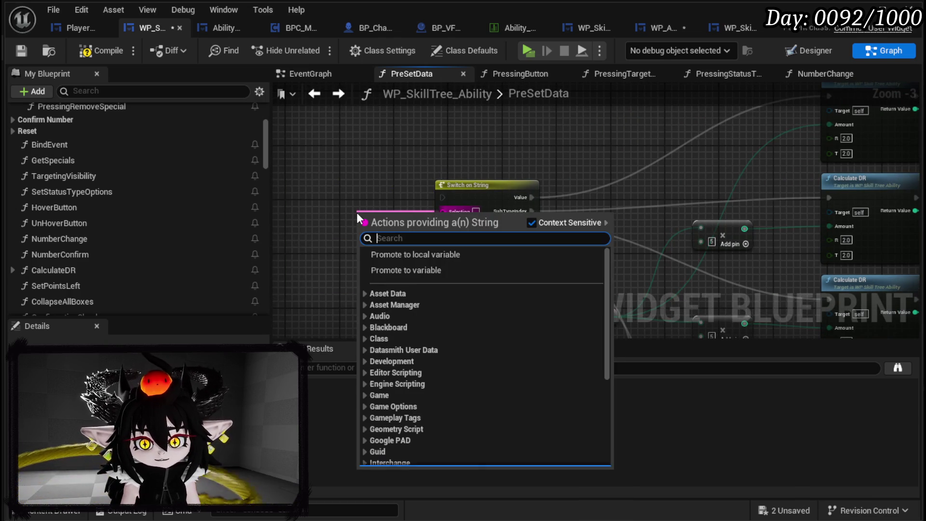
# Step: Try a For Each Loop feeding the Switch on String Selection, then delete it
pyautogui.write('Loop')
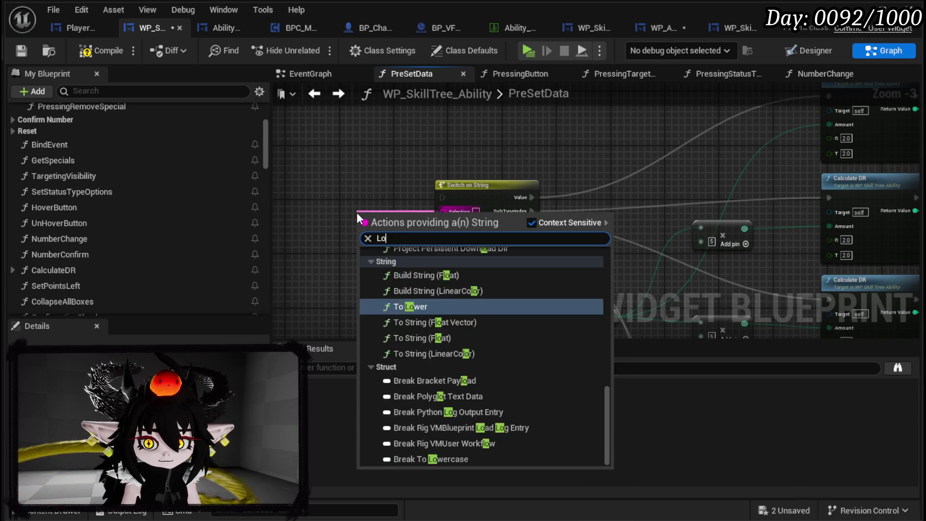
pyautogui.click(438, 277)
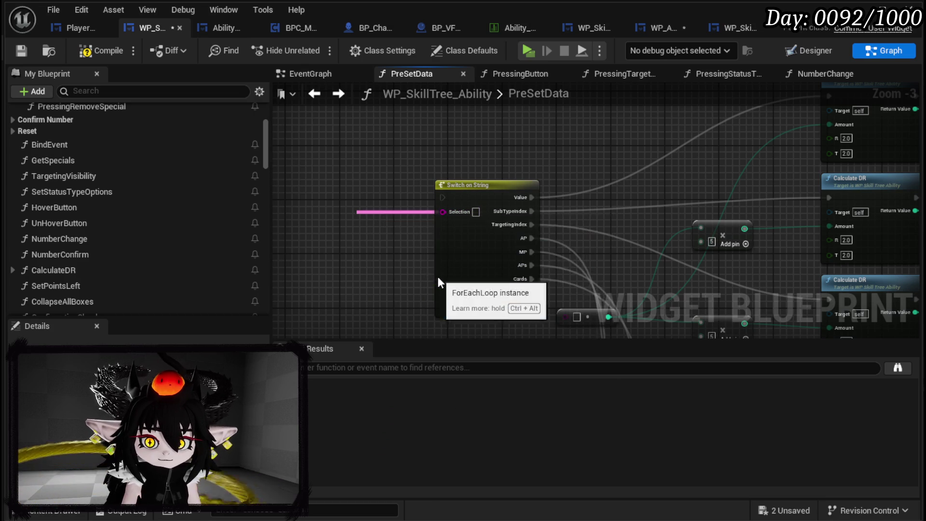
pyautogui.moveTo(394, 206)
pyautogui.mouseDown()
pyautogui.moveTo(317, 167)
pyautogui.moveTo(312, 183)
pyautogui.mouseUp()
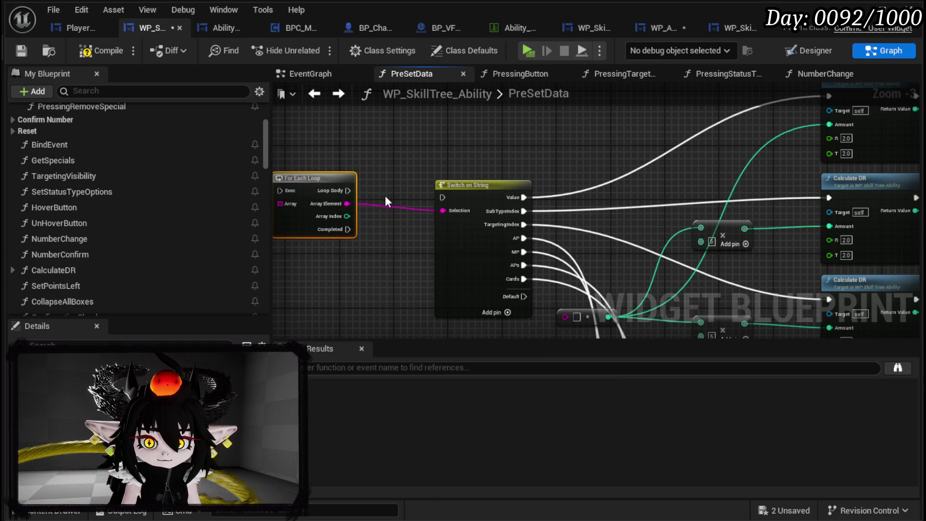
pyautogui.moveTo(389, 189)
pyautogui.mouseDown()
pyautogui.moveTo(414, 190)
pyautogui.moveTo(390, 156)
pyautogui.mouseUp()
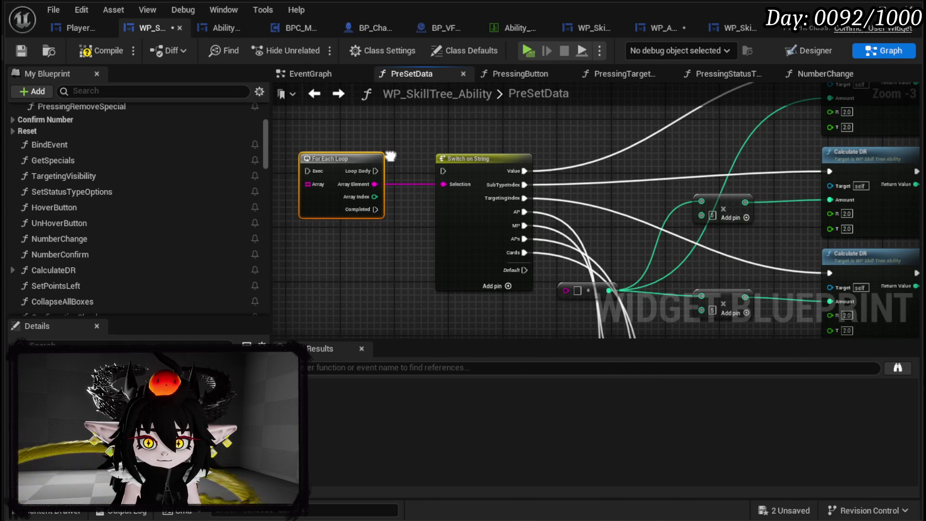
pyautogui.moveTo(391, 155)
pyautogui.mouseDown()
pyautogui.moveTo(473, 174)
pyautogui.moveTo(361, 168)
pyautogui.mouseUp()
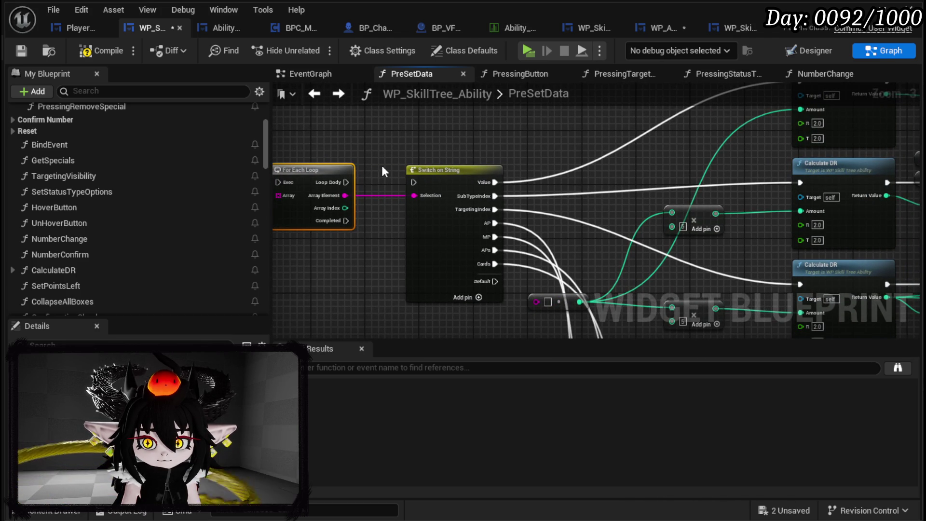
pyautogui.moveTo(384, 171)
pyautogui.mouseDown()
pyautogui.moveTo(376, 169)
pyautogui.moveTo(381, 116)
pyautogui.moveTo(415, 156)
pyautogui.mouseUp()
pyautogui.moveTo(335, 204); pyautogui.dragTo(341, 189)
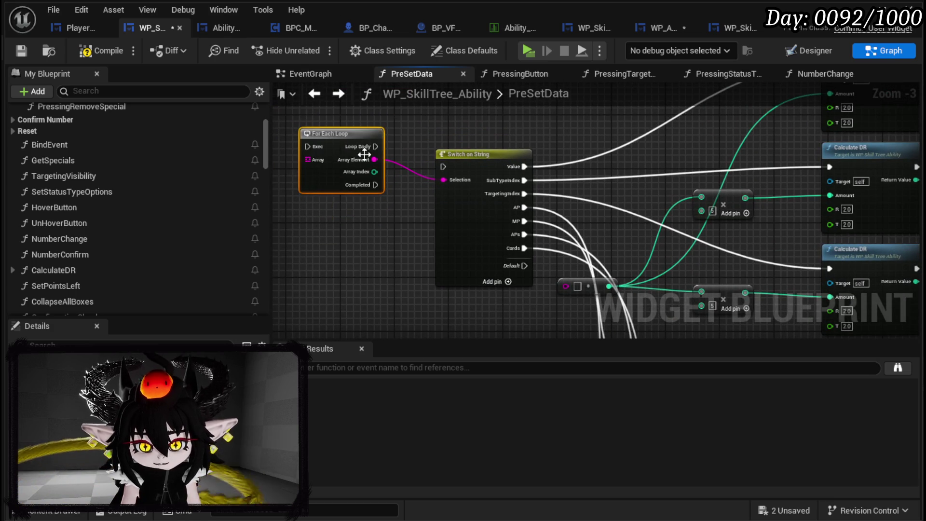
pyautogui.press('Delete')
# Step: Move the small string node above the Switch on String
pyautogui.moveTo(497, 211)
pyautogui.mouseDown()
pyautogui.moveTo(282, 211)
pyautogui.moveTo(275, 304)
pyautogui.mouseUp()
pyautogui.moveTo(607, 189); pyautogui.dragTo(668, 102)
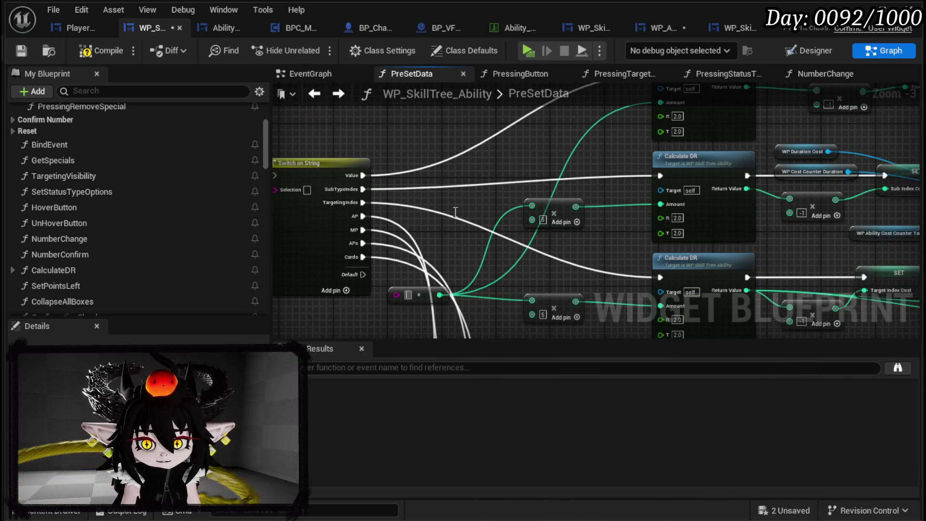
pyautogui.moveTo(396, 295)
pyautogui.mouseDown()
pyautogui.moveTo(443, 200)
pyautogui.moveTo(467, 222)
pyautogui.moveTo(417, 295)
pyautogui.moveTo(438, 235)
pyautogui.moveTo(514, 130)
pyautogui.moveTo(461, 127)
pyautogui.moveTo(490, 187)
pyautogui.moveTo(507, 178)
pyautogui.mouseUp()
pyautogui.moveTo(354, 154); pyautogui.dragTo(333, 167)
pyautogui.rightClick(333, 166)
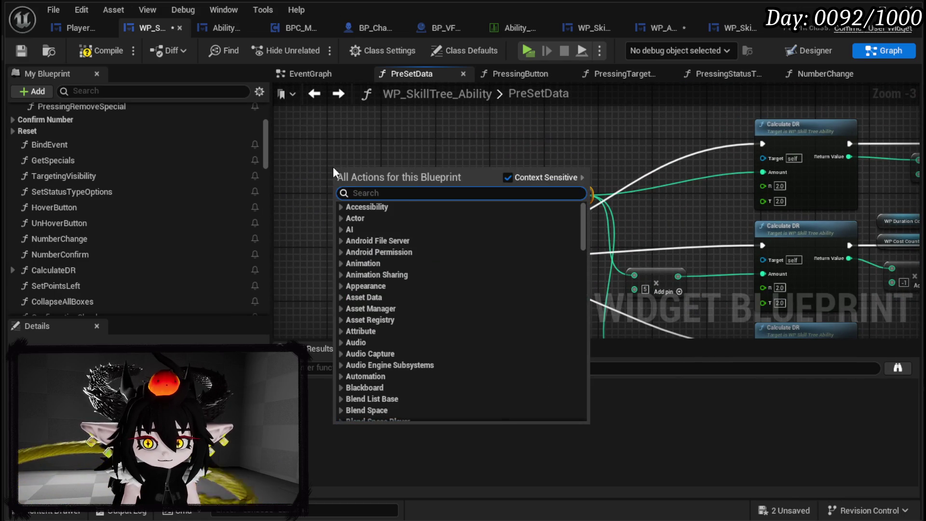
# Step: Add a Get Power Value node and wire it into the conversion node above the Switch
pyautogui.write('power')
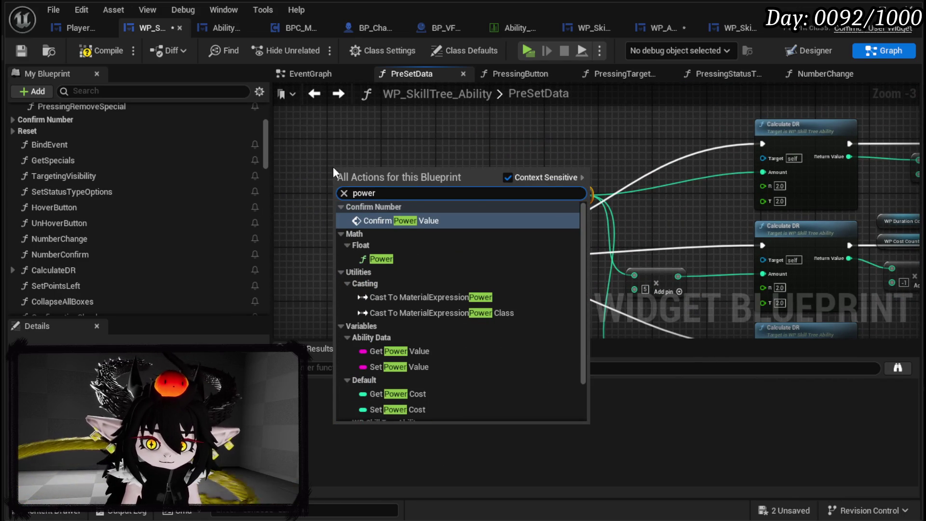
pyautogui.click(417, 351)
pyautogui.moveTo(373, 174); pyautogui.dragTo(538, 194)
pyautogui.moveTo(348, 180); pyautogui.dragTo(468, 190)
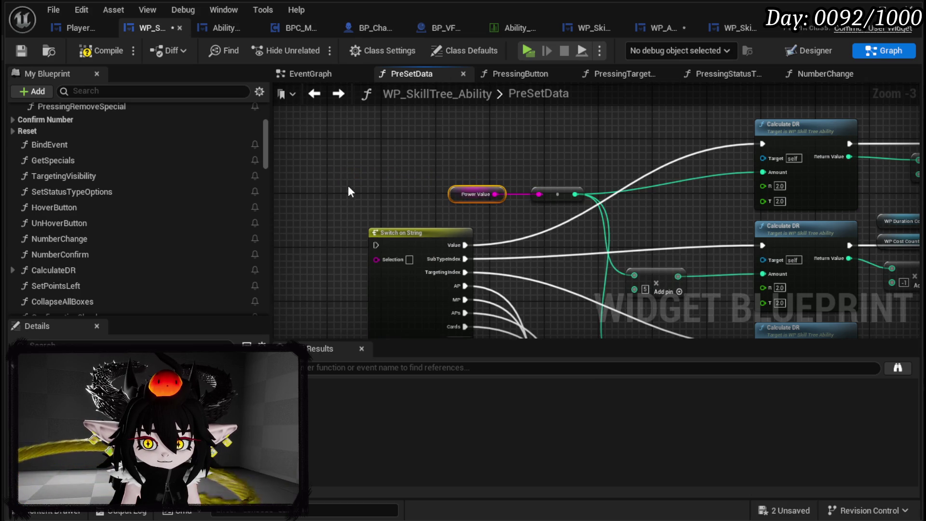
# Step: Search the node list for SubType and AP variables without adding anything
pyautogui.rightClick(350, 183)
pyautogui.write('SubType')
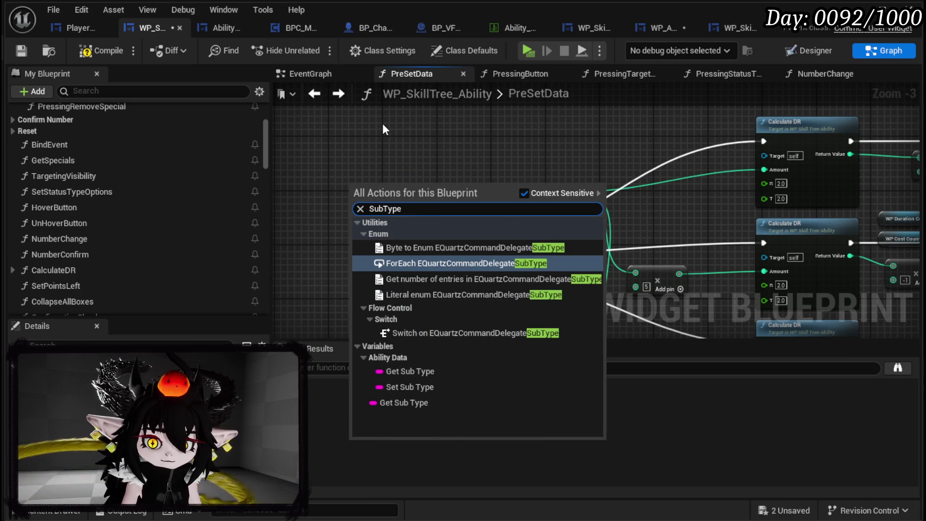
pyautogui.click(476, 168)
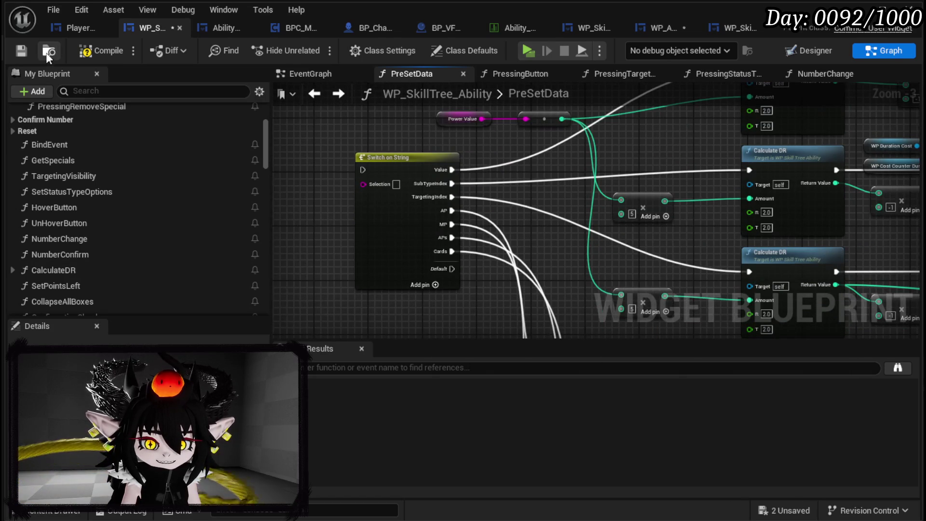
pyautogui.moveTo(334, 162); pyautogui.dragTo(365, 184)
pyautogui.rightClick(364, 180)
pyautogui.write('A')
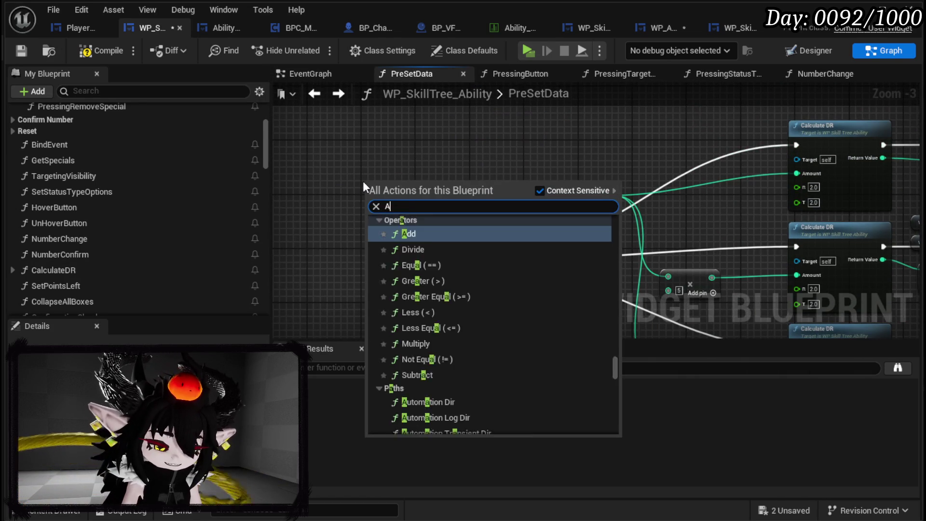
pyautogui.write('Ps')
pyautogui.scroll(-10, 523, 288)
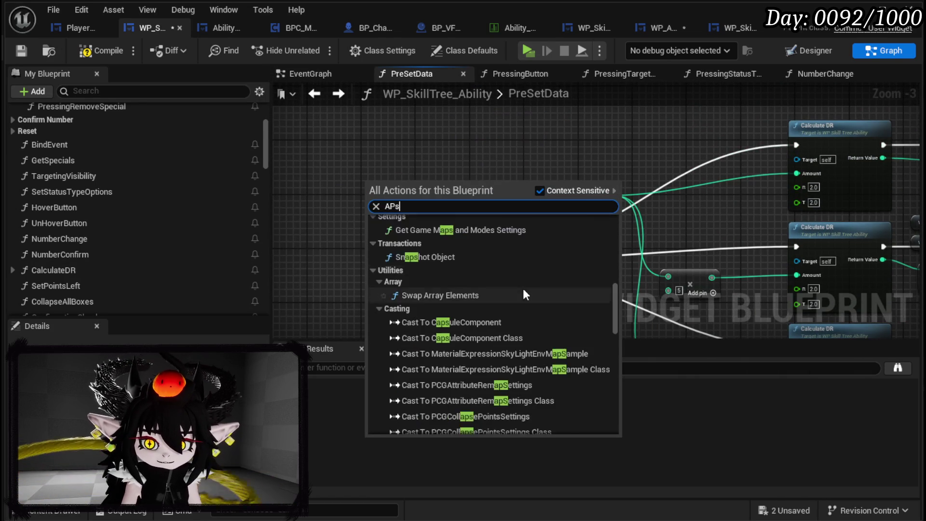
pyautogui.moveTo(610, 341)
pyautogui.mouseDown()
pyautogui.moveTo(620, 406)
pyautogui.moveTo(624, 253)
pyautogui.moveTo(396, 216)
pyautogui.moveTo(419, 203)
pyautogui.mouseUp()
pyautogui.press('BackSpace')
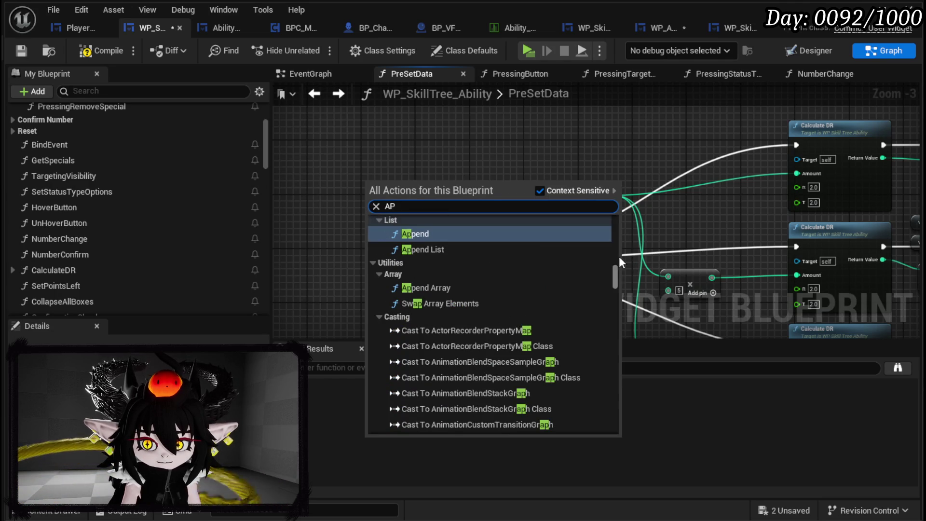
pyautogui.moveTo(616, 274)
pyautogui.mouseDown()
pyautogui.moveTo(612, 435)
pyautogui.moveTo(620, 230)
pyautogui.moveTo(620, 287)
pyautogui.moveTo(626, 274)
pyautogui.moveTo(622, 193)
pyautogui.mouseUp()
pyautogui.scroll(-3, 572, 141)
pyautogui.scroll(-1, 462, 192)
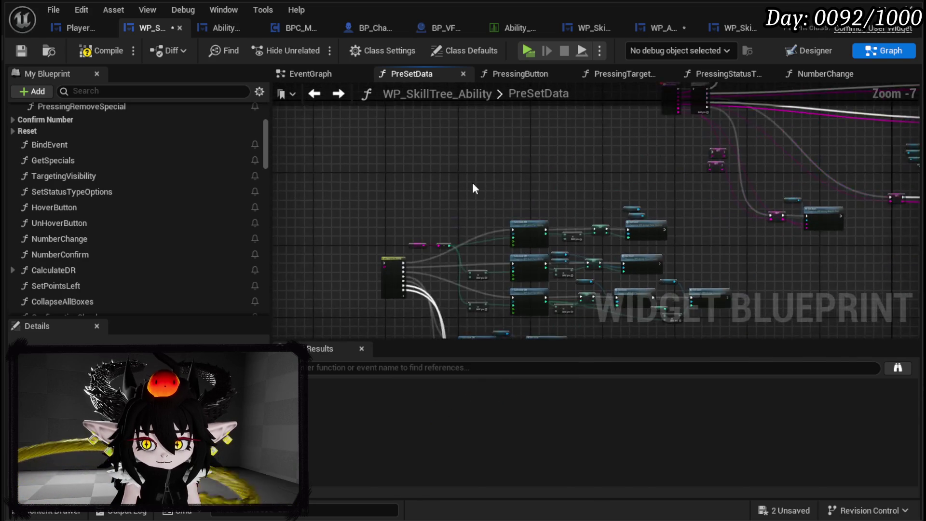
# Step: Shift the PreSetData entry node left and pan across the graph
pyautogui.scroll(1, 504, 231)
pyautogui.scroll(3, 638, 218)
pyautogui.moveTo(562, 137)
pyautogui.mouseDown()
pyautogui.moveTo(530, 126)
pyautogui.moveTo(270, 137)
pyautogui.moveTo(335, 145)
pyautogui.moveTo(341, 135)
pyautogui.mouseUp()
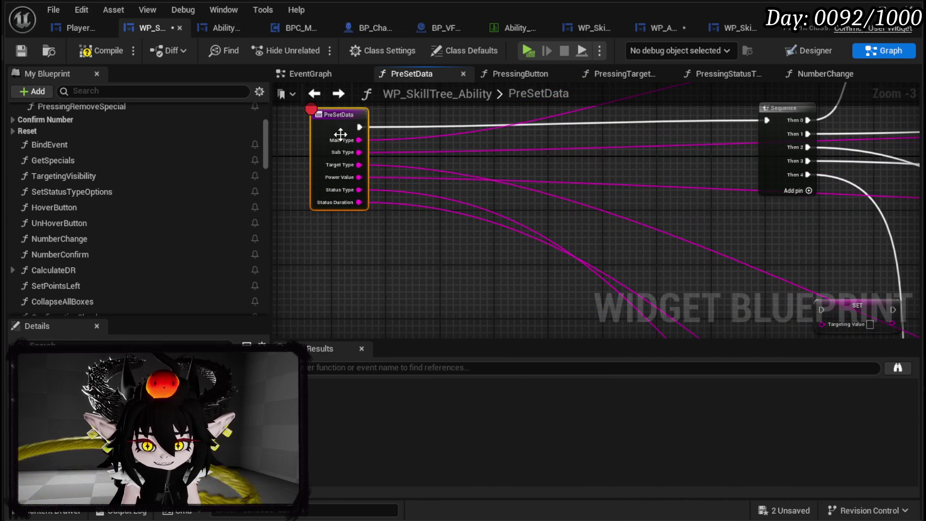
pyautogui.moveTo(578, 218); pyautogui.dragTo(494, 140)
pyautogui.scroll(-4, 492, 165)
pyautogui.scroll(2, 482, 217)
pyautogui.moveTo(476, 283)
pyautogui.mouseDown()
pyautogui.moveTo(426, 264)
pyautogui.moveTo(496, 282)
pyautogui.mouseUp()
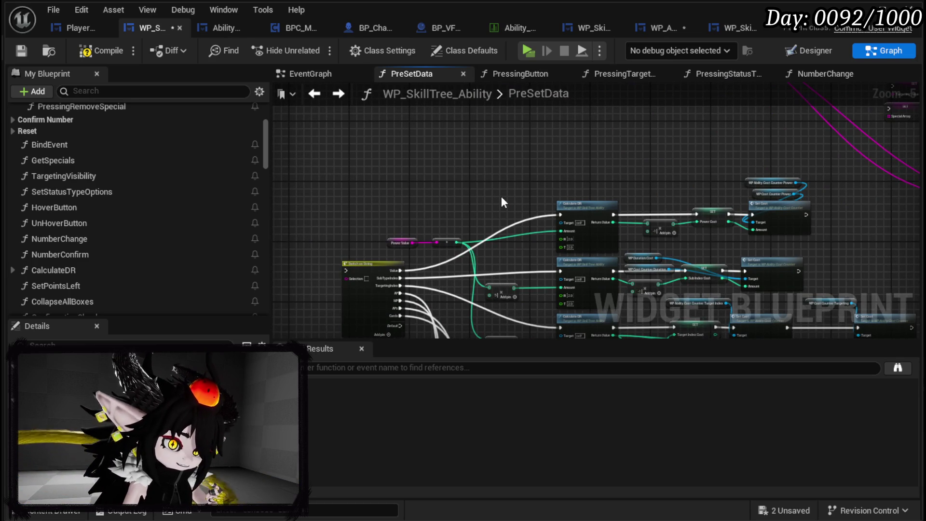
# Step: Review the Power Cost SET, Set Cost and Calculate DR nodes, returning to the entry node
pyautogui.scroll(3, 501, 195)
pyautogui.moveTo(502, 196); pyautogui.dragTo(473, 237)
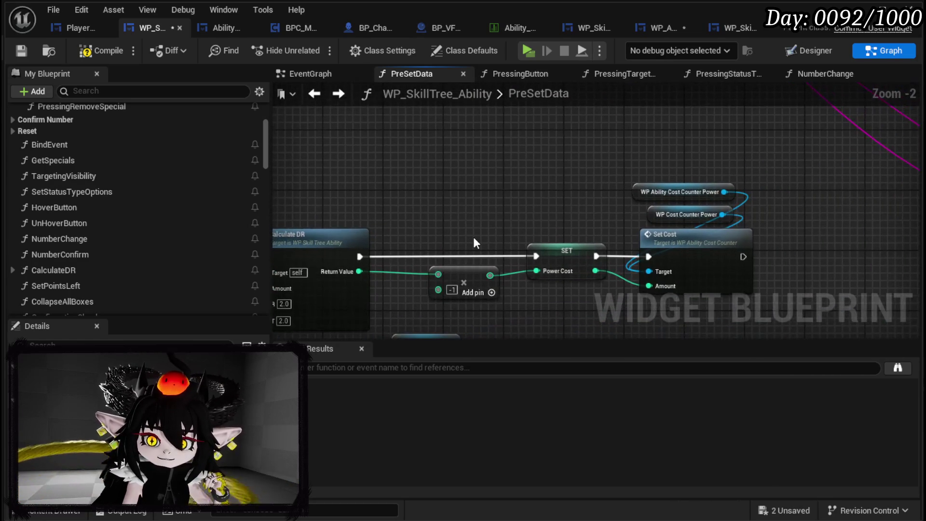
pyautogui.scroll(-1, 473, 236)
pyautogui.moveTo(437, 209); pyautogui.dragTo(714, 196)
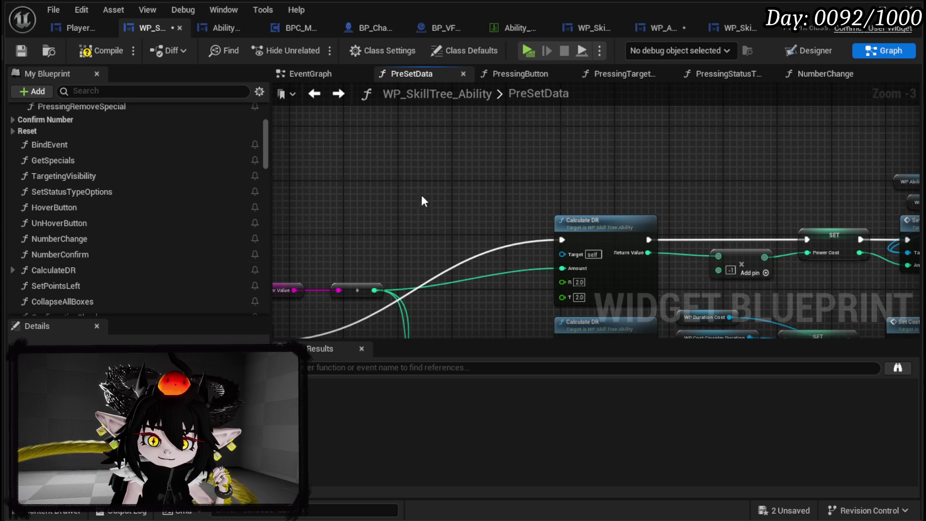
pyautogui.scroll(-10, 90, 233)
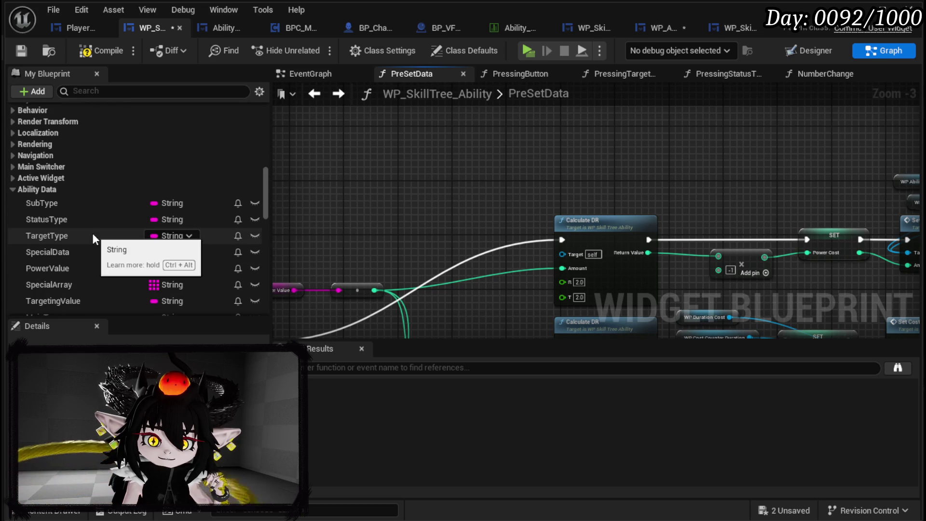
pyautogui.scroll(-5, 92, 233)
pyautogui.scroll(3, 92, 233)
pyautogui.moveTo(645, 136)
pyautogui.mouseDown()
pyautogui.moveTo(538, 217)
pyautogui.moveTo(539, 191)
pyautogui.moveTo(390, 246)
pyautogui.moveTo(381, 186)
pyautogui.mouseUp()
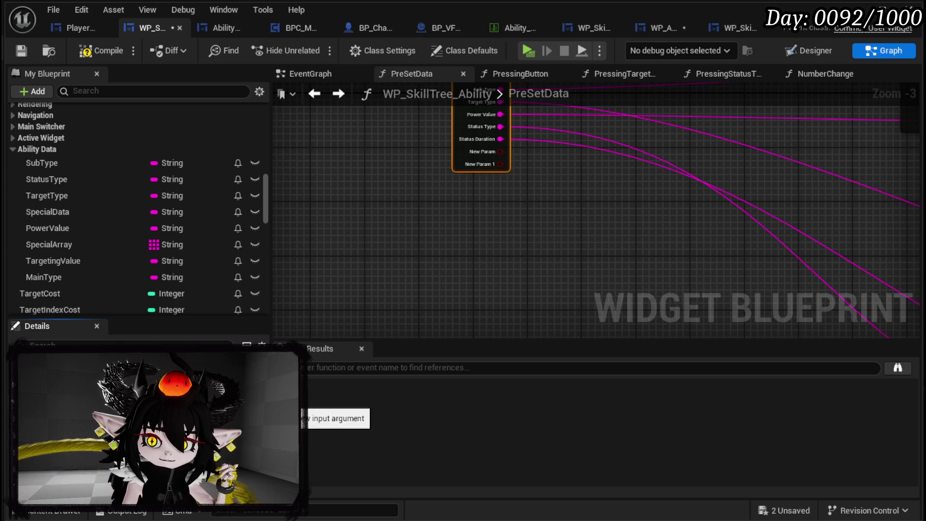
# Step: Make the first new input a Text value named AP
pyautogui.click(145, 422)
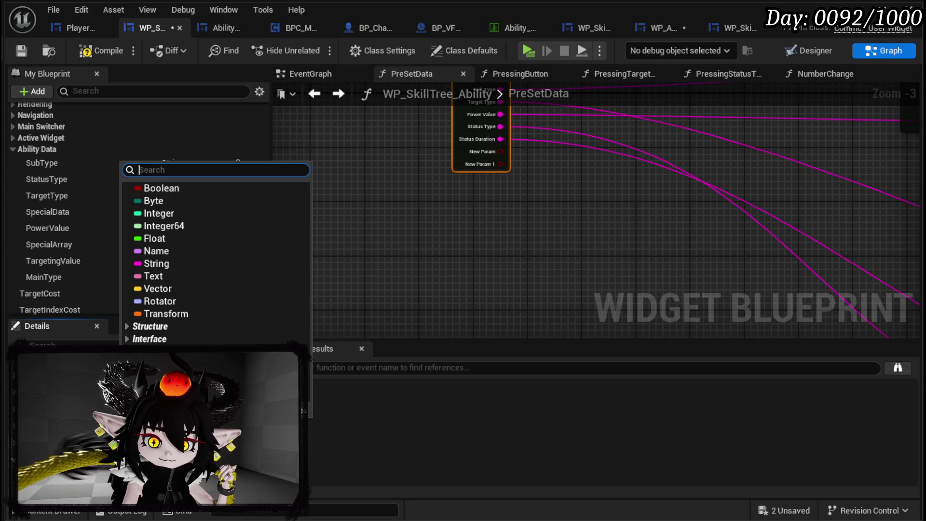
pyautogui.click(186, 280)
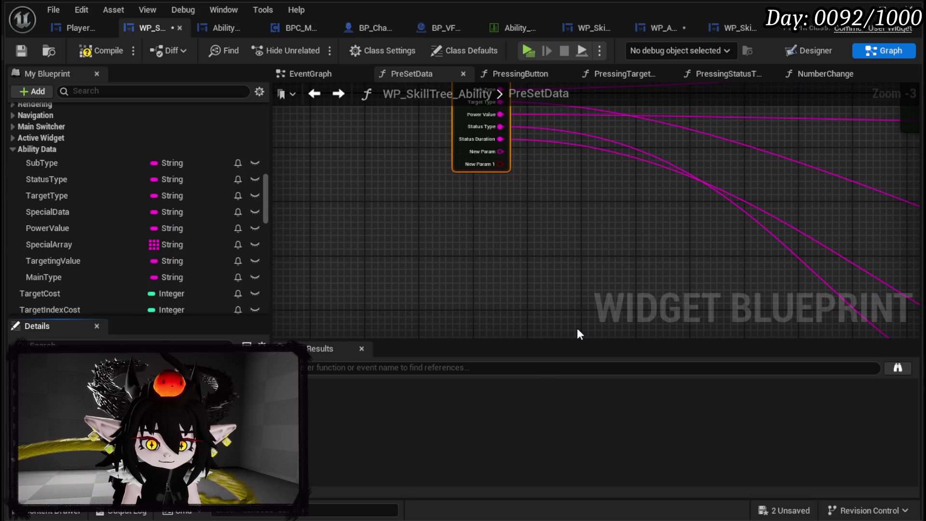
pyautogui.write('AP')
pyautogui.press('Return')
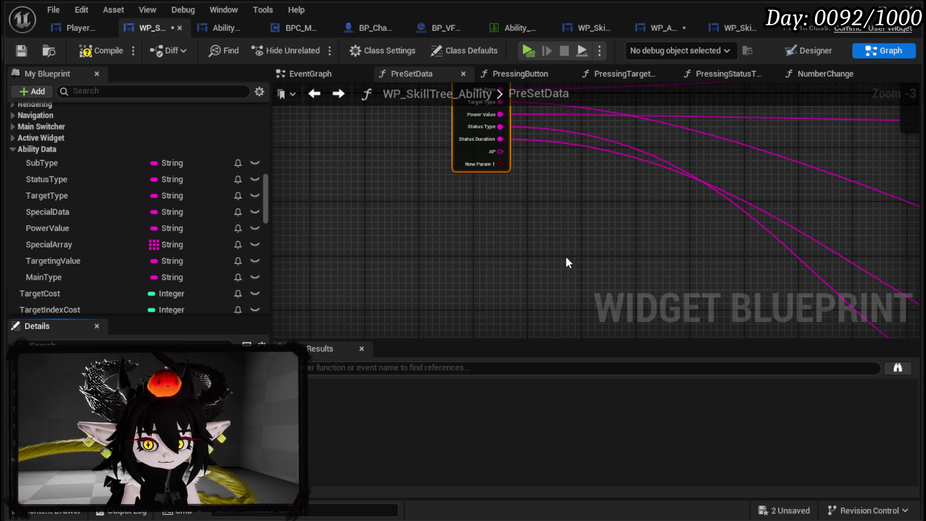
# Step: Name the second new input MP and set its value type
pyautogui.write('MP')
pyautogui.press('Return')
pyautogui.click(138, 440)
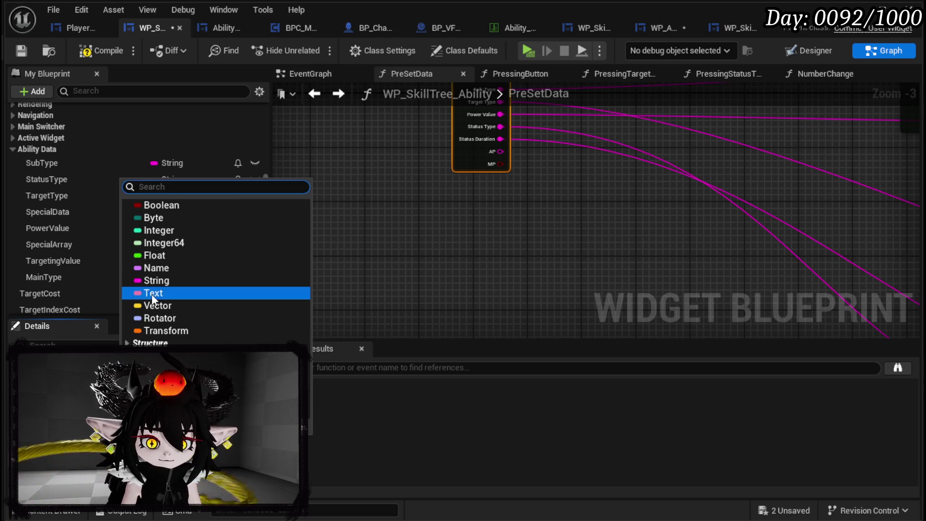
pyautogui.click(157, 280)
pyautogui.moveTo(501, 164)
pyautogui.mouseDown()
pyautogui.moveTo(296, 463)
pyautogui.moveTo(412, 108)
pyautogui.moveTo(351, 101)
pyautogui.moveTo(477, 189)
pyautogui.mouseUp()
pyautogui.press('Escape')
pyautogui.click(438, 219)
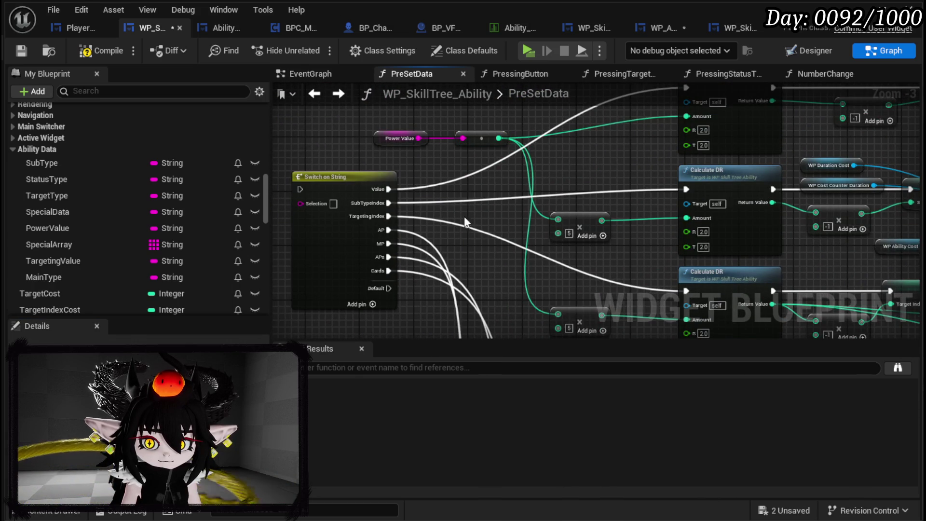
# Step: Duplicate the conversion node, wrap it in a comment, and duplicate the small node
pyautogui.hotkey('ctrl', 'c')
pyautogui.hotkey('ctrl', 'v')
pyautogui.click(481, 138)
pyautogui.press('c')
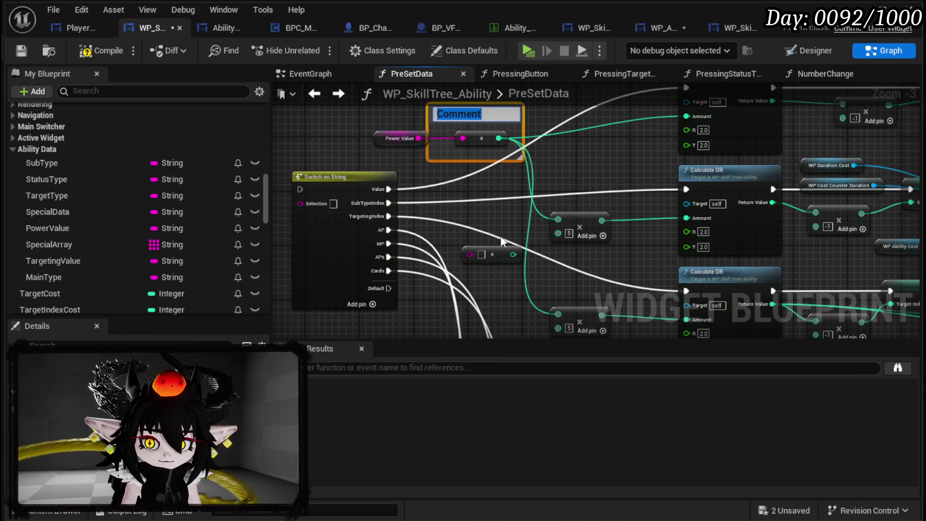
pyautogui.press('Return')
pyautogui.click(461, 305)
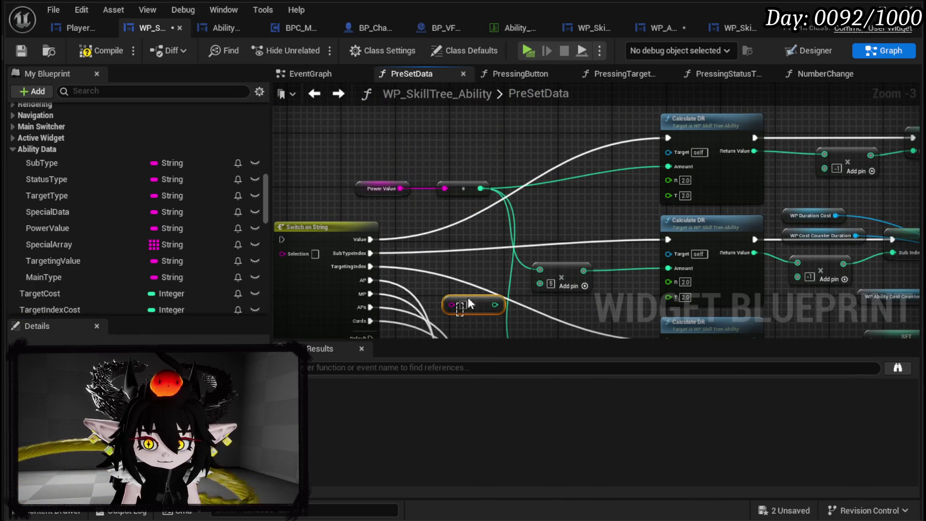
pyautogui.hotkey('ctrl', 'c')
pyautogui.hotkey('ctrl', 'v')
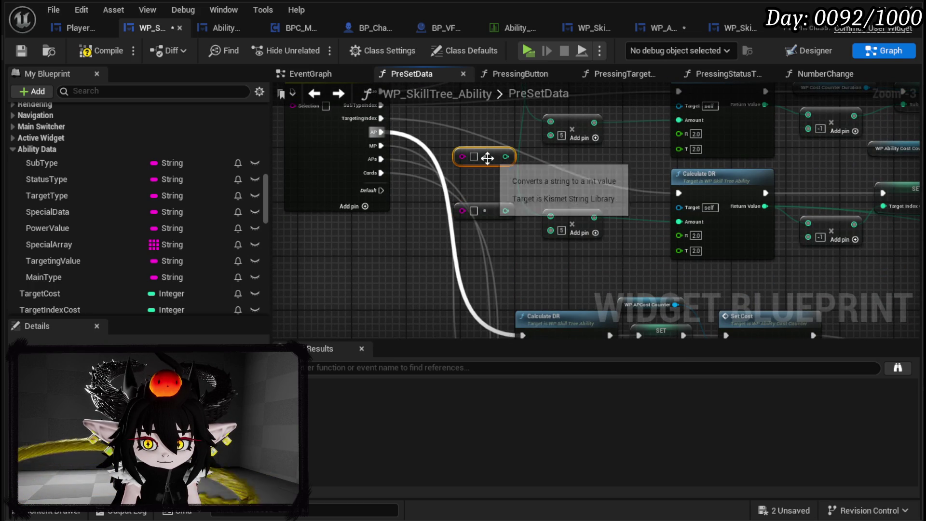
# Step: Place the String-to-Int node beside the AP Calculate DR chain and select that chain
pyautogui.moveTo(485, 153)
pyautogui.mouseDown()
pyautogui.moveTo(460, 236)
pyautogui.moveTo(484, 178)
pyautogui.mouseUp()
pyautogui.moveTo(412, 172)
pyautogui.mouseDown()
pyautogui.moveTo(372, 166)
pyautogui.moveTo(434, 106)
pyautogui.moveTo(468, 136)
pyautogui.mouseUp()
pyautogui.moveTo(372, 218)
pyautogui.mouseDown()
pyautogui.moveTo(519, 285)
pyautogui.moveTo(725, 316)
pyautogui.moveTo(823, 304)
pyautogui.moveTo(482, 227)
pyautogui.moveTo(394, 239)
pyautogui.mouseUp()
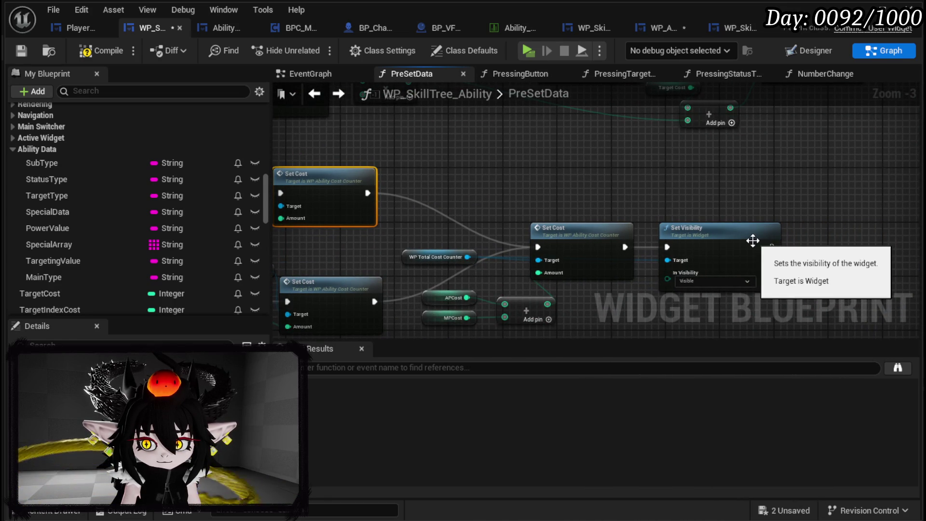
pyautogui.moveTo(752, 240)
pyautogui.mouseDown()
pyautogui.moveTo(726, 211)
pyautogui.moveTo(692, 244)
pyautogui.moveTo(689, 208)
pyautogui.moveTo(588, 289)
pyautogui.mouseUp()
pyautogui.scroll(-2, 708, 249)
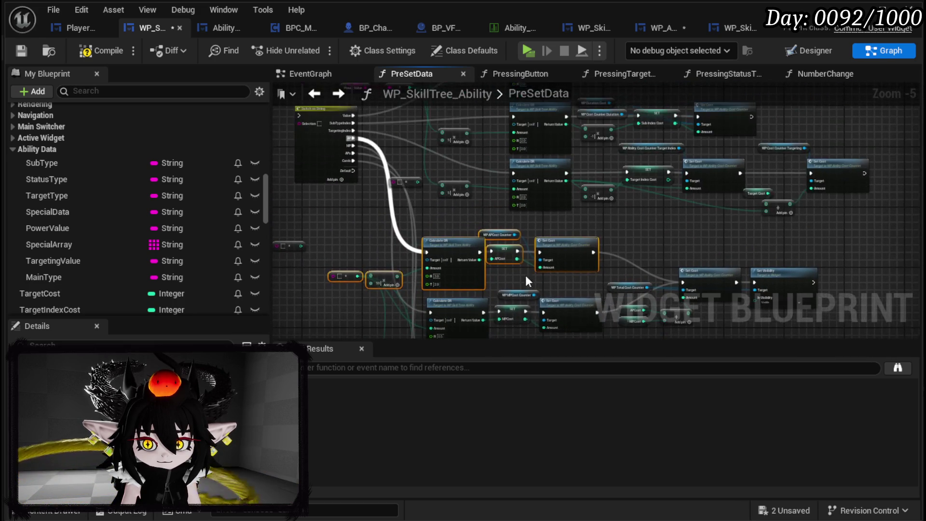
pyautogui.moveTo(344, 227)
pyautogui.mouseDown()
pyautogui.moveTo(565, 270)
pyautogui.moveTo(570, 282)
pyautogui.mouseUp()
# Step: Wire the ability's AP value into the String to Int node
pyautogui.scroll(5, 513, 262)
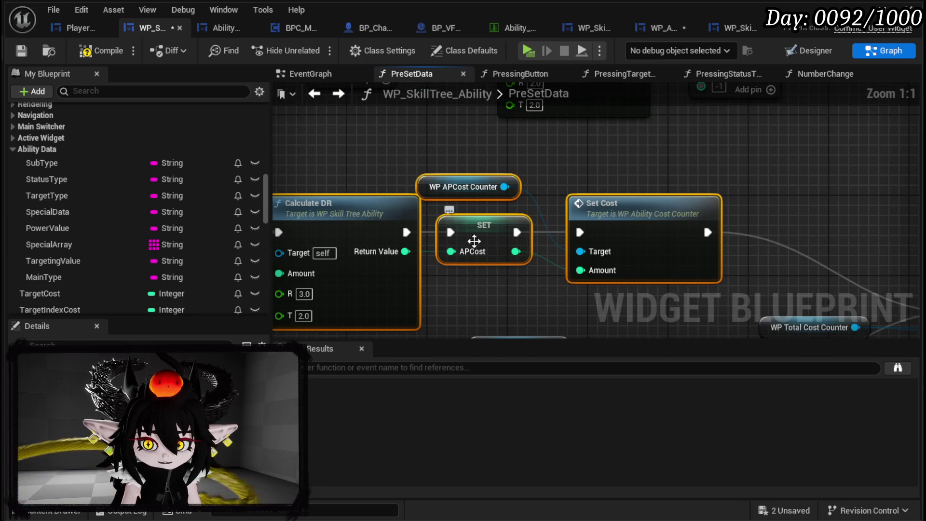
pyautogui.scroll(-5, 488, 237)
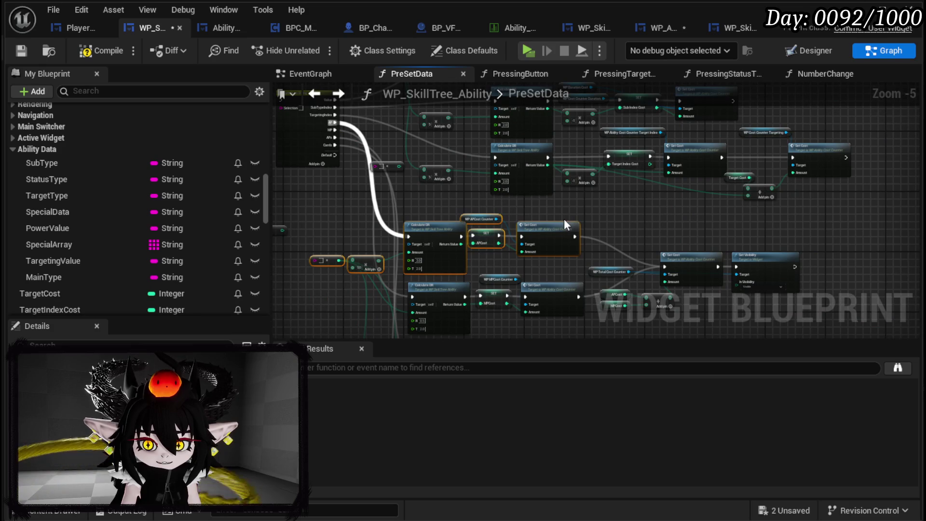
pyautogui.scroll(-2, 514, 292)
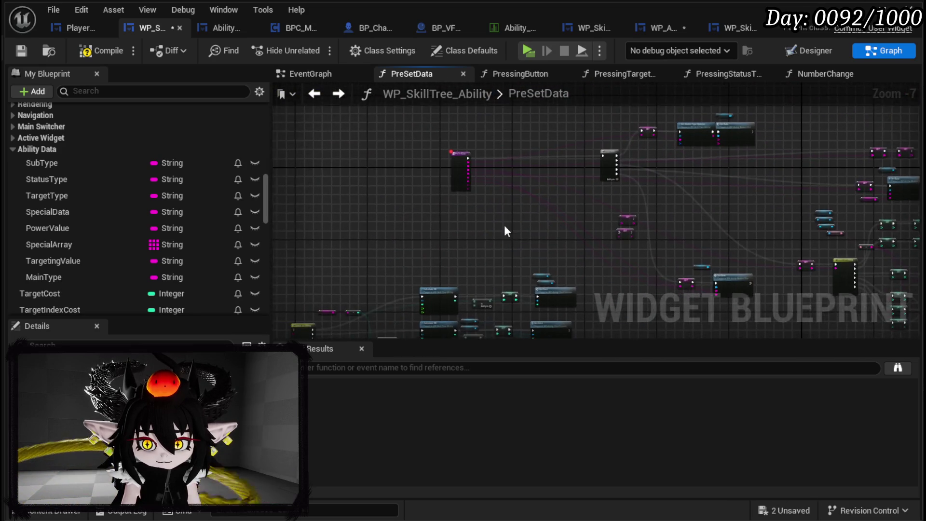
pyautogui.scroll(5, 508, 232)
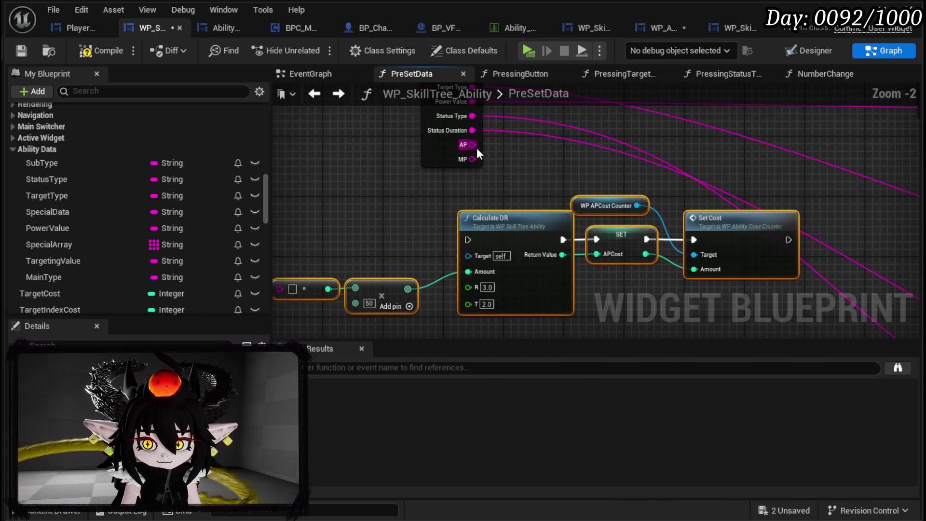
pyautogui.moveTo(473, 145)
pyautogui.mouseDown()
pyautogui.moveTo(218, 285)
pyautogui.moveTo(303, 223)
pyautogui.mouseUp()
pyautogui.scroll(-2, 437, 282)
pyautogui.moveTo(437, 281)
pyautogui.mouseDown()
pyautogui.moveTo(519, 176)
pyautogui.moveTo(534, 181)
pyautogui.moveTo(457, 192)
pyautogui.moveTo(461, 182)
pyautogui.mouseUp()
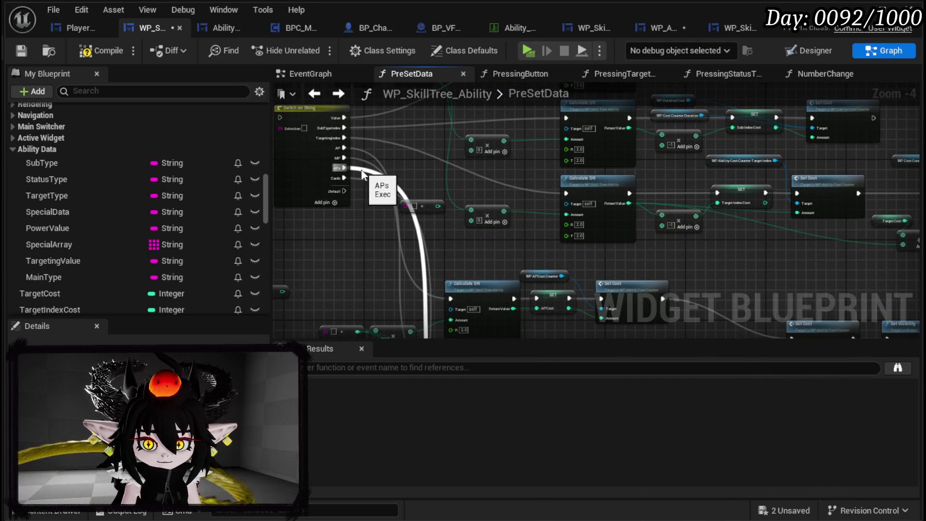
# Step: Delete the redundant lower Calculate DR, SET and Set Cost nodes
pyautogui.moveTo(362, 173)
pyautogui.mouseDown()
pyautogui.moveTo(412, 209)
pyautogui.moveTo(407, 85)
pyautogui.mouseUp()
pyautogui.moveTo(380, 211)
pyautogui.mouseDown()
pyautogui.moveTo(692, 292)
pyautogui.moveTo(693, 245)
pyautogui.moveTo(694, 271)
pyautogui.mouseUp()
pyautogui.press('Delete')
pyautogui.press('Delete')
pyautogui.moveTo(402, 284)
pyautogui.mouseDown()
pyautogui.moveTo(457, 221)
pyautogui.moveTo(474, 171)
pyautogui.moveTo(421, 229)
pyautogui.moveTo(419, 282)
pyautogui.mouseUp()
pyautogui.scroll(1, 375, 190)
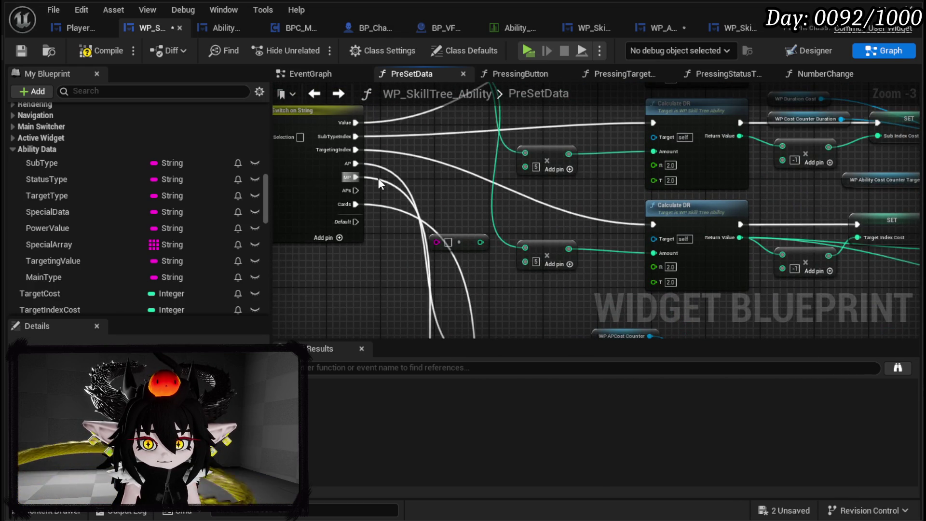
pyautogui.scroll(-3, 419, 220)
pyautogui.scroll(3, 410, 222)
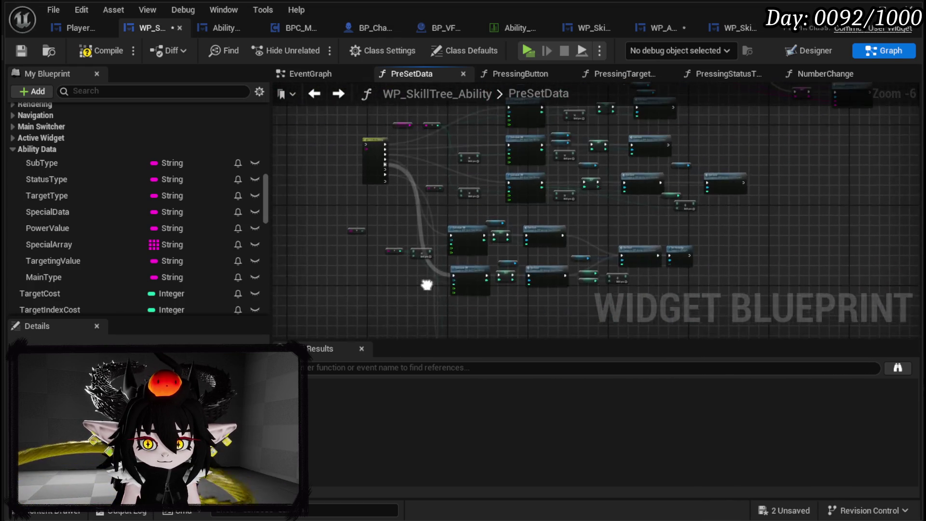
pyautogui.moveTo(404, 260)
pyautogui.mouseDown()
pyautogui.moveTo(398, 187)
pyautogui.moveTo(385, 191)
pyautogui.moveTo(360, 175)
pyautogui.moveTo(393, 324)
pyautogui.mouseUp()
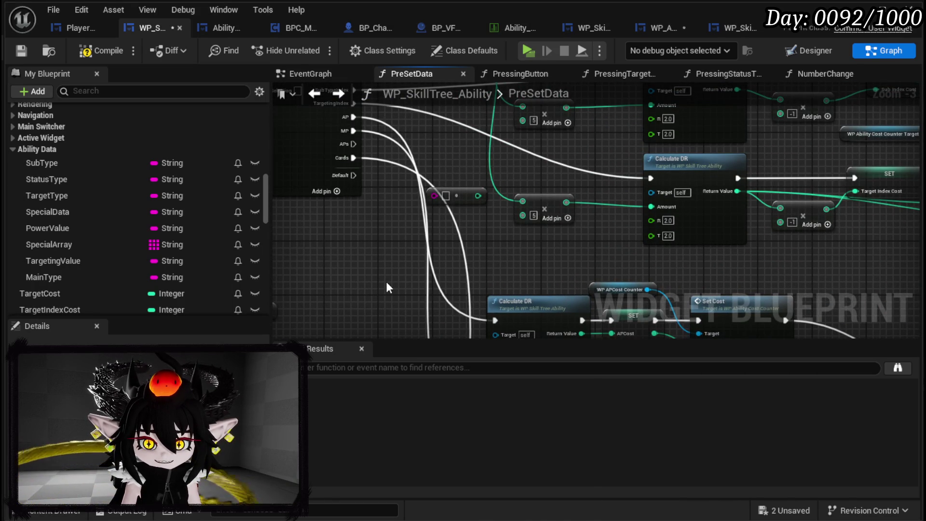
# Step: Review the cost calculation rows and shift the multiplication node further right
pyautogui.moveTo(385, 271); pyautogui.dragTo(374, 265)
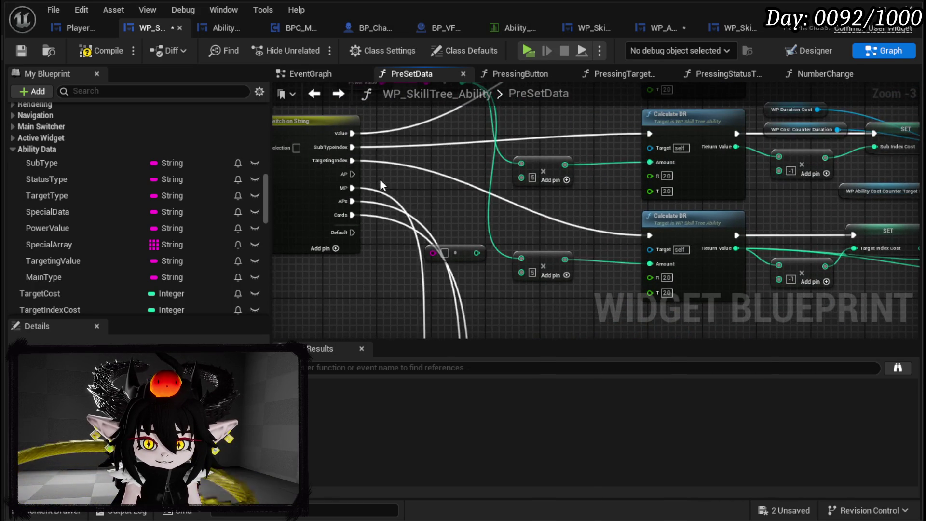
pyautogui.scroll(-3, 383, 193)
pyautogui.moveTo(391, 218); pyautogui.dragTo(432, 307)
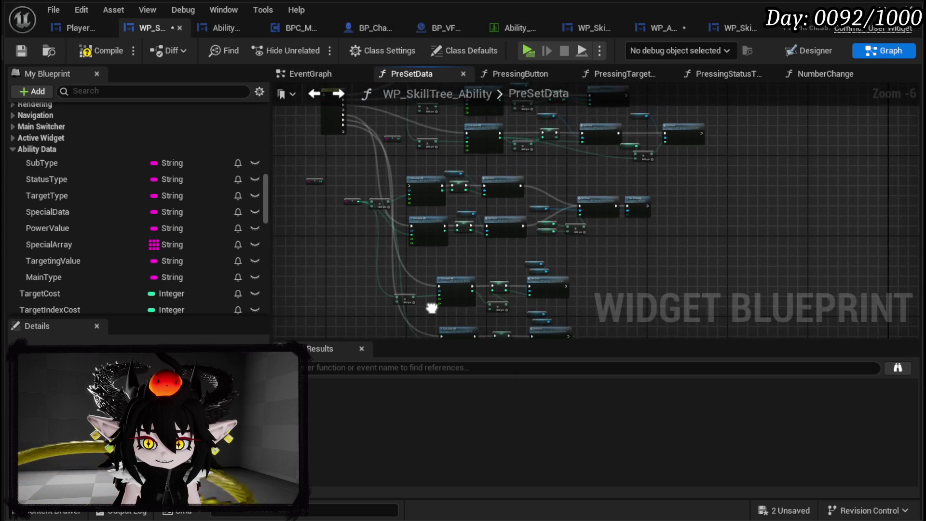
pyautogui.scroll(4, 425, 276)
pyautogui.moveTo(403, 209); pyautogui.dragTo(276, 237)
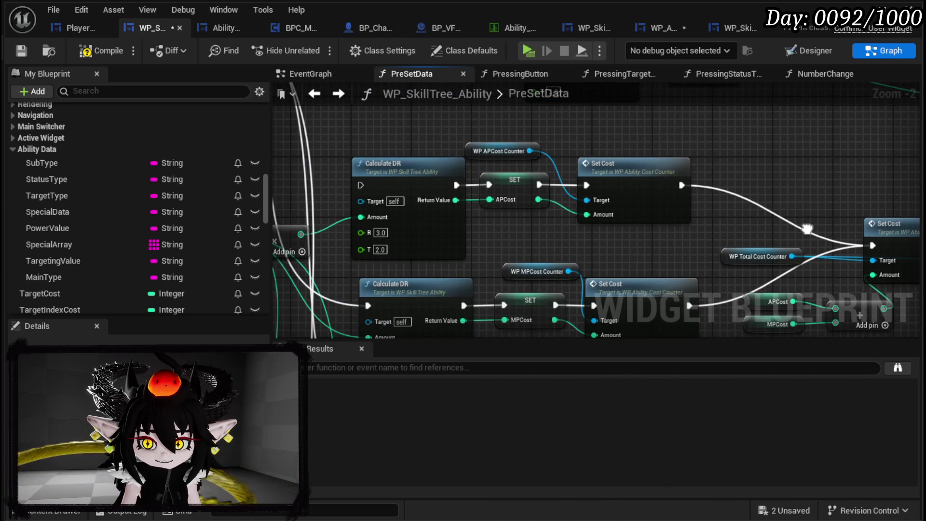
pyautogui.scroll(-5, 730, 169)
pyautogui.scroll(4, 543, 214)
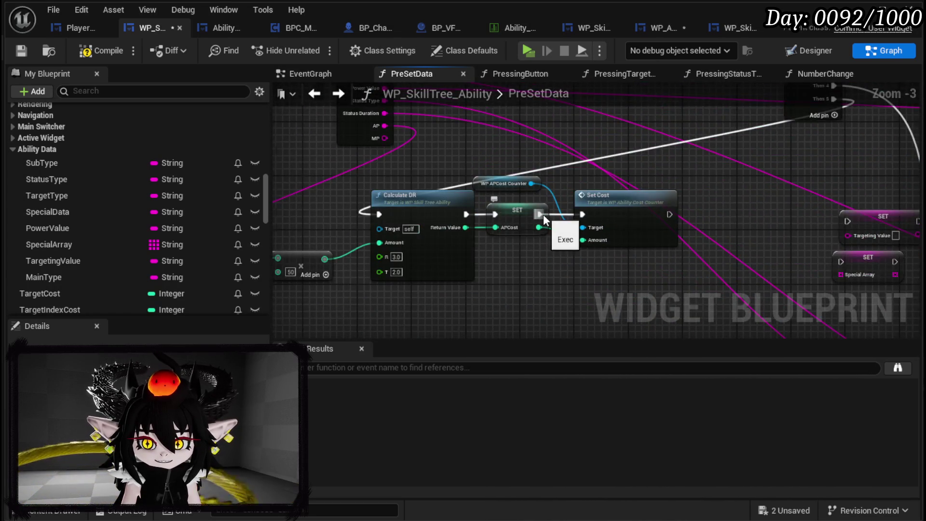
pyautogui.scroll(-1, 552, 189)
pyautogui.moveTo(552, 189); pyautogui.dragTo(587, 108)
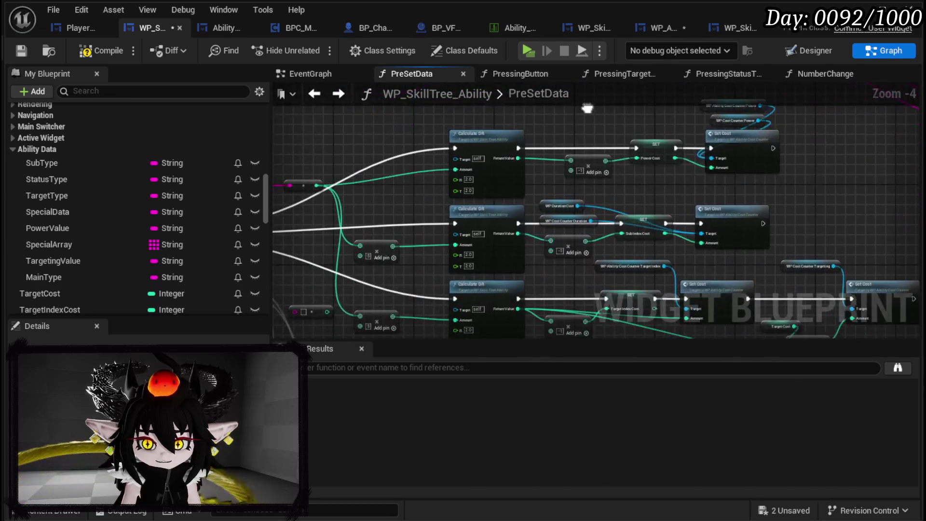
pyautogui.scroll(3, 575, 244)
pyautogui.moveTo(559, 319)
pyautogui.mouseDown()
pyautogui.moveTo(550, 198)
pyautogui.moveTo(437, 207)
pyautogui.mouseUp()
pyautogui.scroll(-5, 357, 200)
pyautogui.moveTo(462, 247)
pyautogui.mouseDown()
pyautogui.moveTo(500, 245)
pyautogui.moveTo(525, 151)
pyautogui.mouseUp()
pyautogui.scroll(4, 500, 245)
pyautogui.scroll(1, 499, 244)
pyautogui.scroll(-3, 395, 141)
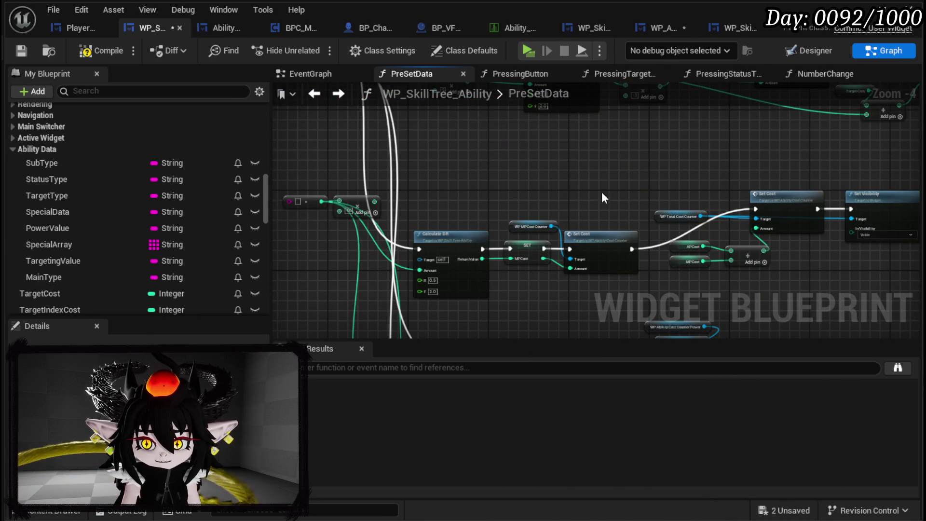
pyautogui.moveTo(551, 192)
pyautogui.mouseDown()
pyautogui.moveTo(490, 189)
pyautogui.moveTo(690, 180)
pyautogui.mouseUp()
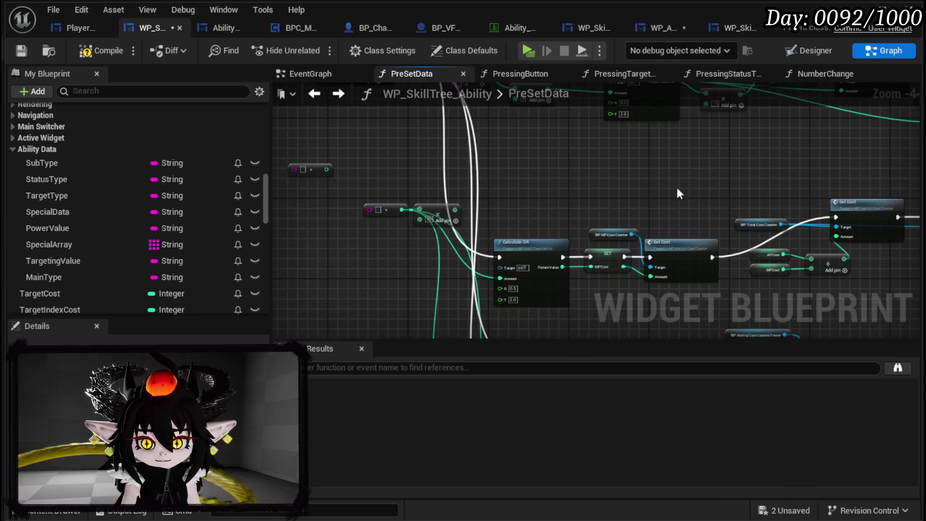
pyautogui.moveTo(429, 155); pyautogui.dragTo(496, 151)
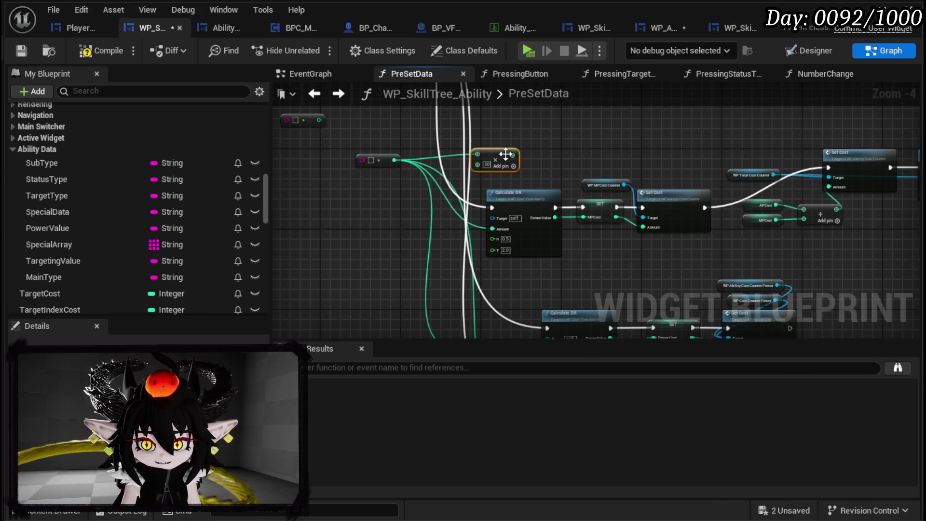
# Step: Duplicate the Calculate DR, SET, Set Cost and Set Visibility node group for MP
pyautogui.moveTo(568, 293)
pyautogui.mouseDown()
pyautogui.moveTo(511, 335)
pyautogui.moveTo(406, 220)
pyautogui.mouseUp()
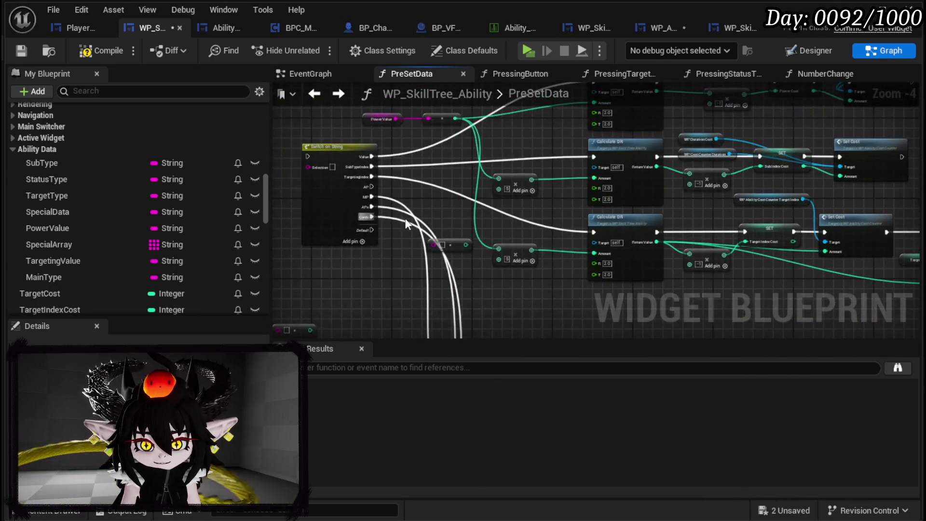
pyautogui.scroll(1, 396, 207)
pyautogui.scroll(1, 483, 265)
pyautogui.scroll(-2, 506, 240)
pyautogui.moveTo(377, 147)
pyautogui.mouseDown()
pyautogui.moveTo(503, 195)
pyautogui.moveTo(781, 245)
pyautogui.mouseUp()
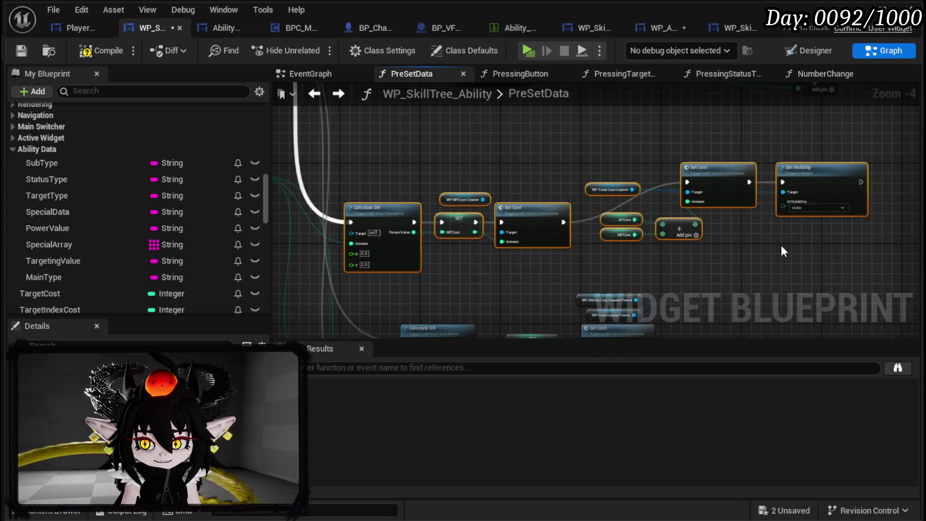
pyautogui.scroll(-3, 537, 180)
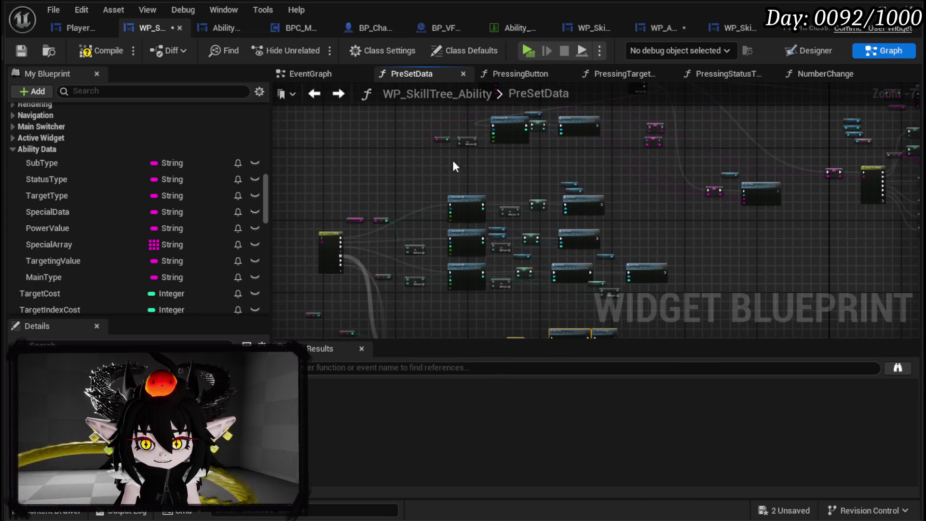
pyautogui.hotkey('ctrl', 'c')
pyautogui.hotkey('ctrl', 'v')
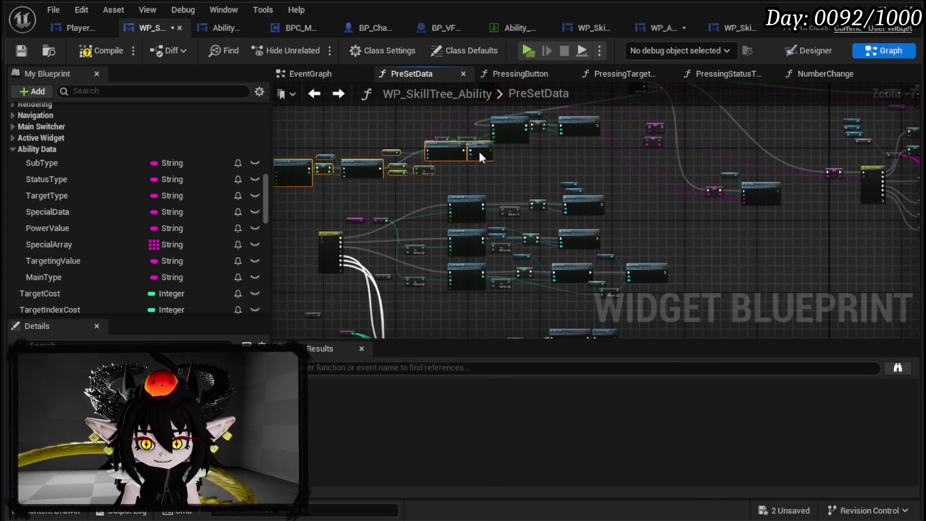
# Step: Chain the Set Cost nodes, wire MP and the sequence output into the copied group, then open WP_AbilityCreationTree
pyautogui.scroll(4, 488, 170)
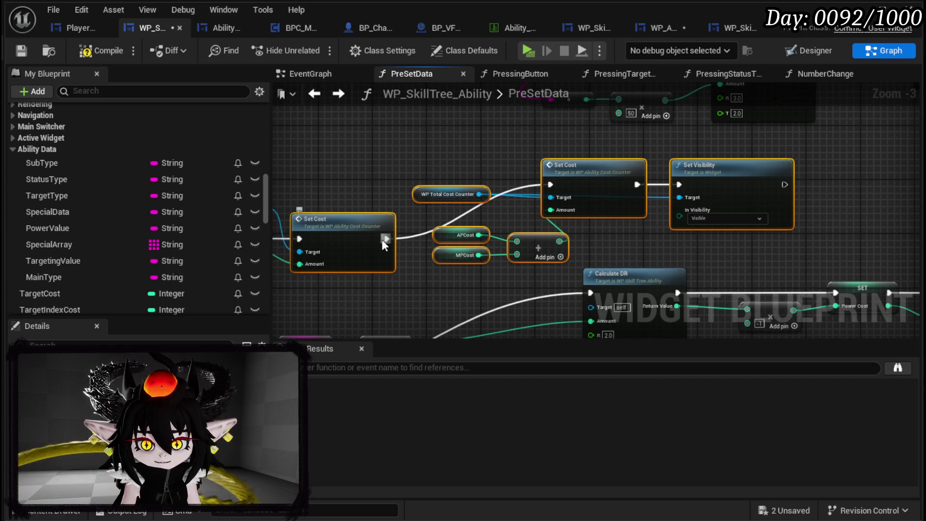
pyautogui.moveTo(386, 239); pyautogui.dragTo(554, 185)
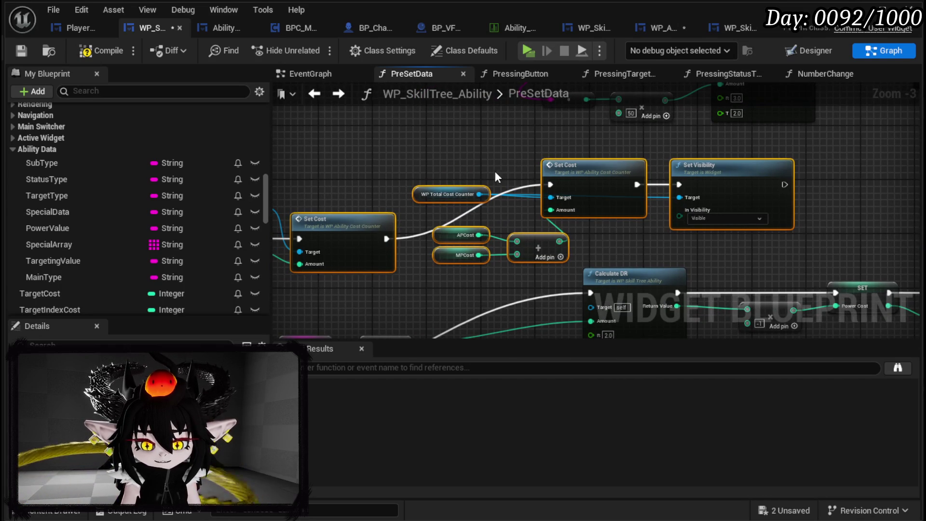
pyautogui.scroll(-2, 499, 177)
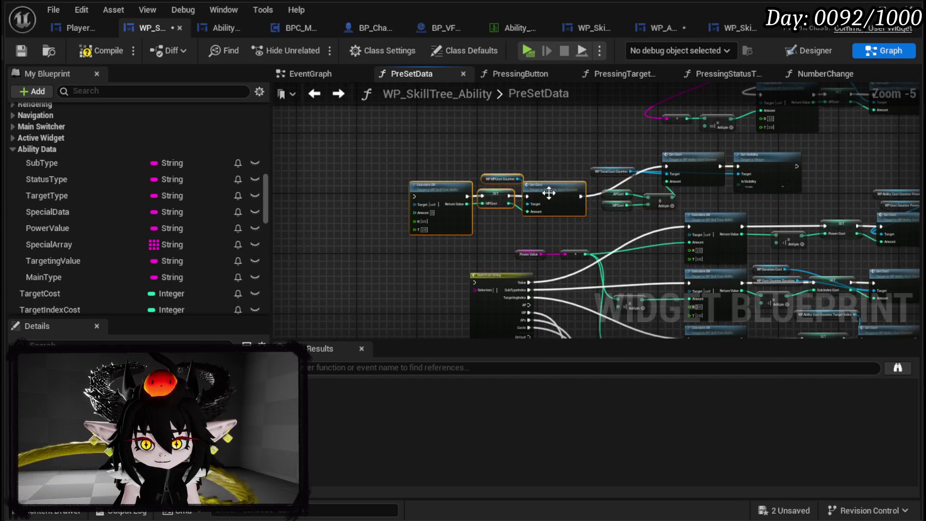
pyautogui.moveTo(538, 192); pyautogui.dragTo(543, 175)
pyautogui.scroll(2, 600, 149)
pyautogui.moveTo(614, 167)
pyautogui.mouseDown()
pyautogui.moveTo(431, 280)
pyautogui.moveTo(526, 312)
pyautogui.moveTo(363, 224)
pyautogui.moveTo(340, 163)
pyautogui.moveTo(360, 175)
pyautogui.mouseUp()
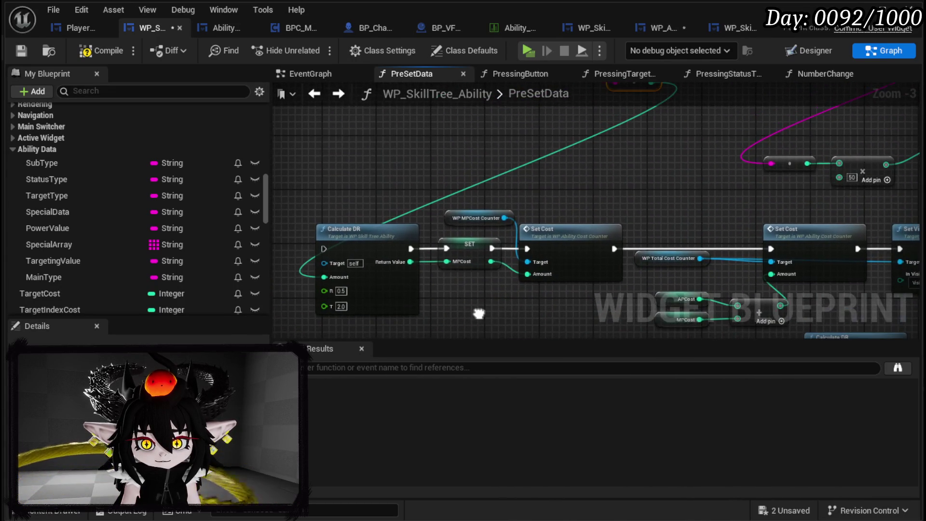
pyautogui.scroll(-3, 483, 213)
pyautogui.scroll(4, 592, 215)
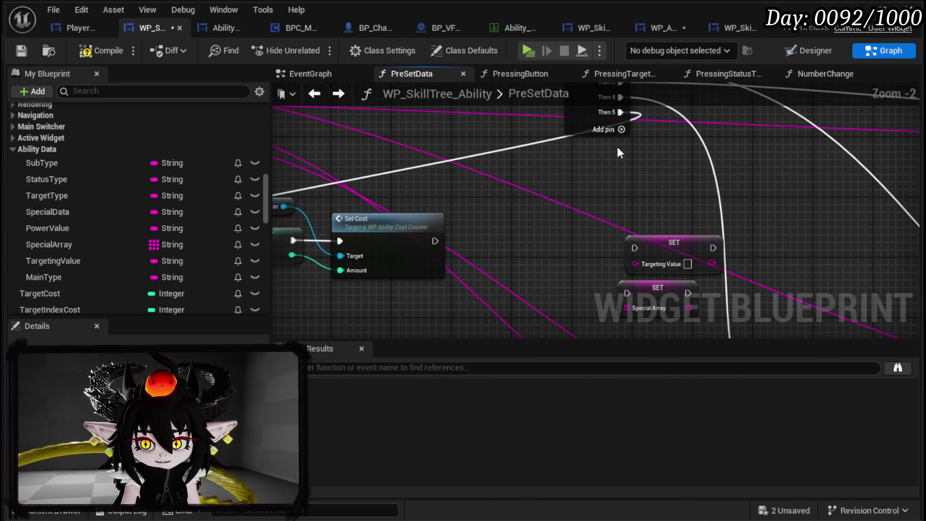
pyautogui.moveTo(621, 130)
pyautogui.mouseDown()
pyautogui.moveTo(561, 133)
pyautogui.moveTo(77, 301)
pyautogui.moveTo(806, 144)
pyautogui.moveTo(290, 265)
pyautogui.moveTo(381, 319)
pyautogui.moveTo(293, 241)
pyautogui.mouseUp()
pyautogui.scroll(-4, 294, 241)
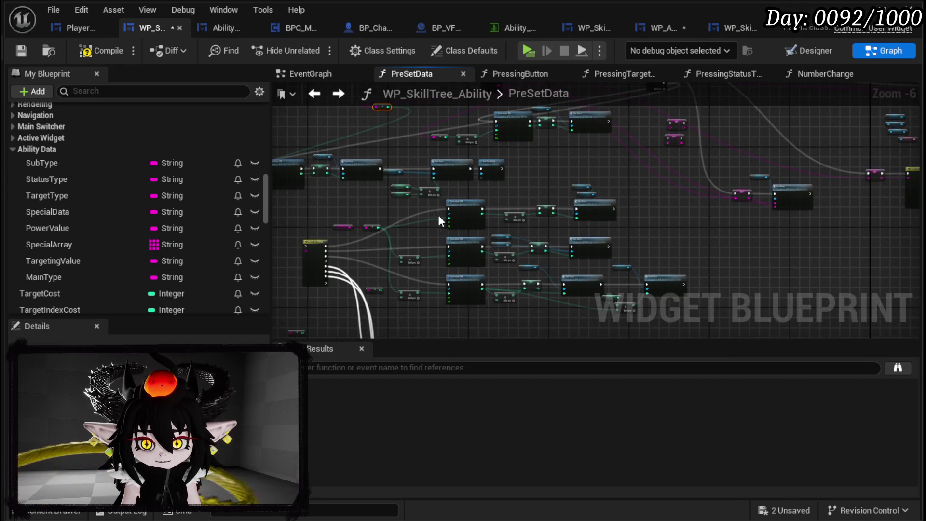
pyautogui.moveTo(703, 138)
pyautogui.mouseDown()
pyautogui.moveTo(602, 193)
pyautogui.moveTo(434, 238)
pyautogui.moveTo(316, 220)
pyautogui.moveTo(497, 179)
pyautogui.mouseUp()
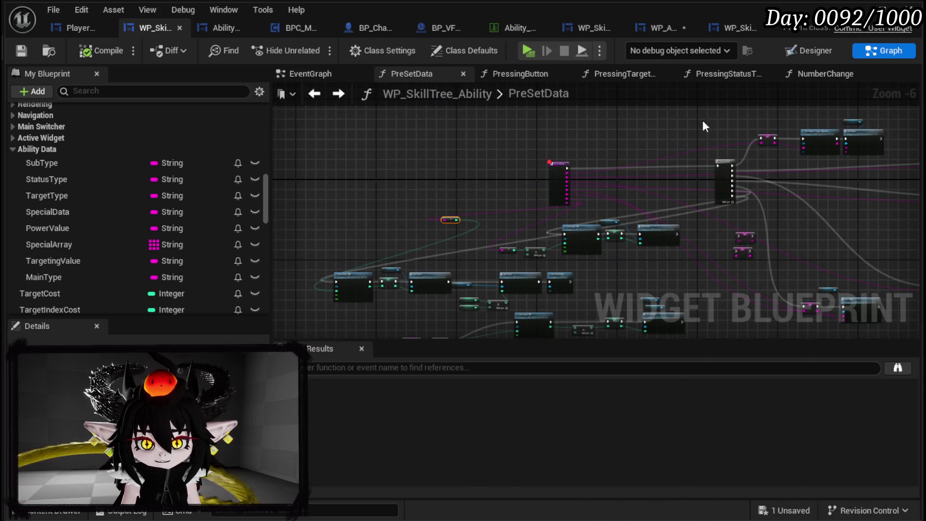
pyautogui.click(675, 30)
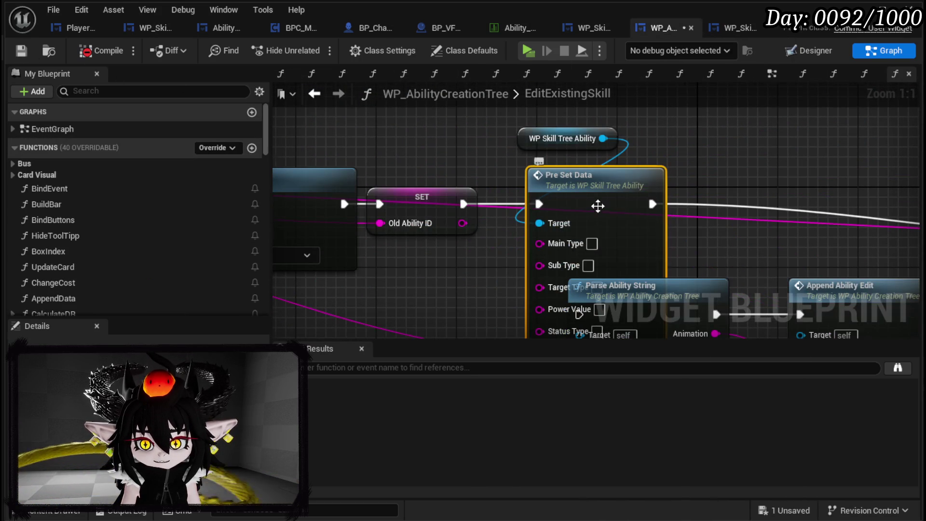
# Step: Run Pre Set Data between Parse Ability String and Append Ability Edit
pyautogui.scroll(-4, 404, 177)
pyautogui.moveTo(608, 154)
pyautogui.mouseDown()
pyautogui.moveTo(579, 207)
pyautogui.moveTo(714, 207)
pyautogui.mouseUp()
pyautogui.moveTo(405, 138); pyautogui.dragTo(579, 140)
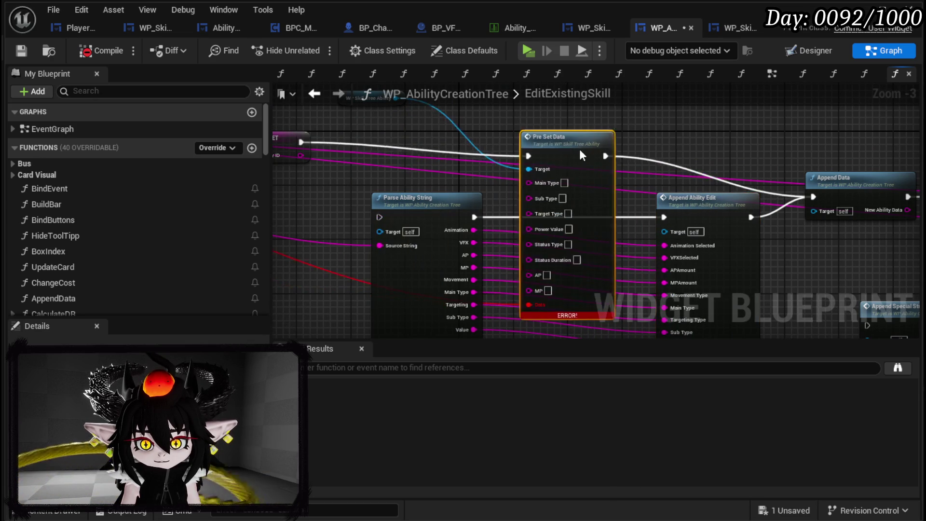
pyautogui.moveTo(412, 209)
pyautogui.mouseDown()
pyautogui.moveTo(372, 134)
pyautogui.moveTo(309, 141)
pyautogui.moveTo(346, 143)
pyautogui.moveTo(333, 143)
pyautogui.mouseUp()
pyautogui.moveTo(427, 142); pyautogui.dragTo(528, 144)
pyautogui.moveTo(606, 143); pyautogui.dragTo(666, 217)
pyautogui.moveTo(719, 207)
pyautogui.mouseDown()
pyautogui.moveTo(722, 129)
pyautogui.moveTo(721, 146)
pyautogui.mouseUp()
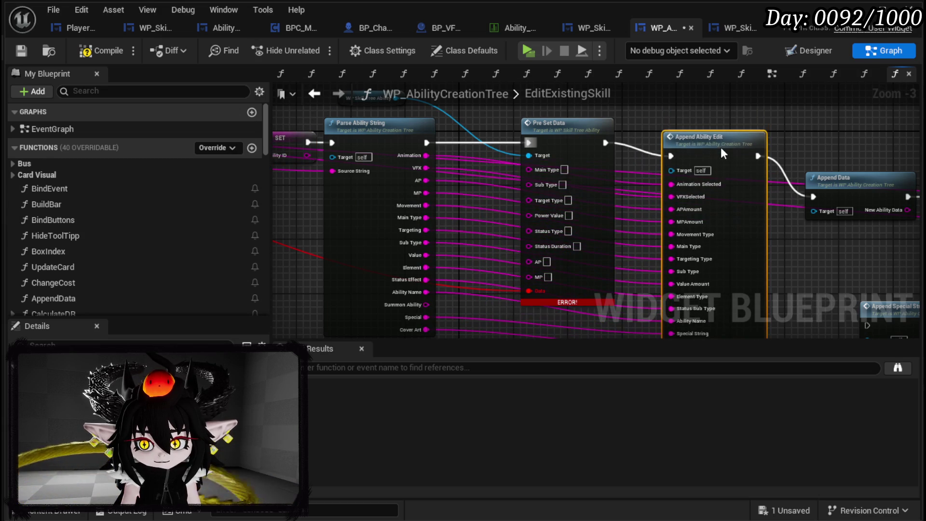
# Step: Connect parsed MP, Sub Type, Main Type, Targeting, Value and Status Effect into Pre Set Data
pyautogui.scroll(2, 568, 160)
pyautogui.moveTo(413, 164)
pyautogui.mouseDown()
pyautogui.moveTo(413, 140)
pyautogui.moveTo(412, 160)
pyautogui.moveTo(524, 261)
pyautogui.mouseUp()
pyautogui.moveTo(395, 177); pyautogui.dragTo(530, 280)
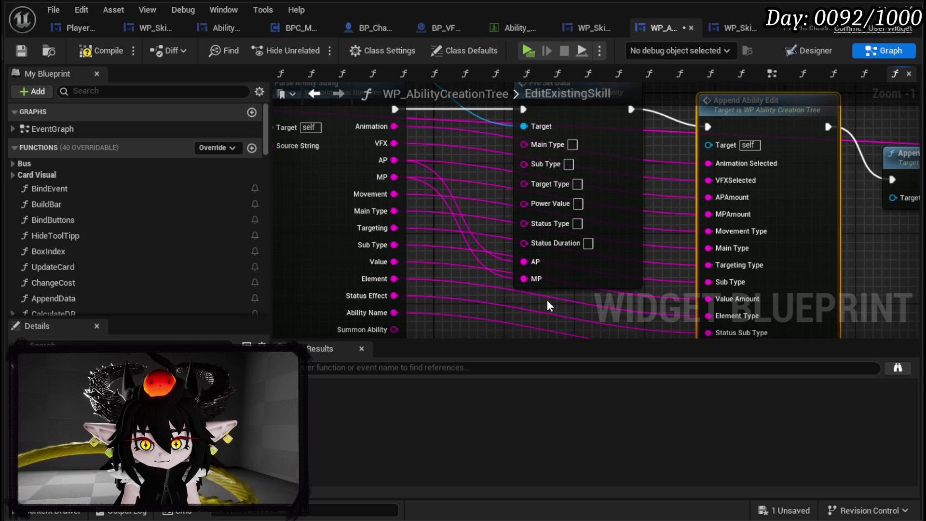
pyautogui.moveTo(394, 245)
pyautogui.mouseDown()
pyautogui.moveTo(410, 252)
pyautogui.moveTo(547, 165)
pyautogui.moveTo(531, 164)
pyautogui.mouseUp()
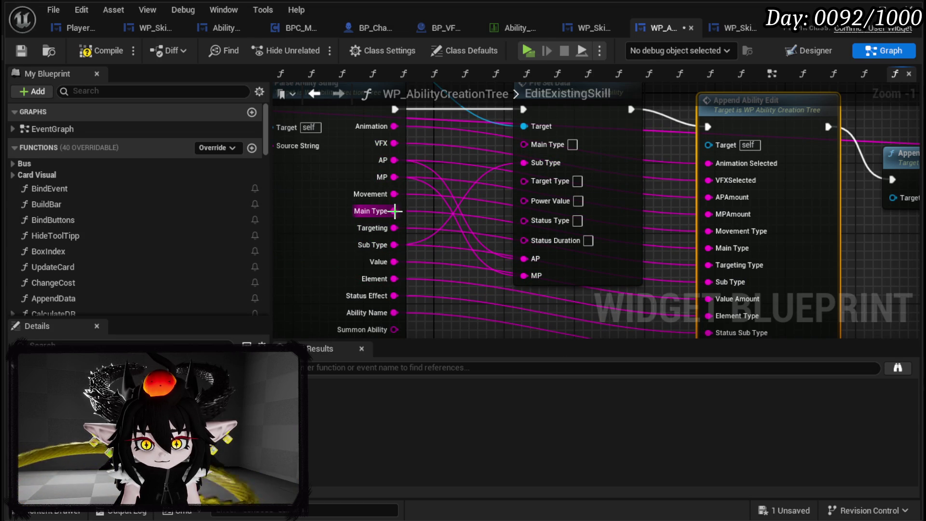
pyautogui.moveTo(394, 211)
pyautogui.mouseDown()
pyautogui.moveTo(420, 220)
pyautogui.moveTo(514, 161)
pyautogui.moveTo(523, 144)
pyautogui.mouseUp()
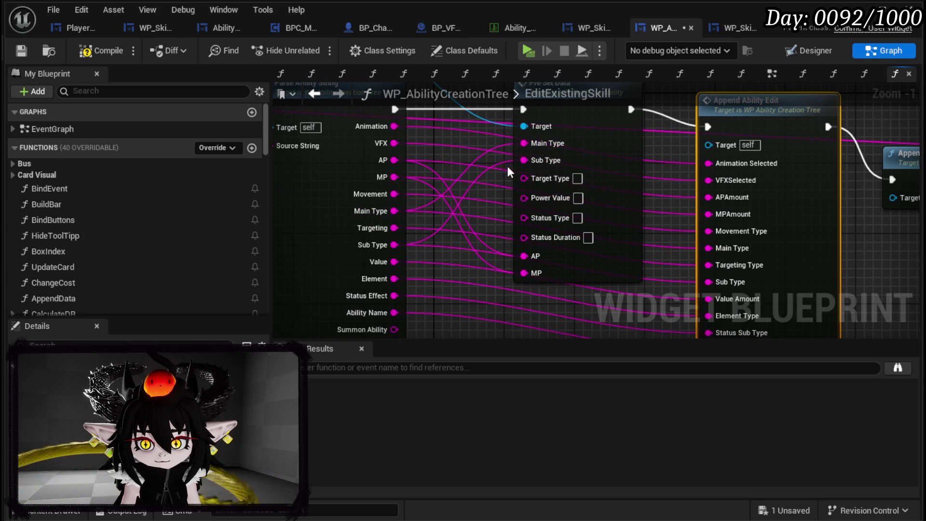
pyautogui.moveTo(394, 227); pyautogui.dragTo(527, 178)
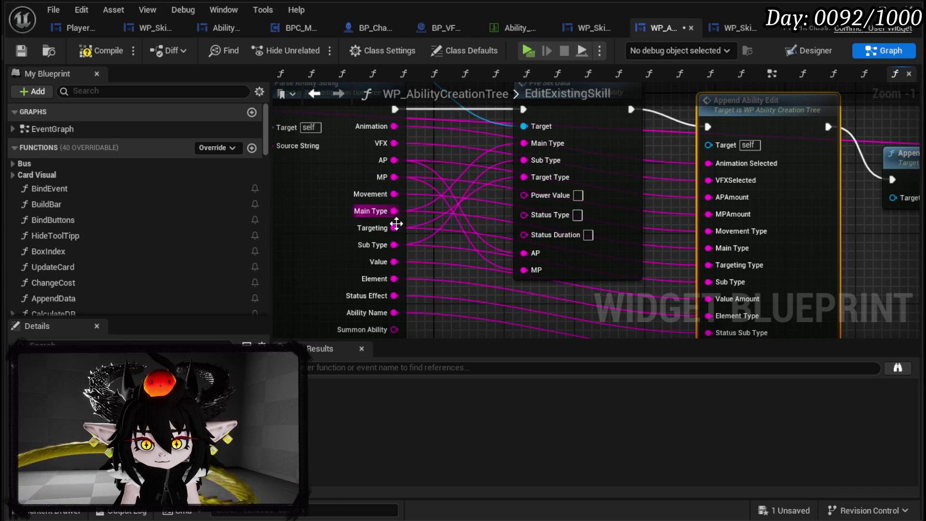
pyautogui.scroll(-2, 436, 231)
pyautogui.moveTo(384, 230); pyautogui.dragTo(514, 166)
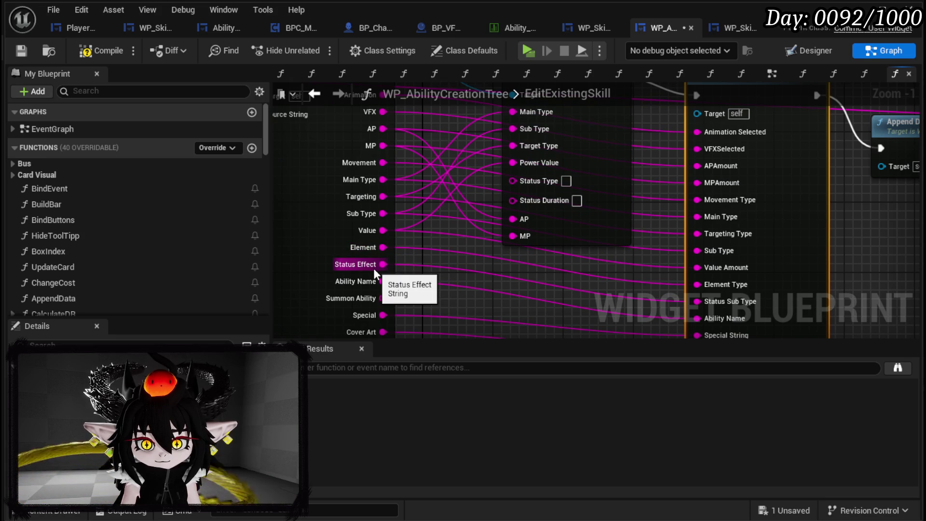
pyautogui.moveTo(382, 264); pyautogui.dragTo(516, 180)
pyautogui.moveTo(421, 284)
pyautogui.mouseDown()
pyautogui.moveTo(463, 197)
pyautogui.moveTo(357, 296)
pyautogui.moveTo(451, 263)
pyautogui.moveTo(450, 284)
pyautogui.mouseUp()
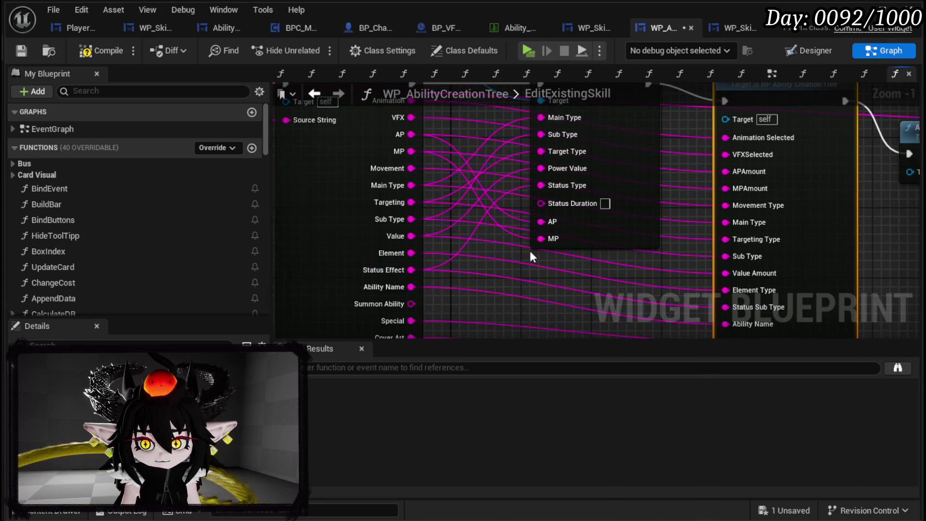
pyautogui.scroll(-1, 531, 256)
# Step: Rewire execution as Parse Ability String → Append Ability Edit → Pre Set Data → Append Data
pyautogui.moveTo(632, 179); pyautogui.dragTo(605, 171)
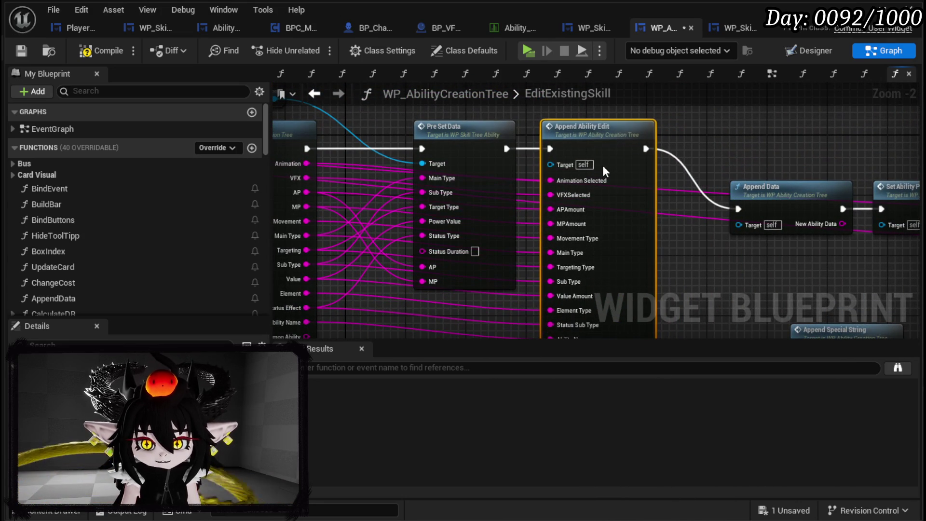
pyautogui.moveTo(465, 145)
pyautogui.mouseDown()
pyautogui.moveTo(443, 168)
pyautogui.moveTo(769, 258)
pyautogui.mouseUp()
pyautogui.moveTo(603, 141); pyautogui.dragTo(392, 140)
pyautogui.moveTo(307, 149); pyautogui.dragTo(339, 148)
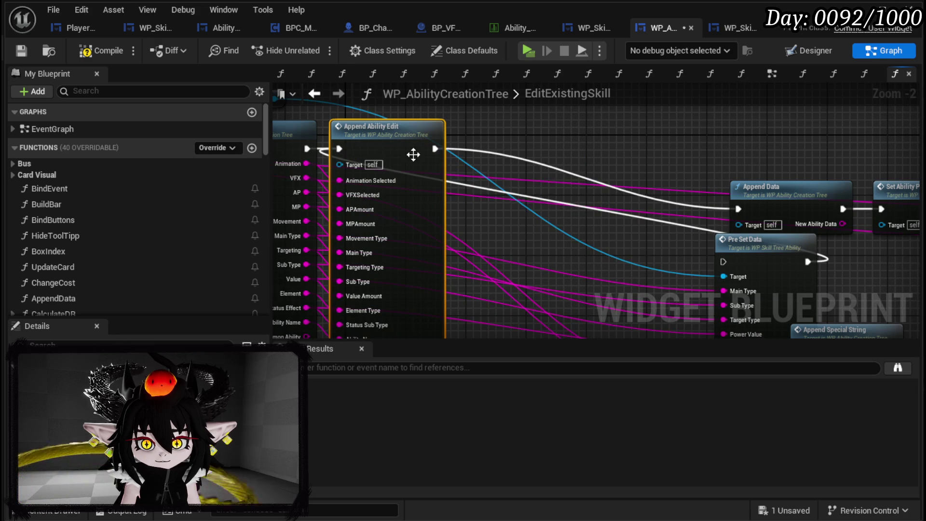
pyautogui.moveTo(740, 237)
pyautogui.mouseDown()
pyautogui.moveTo(570, 143)
pyautogui.moveTo(581, 154)
pyautogui.mouseUp()
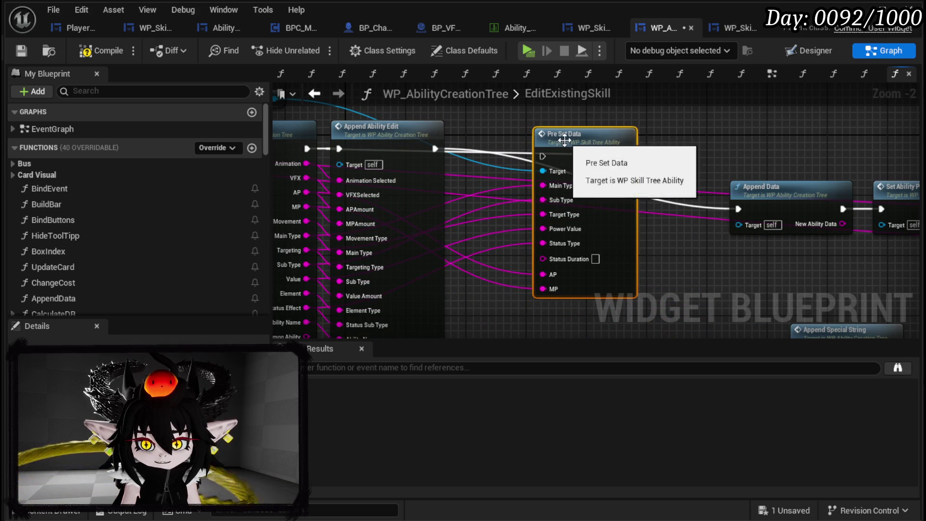
pyautogui.moveTo(435, 146); pyautogui.dragTo(542, 156)
pyautogui.moveTo(608, 153)
pyautogui.mouseDown()
pyautogui.moveTo(623, 145)
pyautogui.moveTo(738, 213)
pyautogui.moveTo(659, 159)
pyautogui.mouseUp()
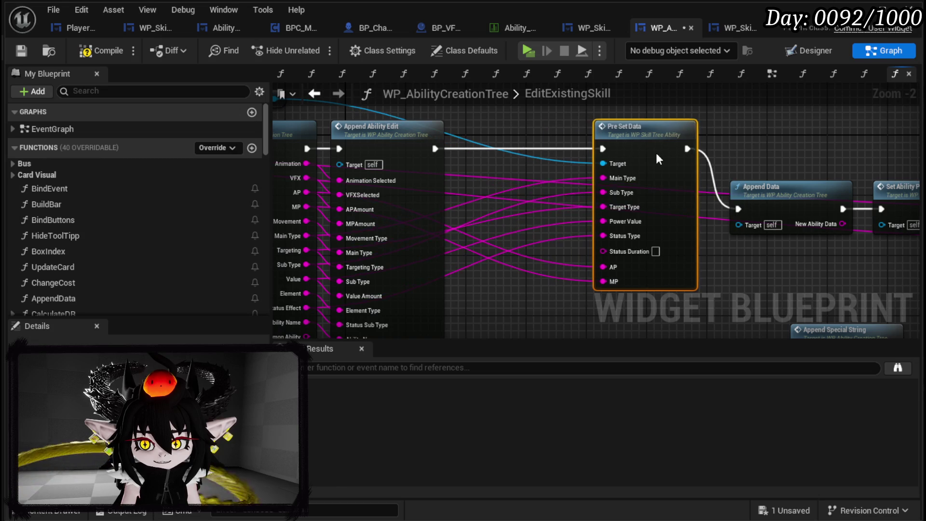
pyautogui.scroll(-15, 118, 203)
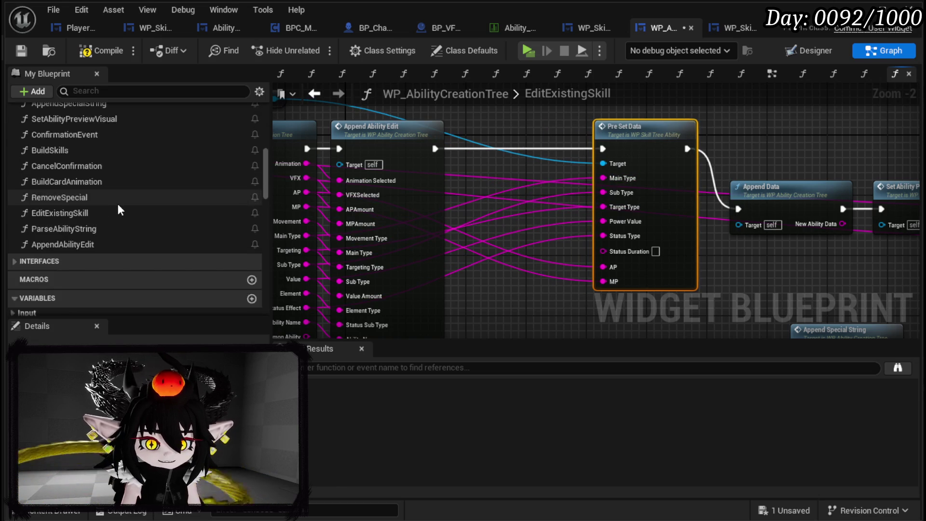
pyautogui.scroll(-8, 117, 204)
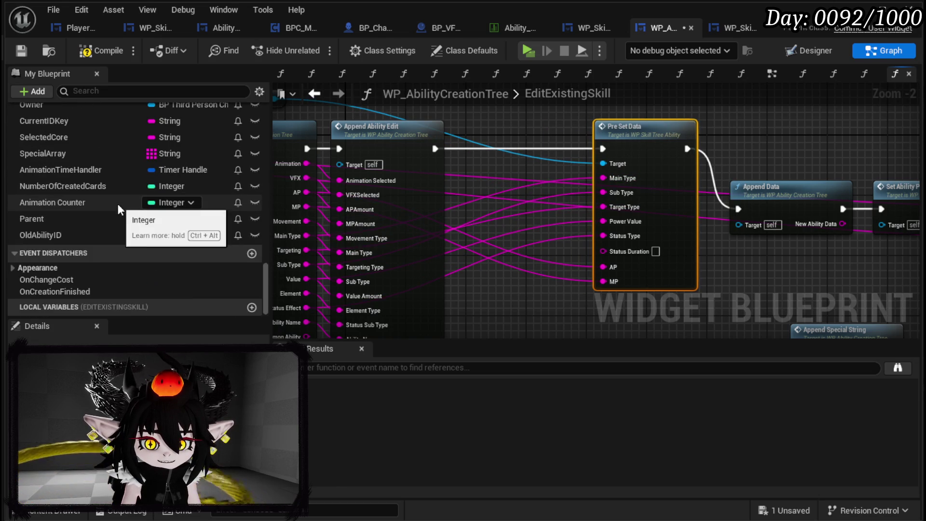
pyautogui.scroll(10, 122, 205)
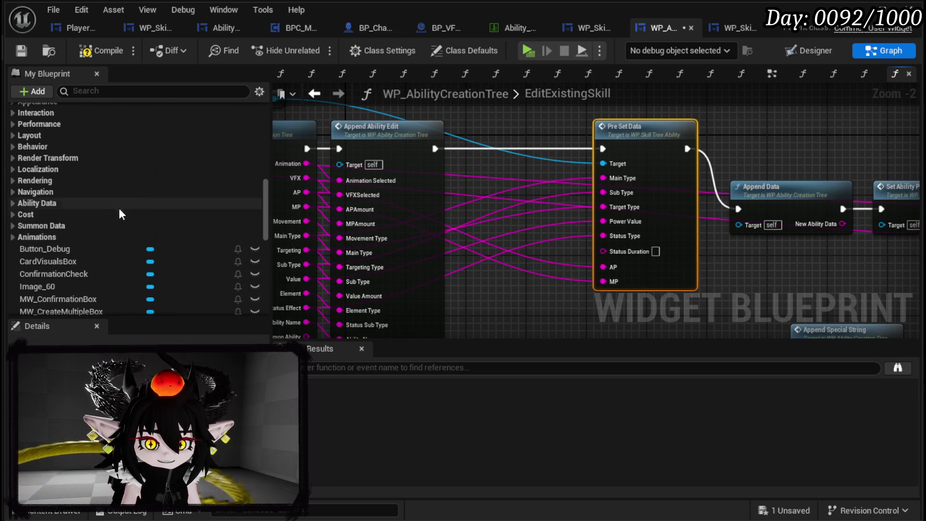
pyautogui.click(13, 203)
# Step: Connect MainType, SubType, TargetingType and ValueAmount getters to Pre Set Data's matching pins
pyautogui.moveTo(89, 219)
pyautogui.mouseDown()
pyautogui.moveTo(592, 207)
pyautogui.moveTo(610, 177)
pyautogui.mouseUp()
pyautogui.moveTo(58, 233)
pyautogui.mouseDown()
pyautogui.moveTo(213, 244)
pyautogui.moveTo(606, 193)
pyautogui.mouseUp()
pyautogui.click(137, 250)
pyautogui.moveTo(114, 255); pyautogui.dragTo(604, 208)
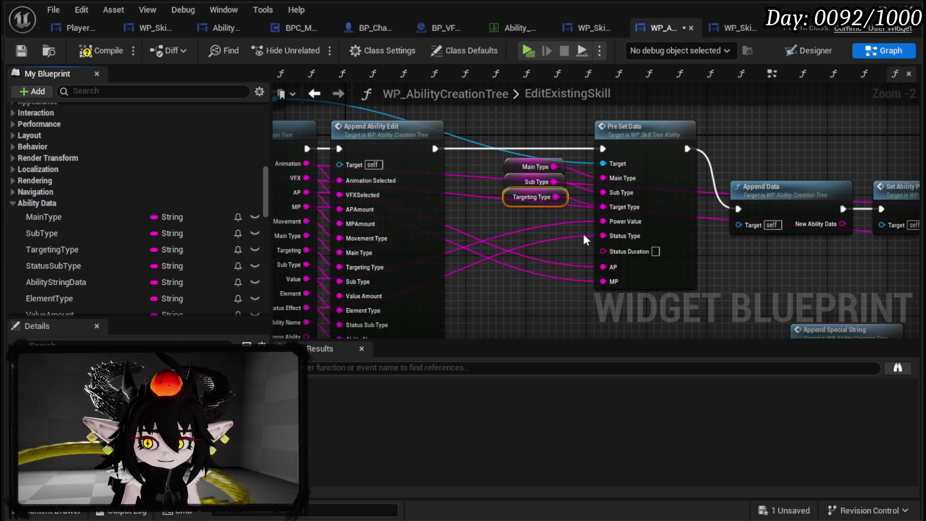
pyautogui.scroll(-1, 66, 239)
pyautogui.scroll(-1, 68, 243)
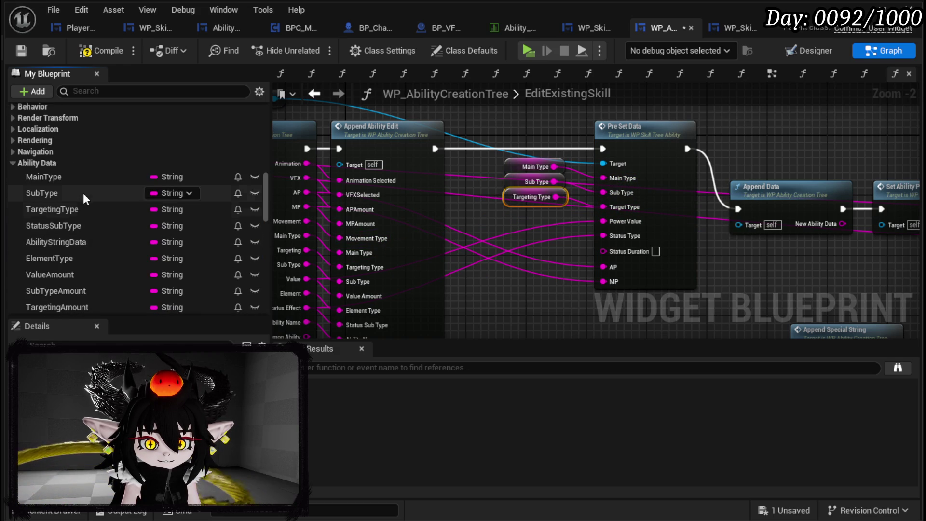
pyautogui.scroll(-1, 73, 252)
pyautogui.moveTo(73, 254)
pyautogui.mouseDown()
pyautogui.moveTo(667, 237)
pyautogui.moveTo(604, 221)
pyautogui.mouseUp()
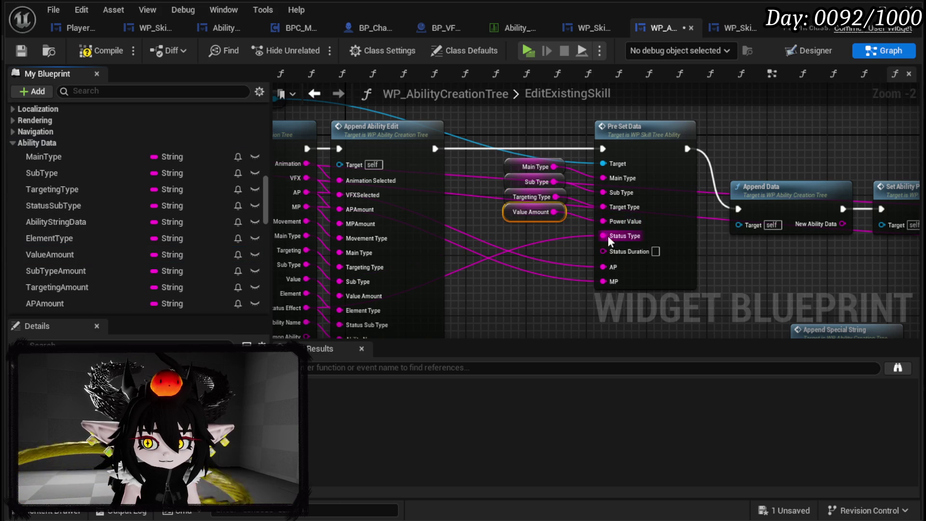
# Step: Connect APAmount, MPAmount and StatusSubType getters to the AP, MP and Status Type inputs
pyautogui.scroll(-5, 111, 231)
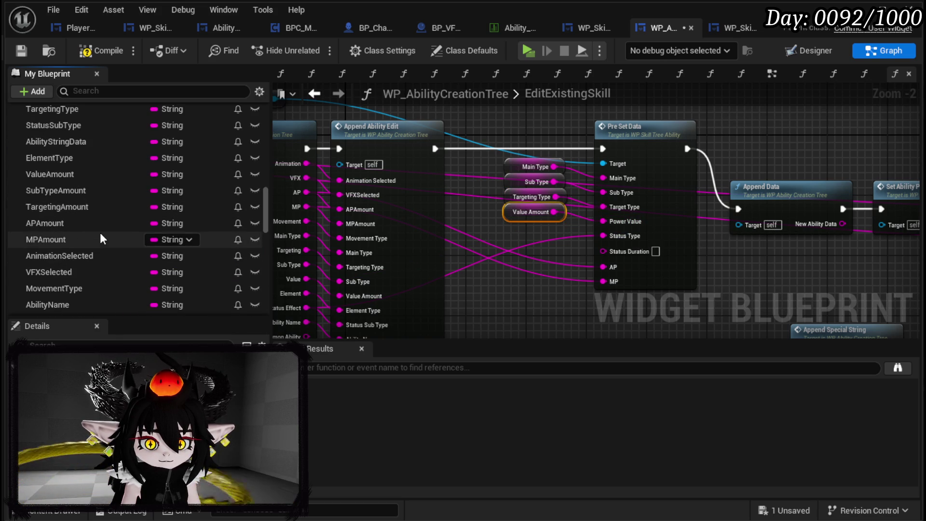
pyautogui.scroll(-4, 77, 241)
pyautogui.scroll(4, 65, 257)
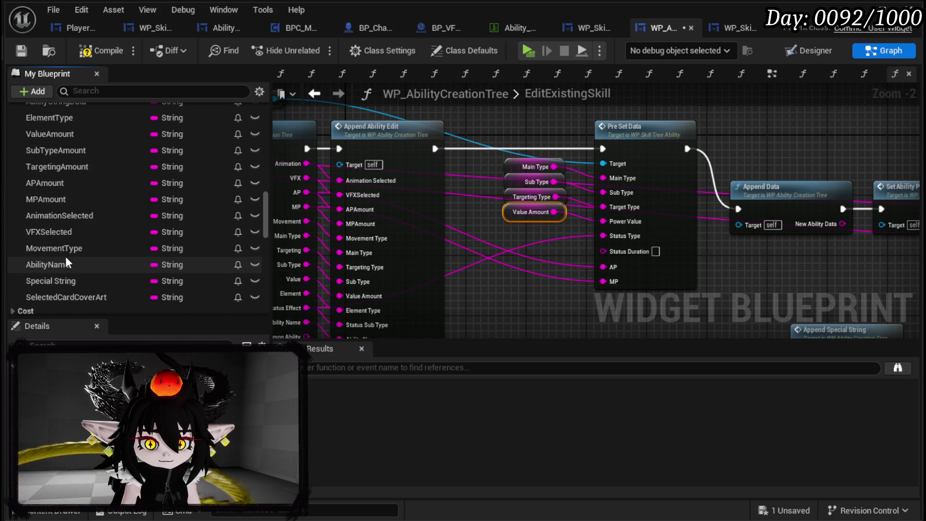
pyautogui.scroll(1, 66, 255)
pyautogui.moveTo(62, 244); pyautogui.dragTo(613, 269)
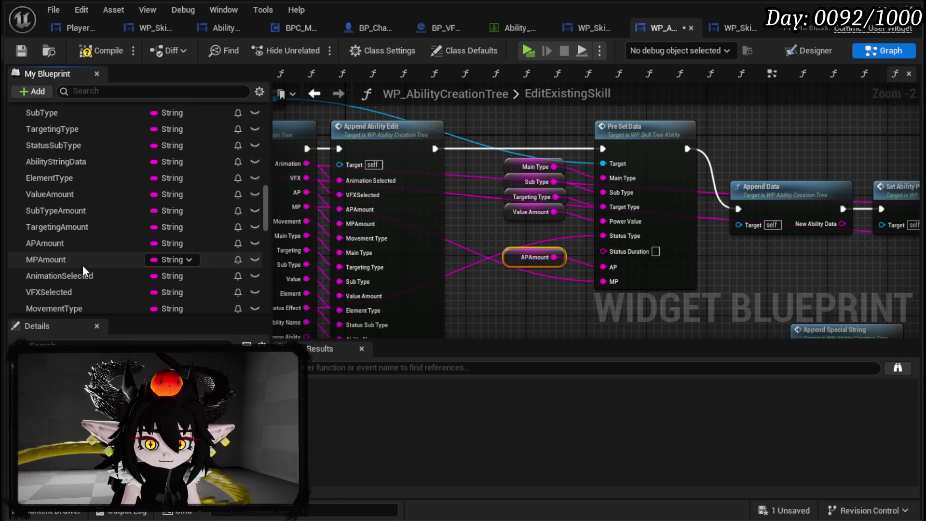
pyautogui.moveTo(77, 260)
pyautogui.mouseDown()
pyautogui.moveTo(567, 314)
pyautogui.moveTo(603, 281)
pyautogui.mouseUp()
pyautogui.moveTo(490, 290)
pyautogui.mouseDown()
pyautogui.moveTo(515, 257)
pyautogui.moveTo(514, 279)
pyautogui.mouseUp()
pyautogui.click(514, 259)
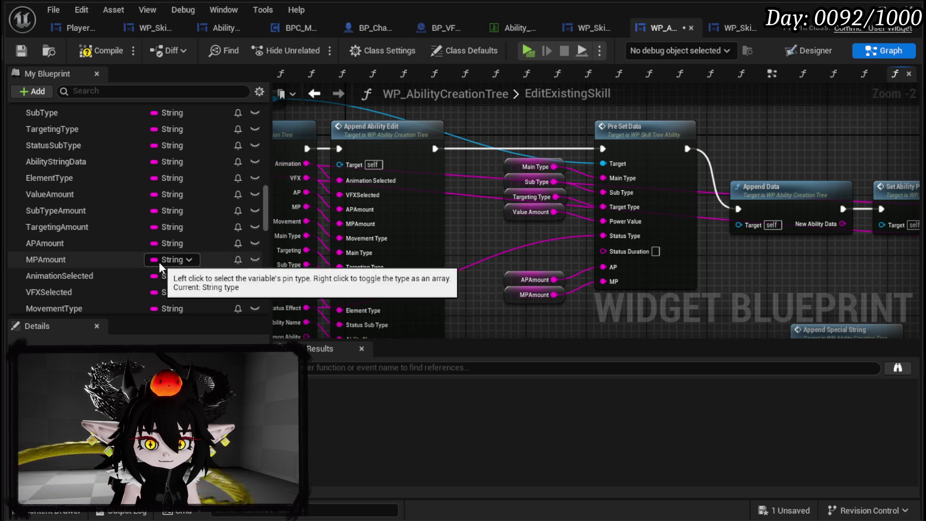
pyautogui.scroll(3, 159, 262)
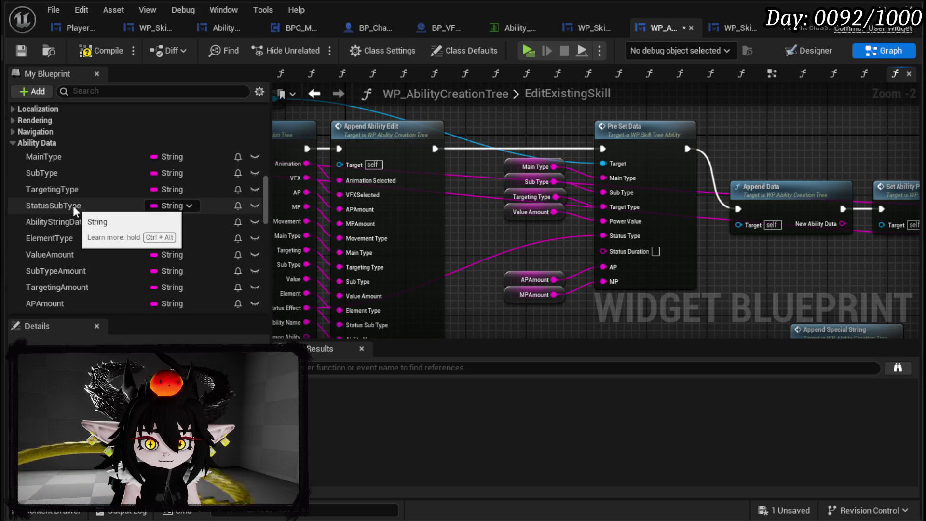
pyautogui.moveTo(69, 206)
pyautogui.mouseDown()
pyautogui.moveTo(607, 268)
pyautogui.moveTo(611, 238)
pyautogui.mouseUp()
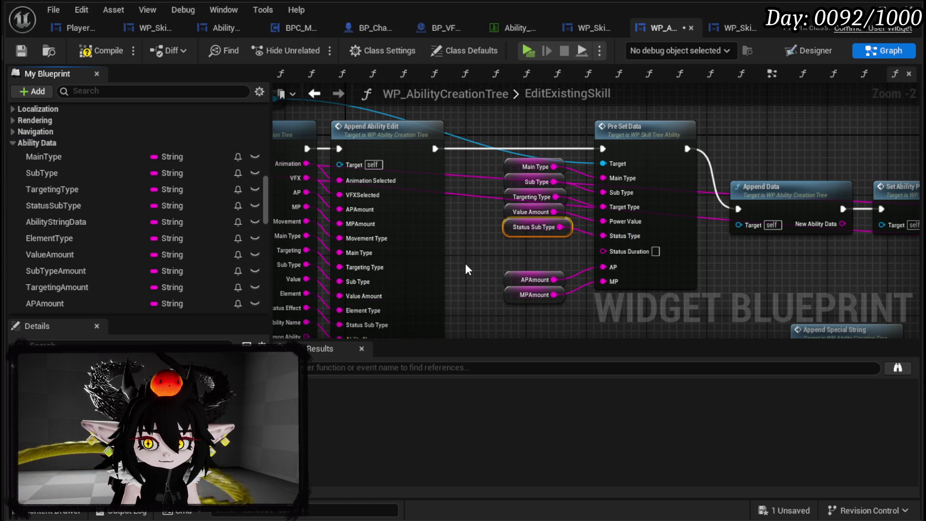
pyautogui.scroll(-5, 113, 209)
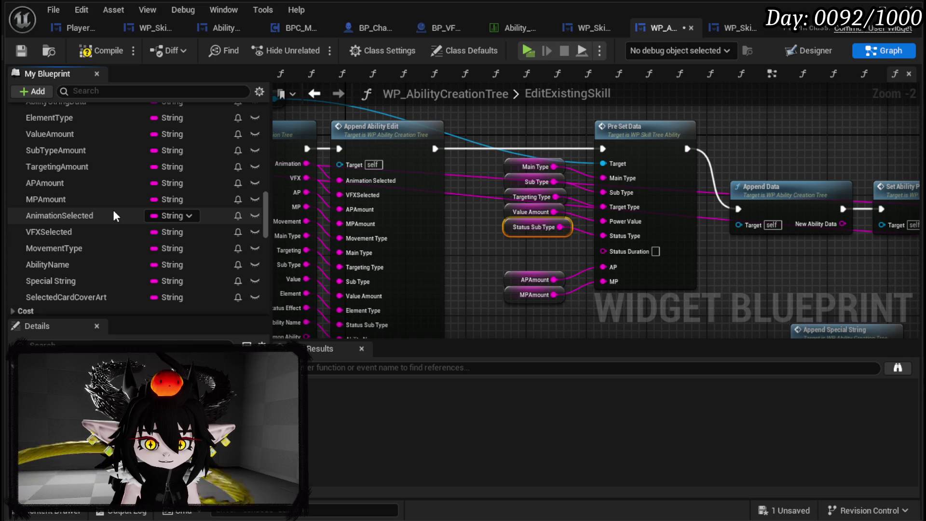
pyautogui.scroll(3, 113, 215)
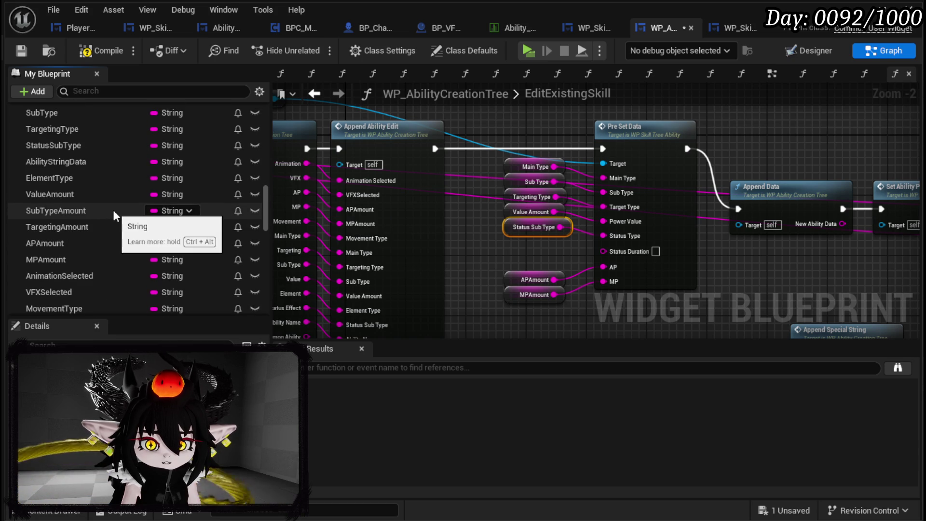
pyautogui.scroll(1, 112, 210)
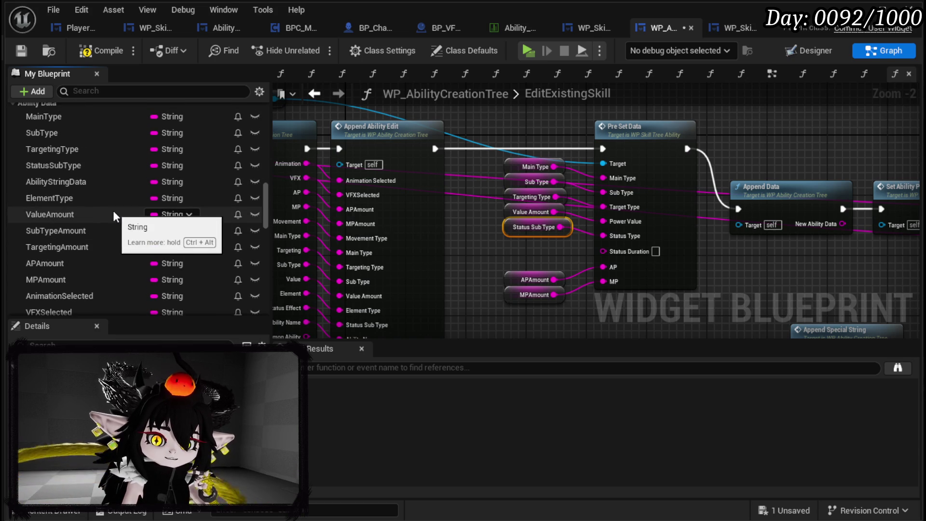
pyautogui.scroll(-2, 113, 210)
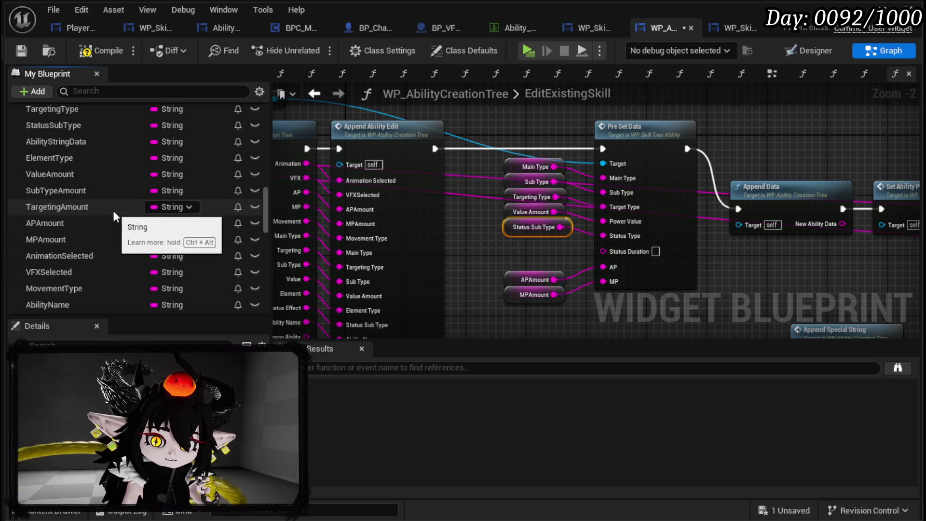
pyautogui.scroll(-2, 113, 210)
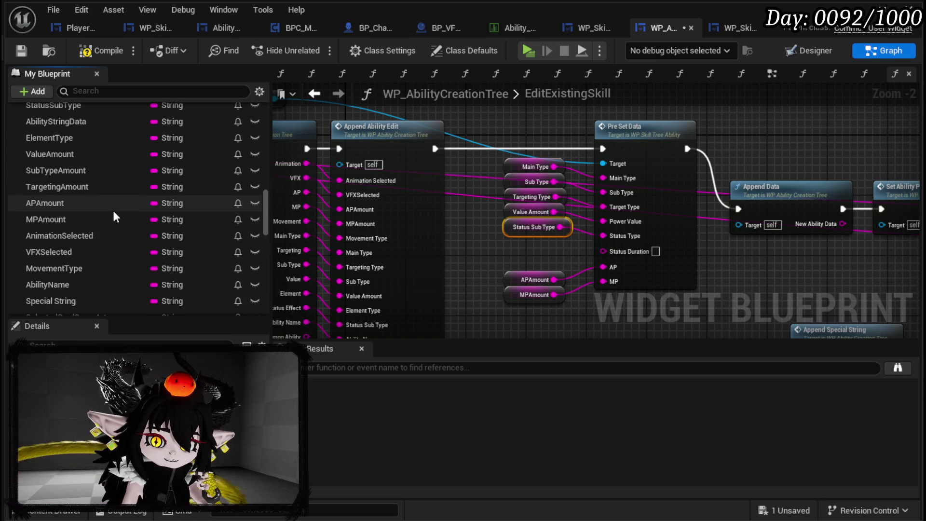
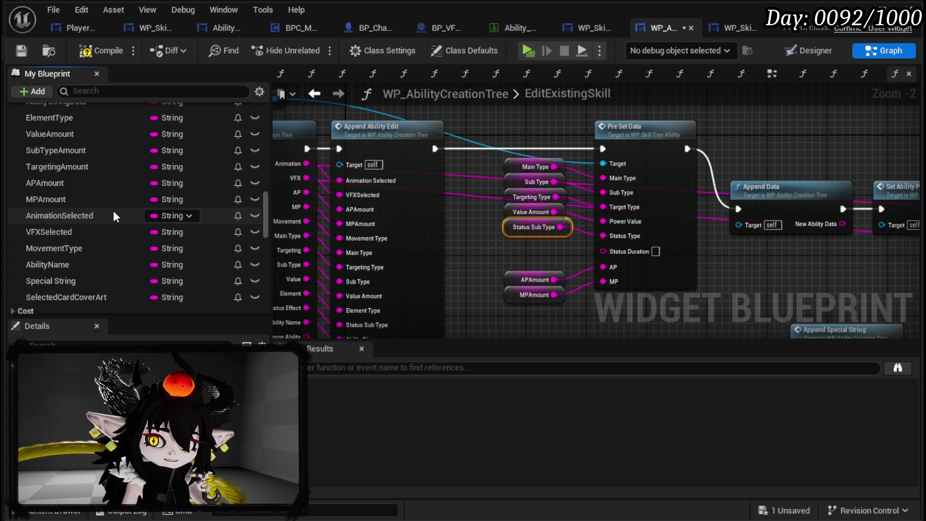
# Step: Frame the getters feeding Pre Set Data and nudge the Status Sub Type getter into place
pyautogui.moveTo(777, 192); pyautogui.dragTo(533, 178)
pyautogui.scroll(2, 539, 256)
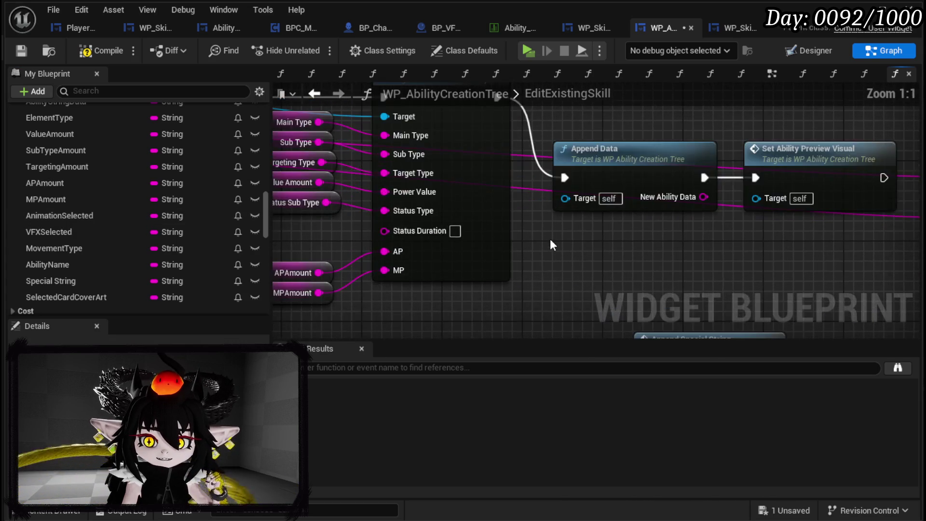
pyautogui.moveTo(550, 239); pyautogui.dragTo(633, 251)
pyautogui.click(363, 231)
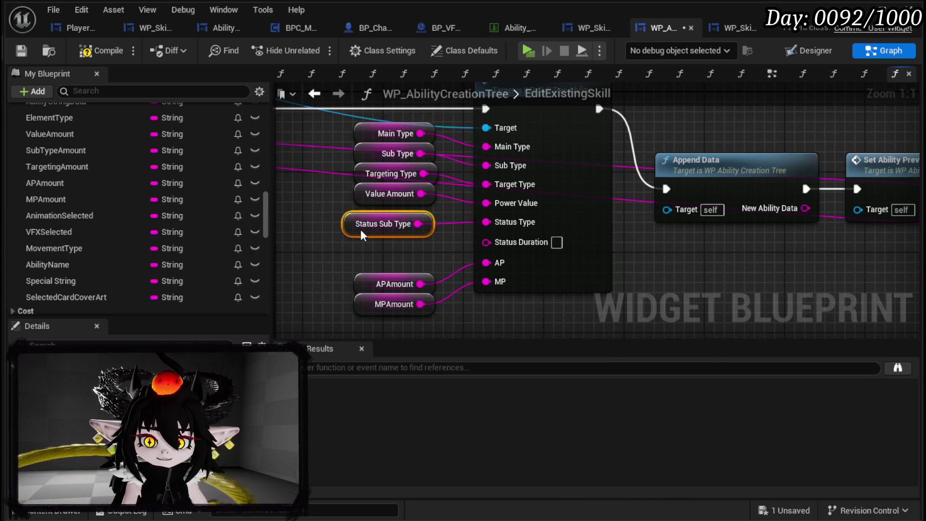
pyautogui.moveTo(360, 230); pyautogui.dragTo(366, 228)
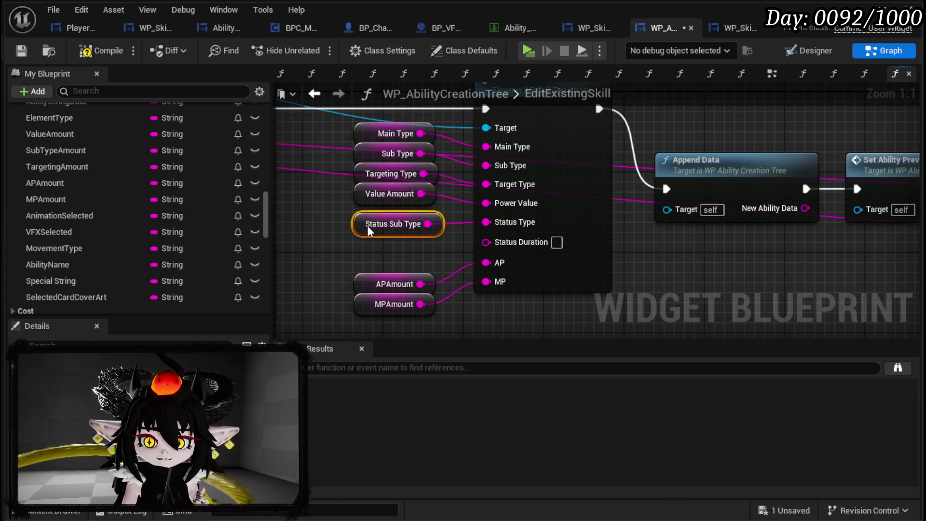
pyautogui.click(637, 231)
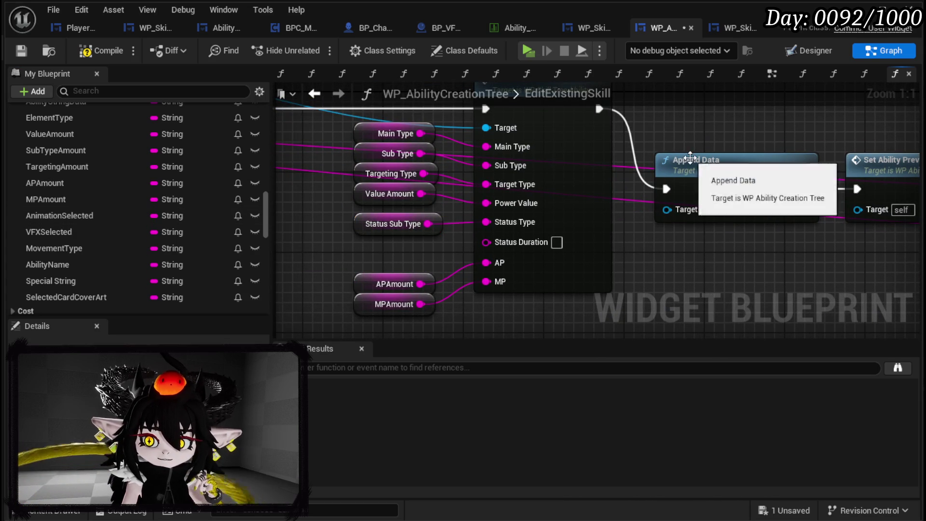
# Step: Inspect the AppendData and GetSubData function graphs, then return to EditExistingSkill
pyautogui.doubleClick(690, 158)
pyautogui.scroll(3, 479, 205)
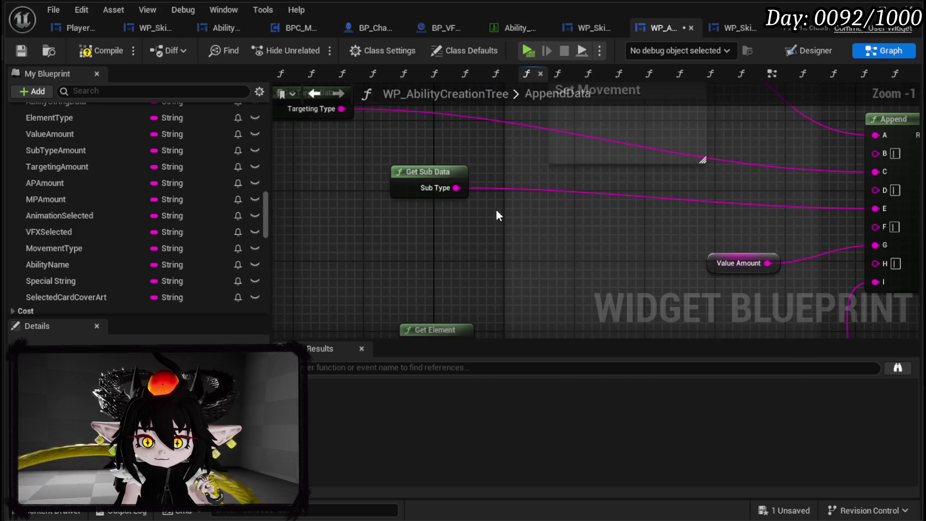
pyautogui.doubleClick(418, 168)
pyautogui.moveTo(417, 168); pyautogui.dragTo(414, 197)
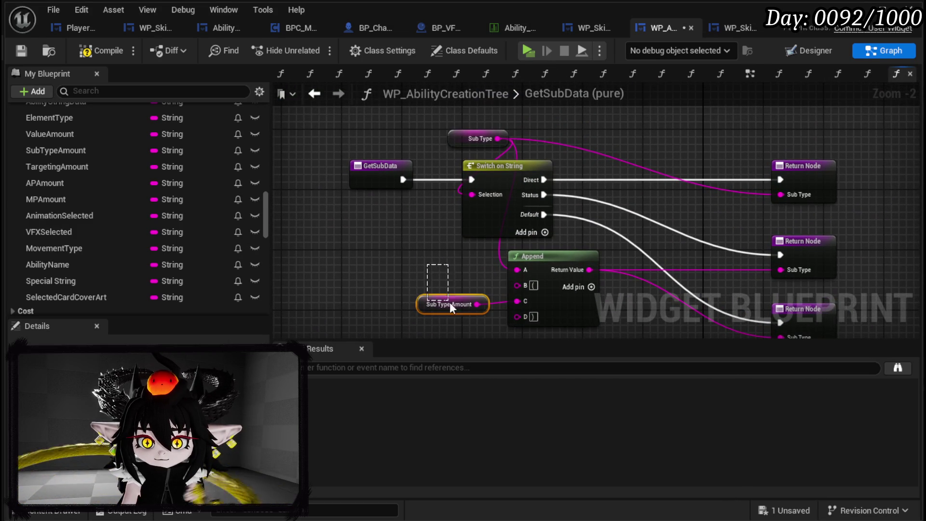
pyautogui.click(310, 96)
pyautogui.click(316, 96)
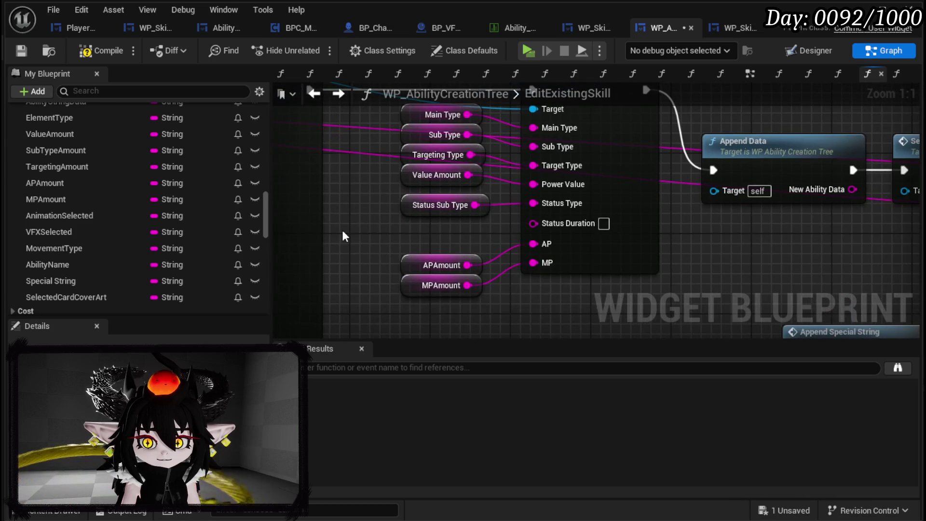
# Step: Paste a Sub Type Amount getter, wire it to Pre Set Data's Status Duration, and compile
pyautogui.hotkey('ctrl', 'v')
pyautogui.moveTo(419, 235)
pyautogui.mouseDown()
pyautogui.moveTo(530, 244)
pyautogui.moveTo(534, 223)
pyautogui.mouseUp()
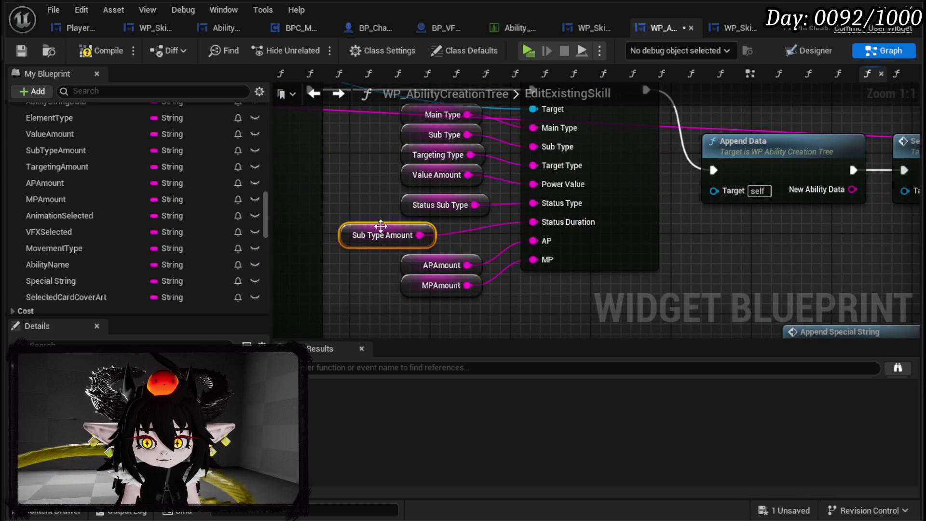
pyautogui.moveTo(377, 234); pyautogui.dragTo(417, 233)
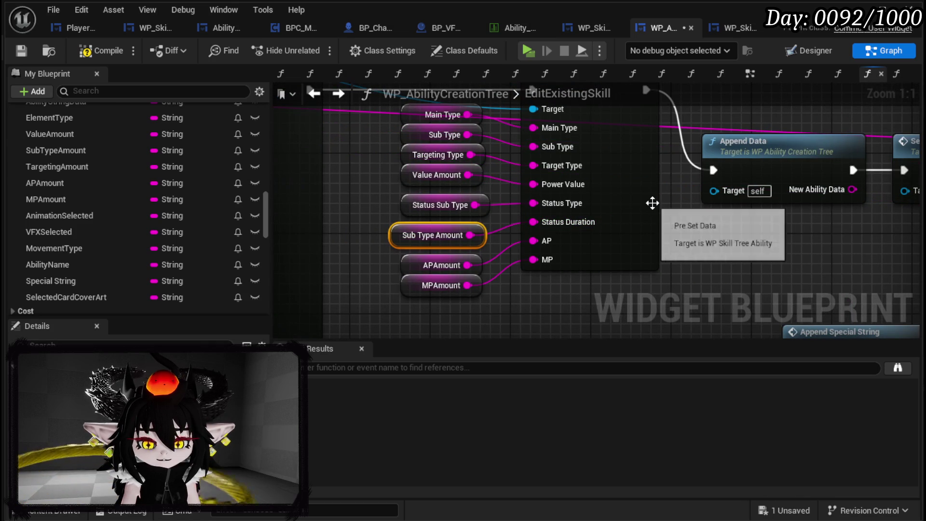
pyautogui.moveTo(374, 309)
pyautogui.mouseDown()
pyautogui.moveTo(424, 193)
pyautogui.moveTo(424, 120)
pyautogui.moveTo(374, 149)
pyautogui.moveTo(358, 141)
pyautogui.mouseUp()
pyautogui.click(328, 135)
pyautogui.click(83, 54)
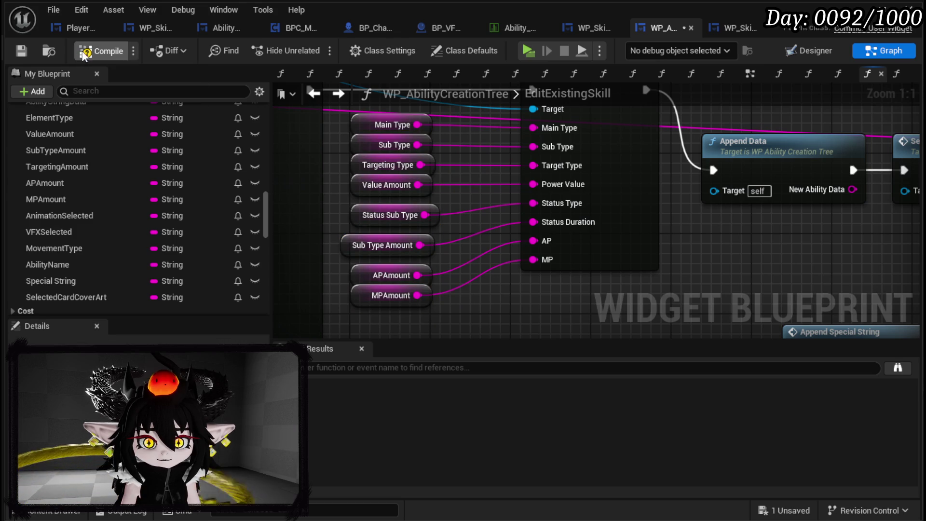
# Step: Remove the breakpoint from the EditExistingSkill entry node
pyautogui.scroll(-4, 499, 120)
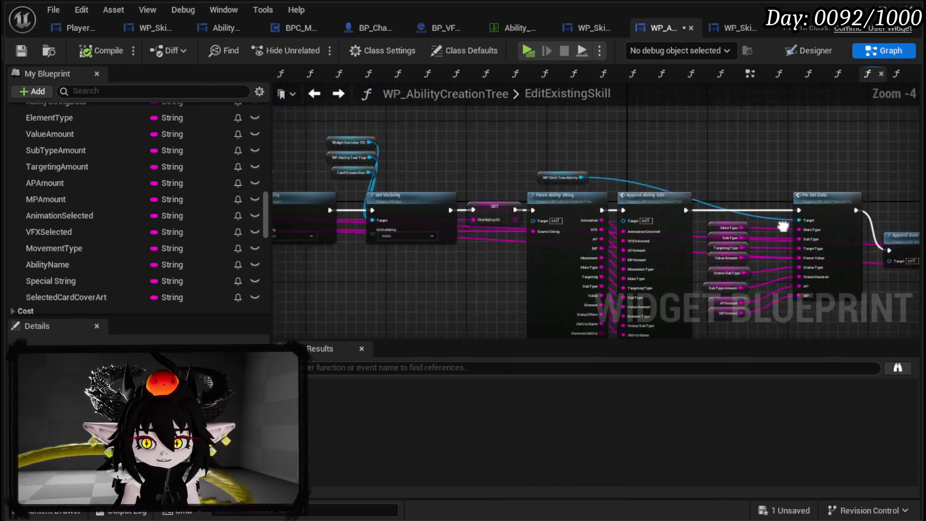
pyautogui.moveTo(592, 187); pyautogui.dragTo(486, 166)
pyautogui.moveTo(274, 172); pyautogui.dragTo(355, 166)
pyautogui.rightClick(354, 166)
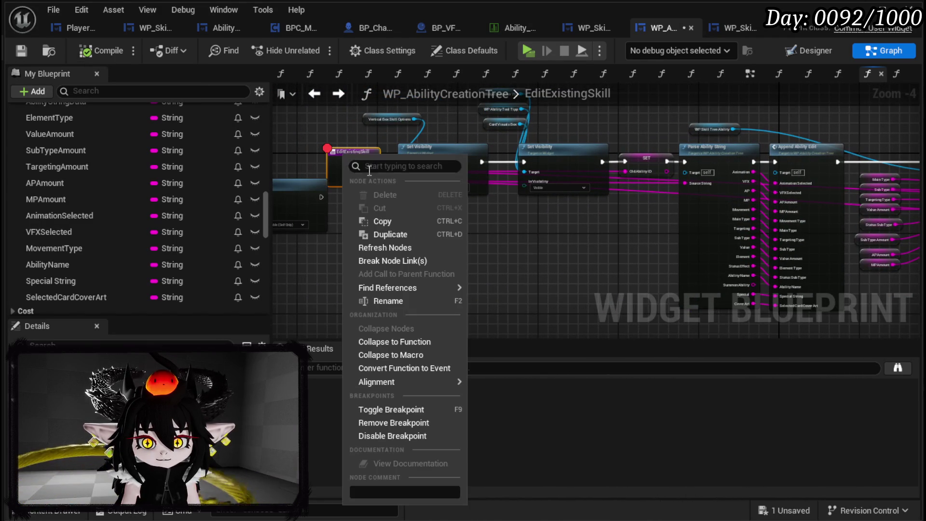
pyautogui.click(381, 421)
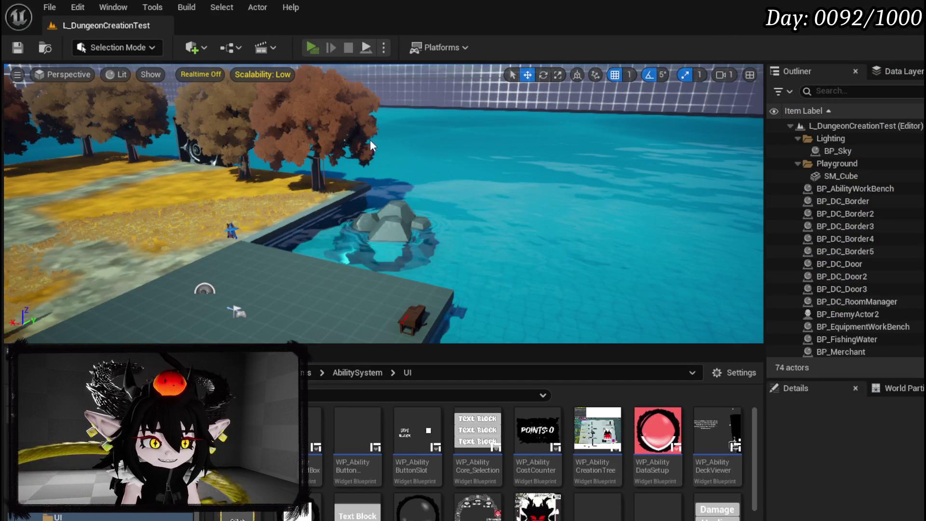
# Step: Play in editor, edit the TEST_3 card from the deck viewer, and resume past the PreSetData breakpoint
pyautogui.hotkey('alt', 'p')
pyautogui.press('Tab')
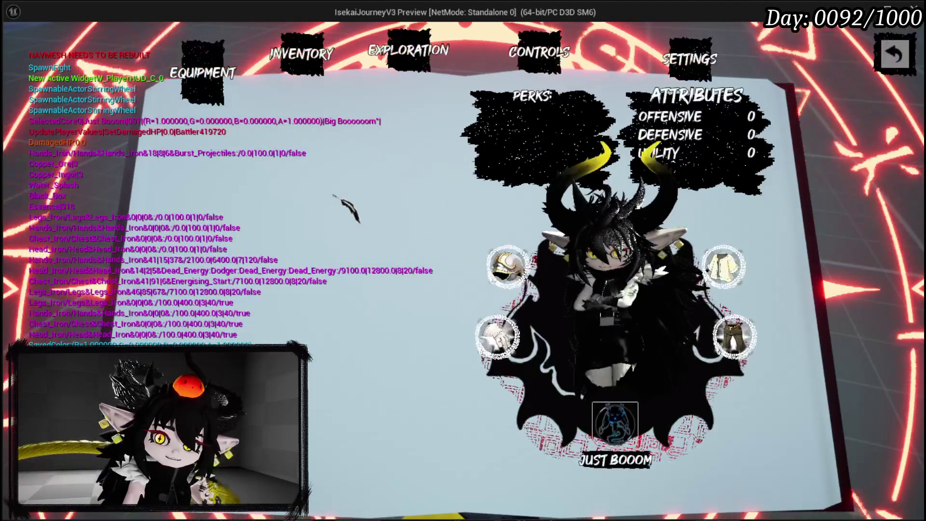
pyautogui.click(298, 65)
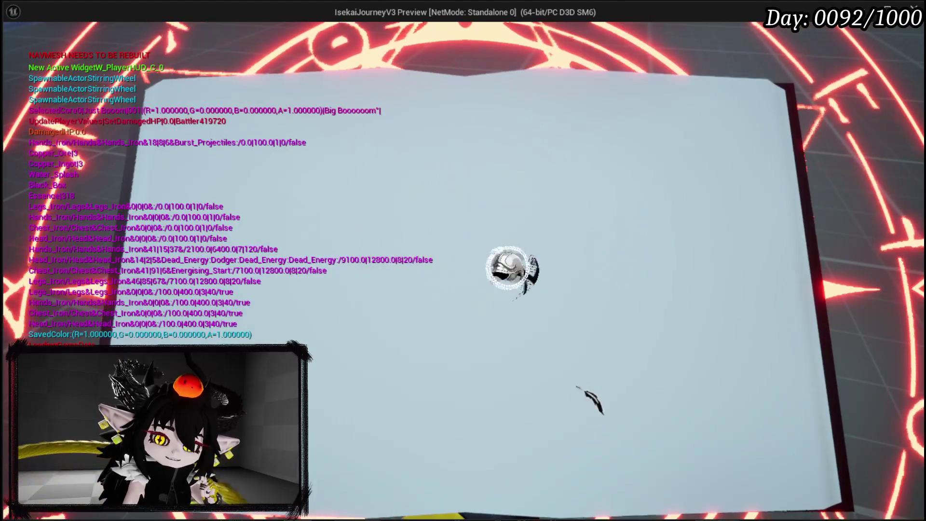
pyautogui.click(620, 424)
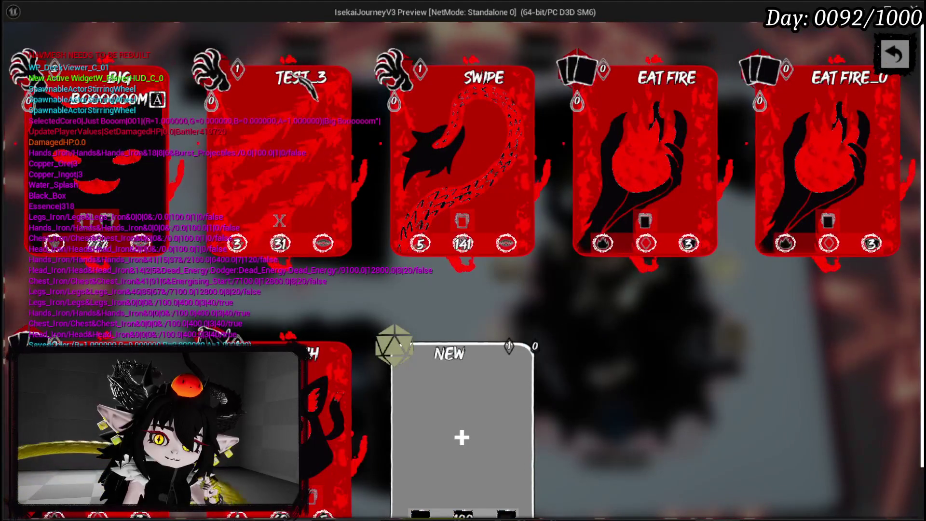
pyautogui.click(330, 57)
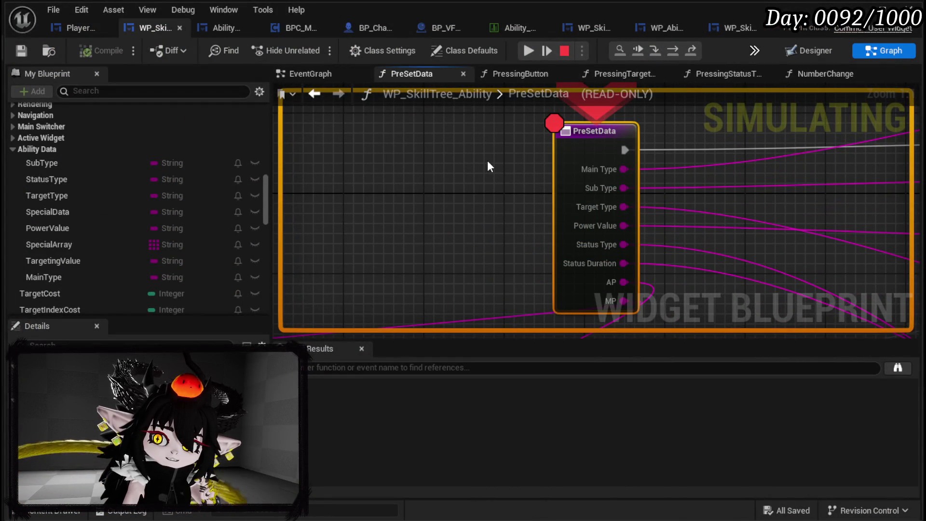
pyautogui.click(529, 50)
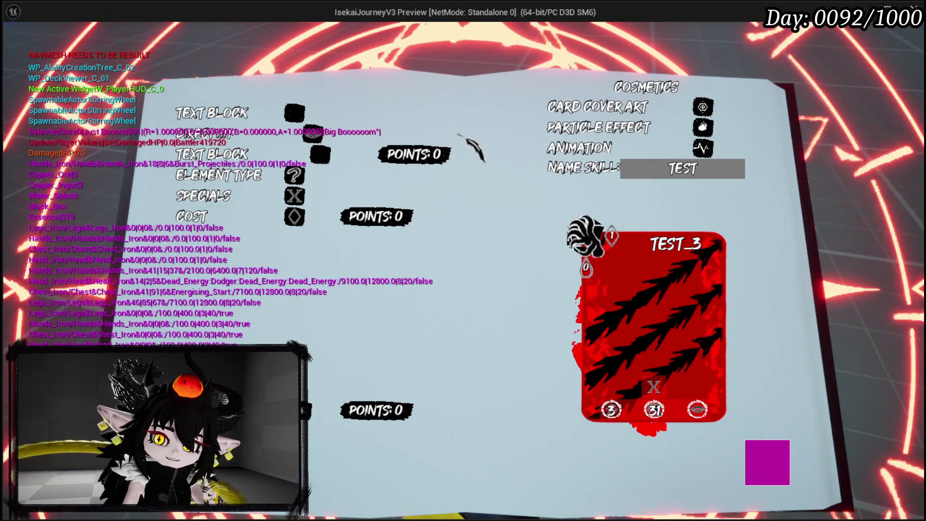
# Step: Expand the COST row to check TEST_3's AP and MP costs and options, then stop the preview
pyautogui.click(294, 217)
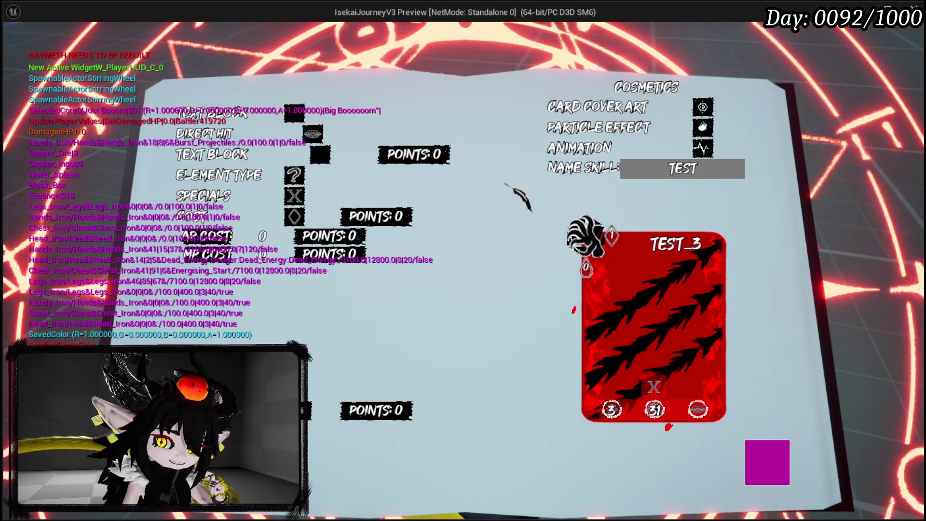
pyautogui.moveTo(206, 141)
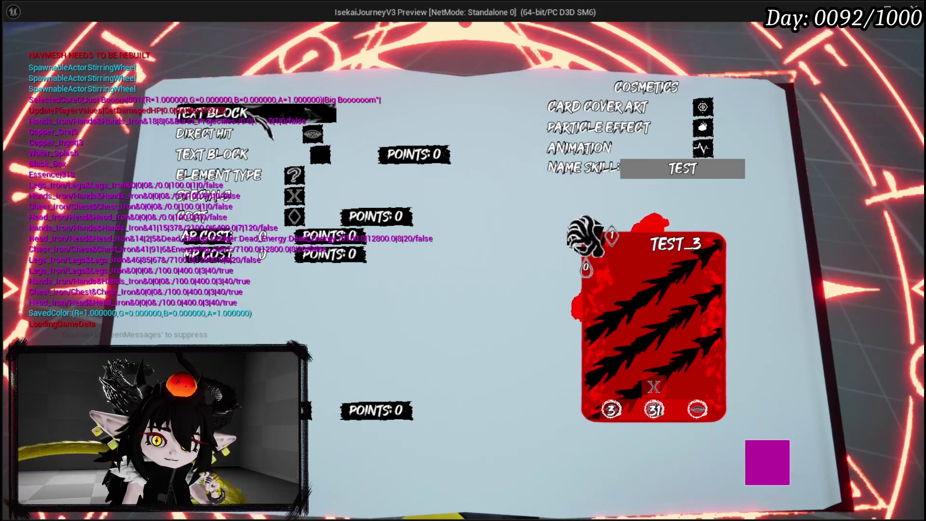
pyautogui.scroll(1, 270, 135)
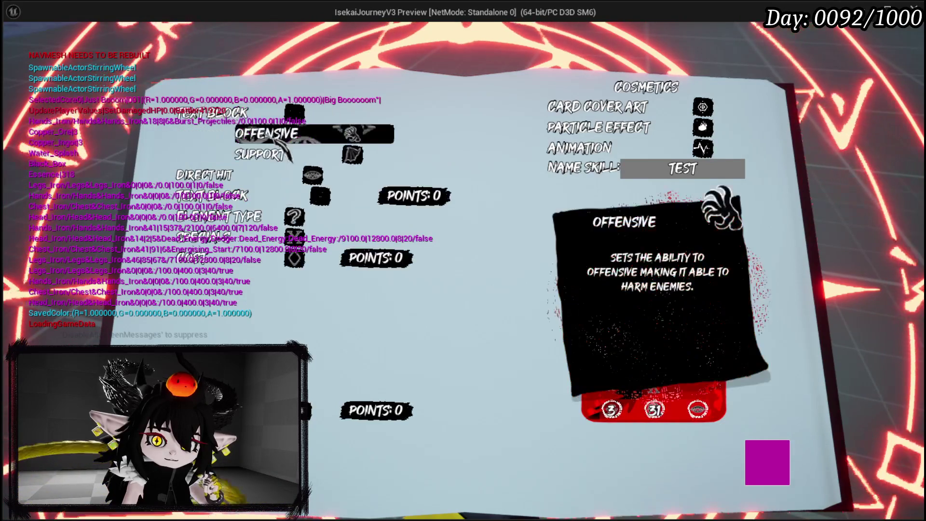
pyautogui.scroll(-1, 288, 131)
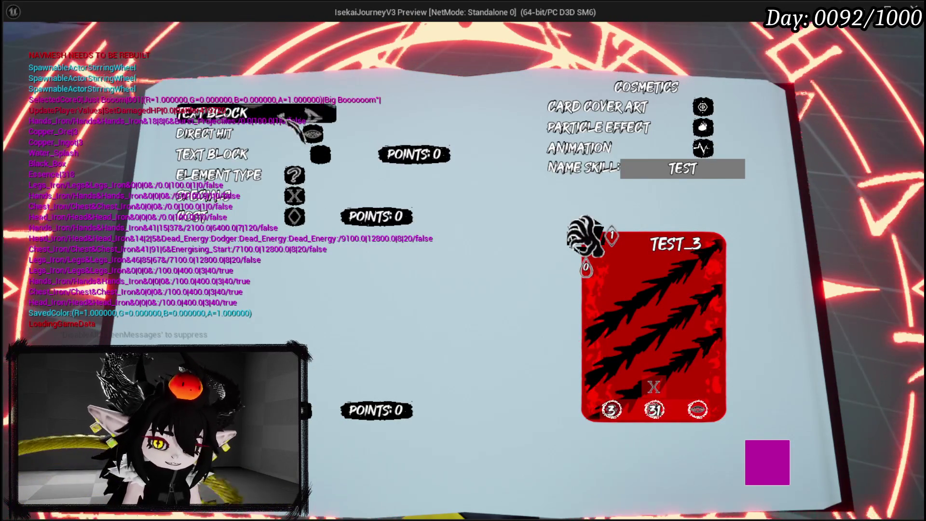
pyautogui.moveTo(256, 188)
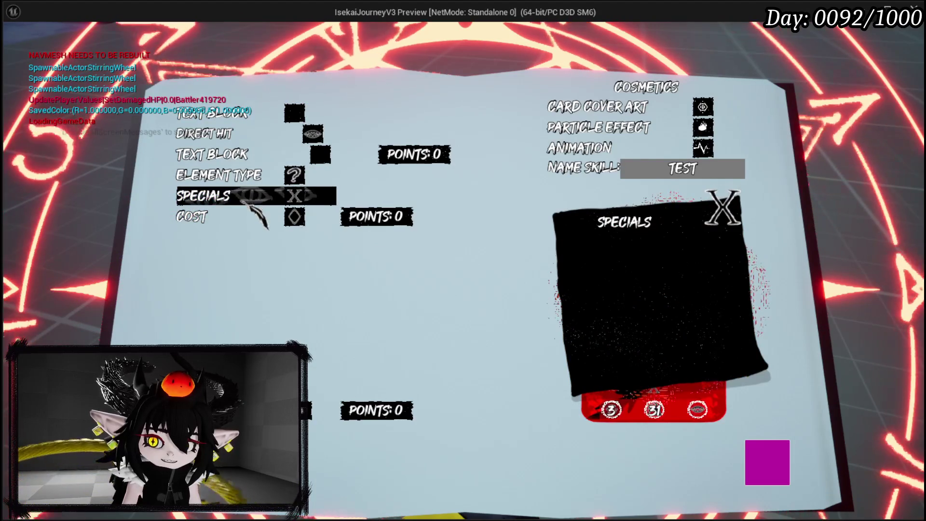
pyautogui.click(227, 217)
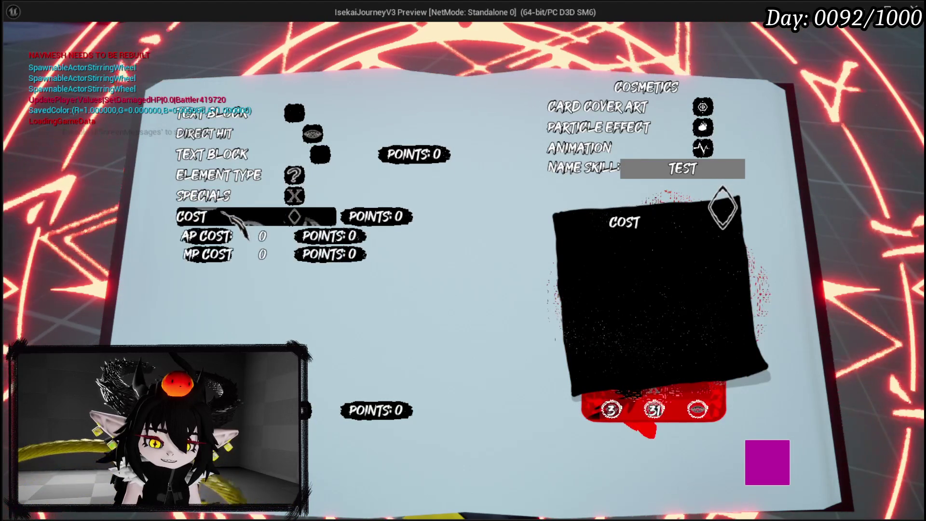
pyautogui.press('Escape')
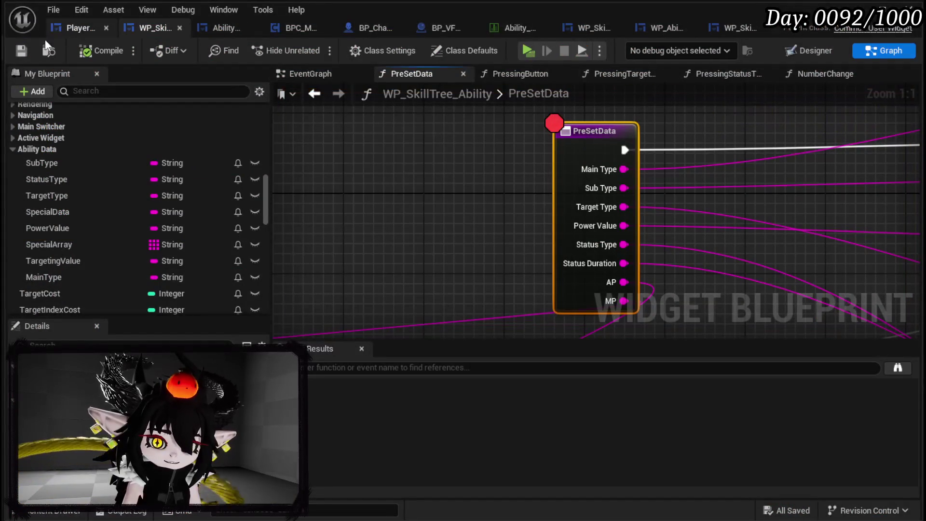
# Step: Look over the cost-calculation nodes, including Calculate DR and Set Cost, and save the blueprint
pyautogui.scroll(-2, 525, 168)
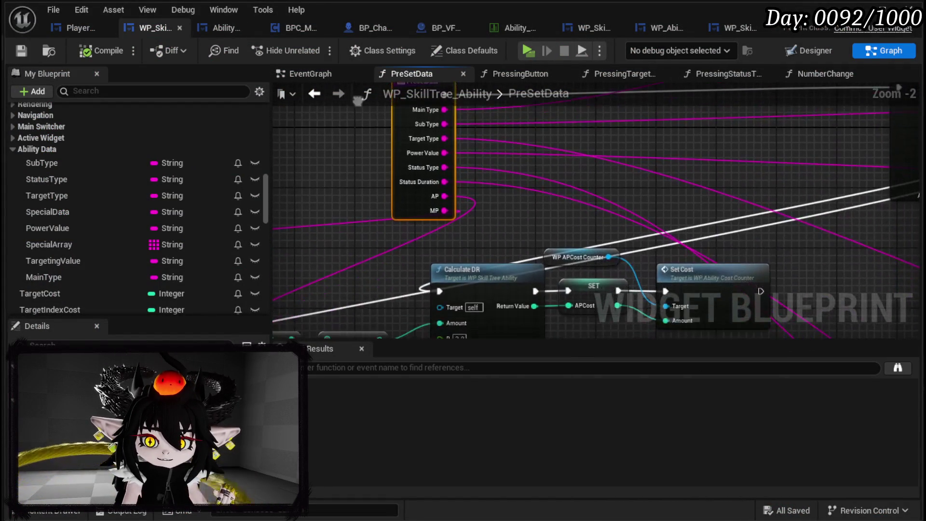
pyautogui.moveTo(405, 277)
pyautogui.mouseDown()
pyautogui.moveTo(493, 172)
pyautogui.moveTo(482, 169)
pyautogui.moveTo(477, 246)
pyautogui.mouseUp()
pyautogui.scroll(-2, 442, 166)
pyautogui.scroll(2, 511, 227)
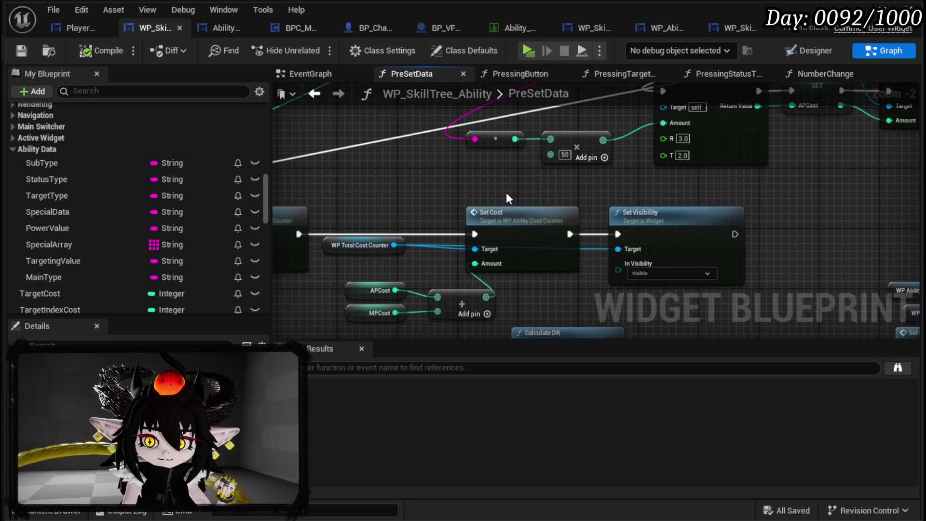
pyautogui.scroll(-2, 506, 192)
pyautogui.moveTo(505, 193)
pyautogui.mouseDown()
pyautogui.moveTo(543, 258)
pyautogui.moveTo(700, 229)
pyautogui.moveTo(678, 236)
pyautogui.mouseUp()
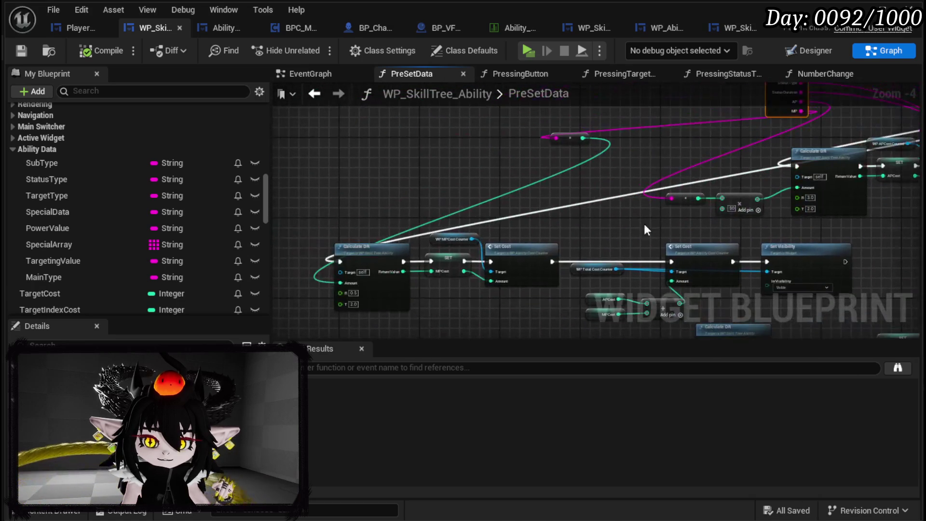
pyautogui.scroll(2, 575, 200)
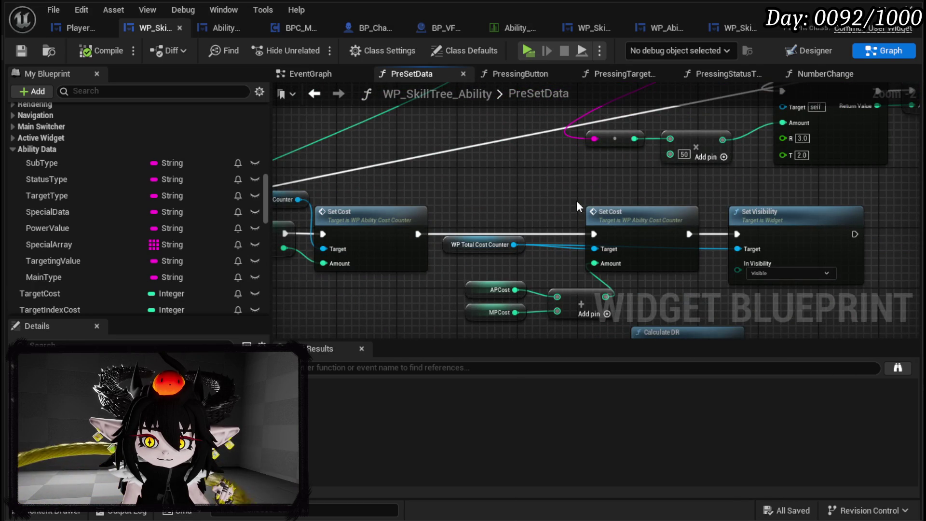
pyautogui.moveTo(577, 207)
pyautogui.mouseDown()
pyautogui.moveTo(591, 182)
pyautogui.moveTo(774, 195)
pyautogui.mouseUp()
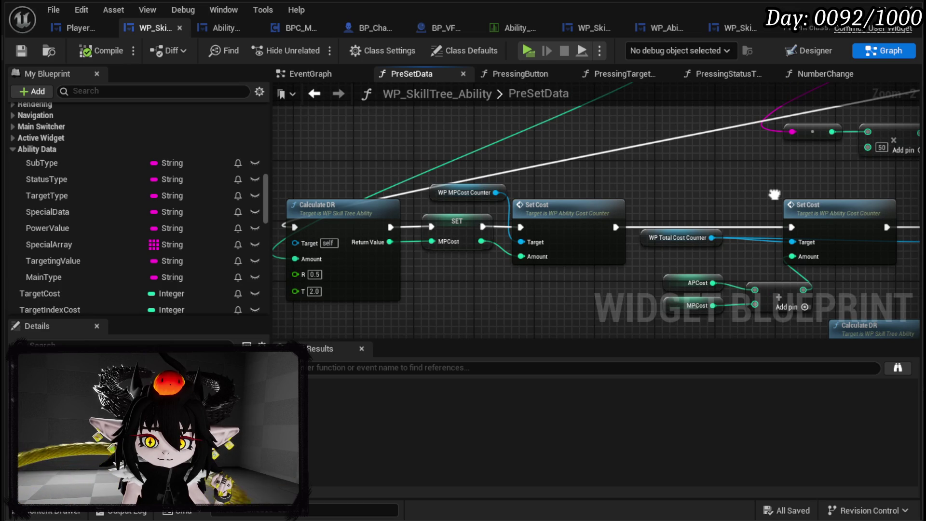
pyautogui.scroll(-1, 774, 198)
pyautogui.moveTo(774, 197)
pyautogui.mouseDown()
pyautogui.moveTo(612, 159)
pyautogui.moveTo(579, 213)
pyautogui.moveTo(334, 235)
pyautogui.moveTo(635, 157)
pyautogui.moveTo(677, 177)
pyautogui.mouseUp()
pyautogui.scroll(-2, 499, 237)
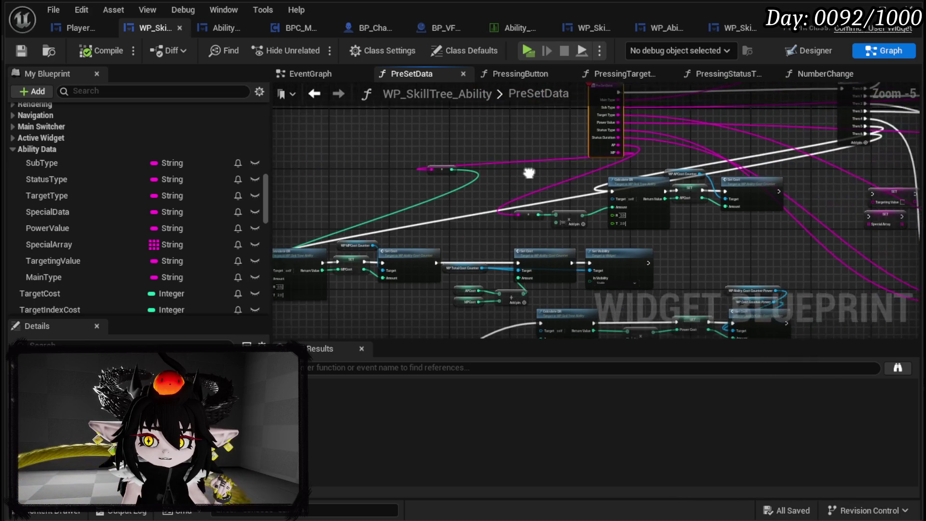
pyautogui.click(22, 52)
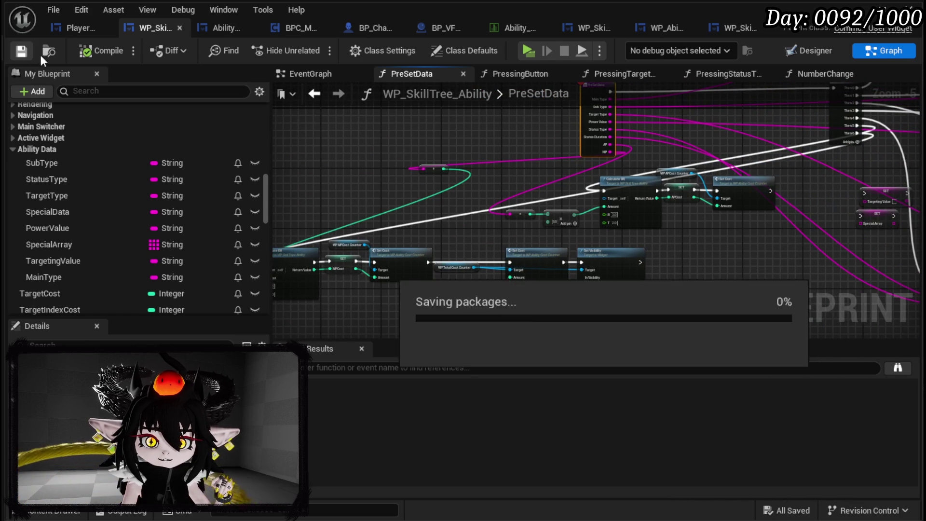
# Step: Connect the SET node's Main Type output to the Set Data node's Data input
pyautogui.moveTo(521, 183)
pyautogui.mouseDown()
pyautogui.moveTo(521, 105)
pyautogui.moveTo(496, 155)
pyautogui.mouseUp()
pyautogui.scroll(3, 520, 178)
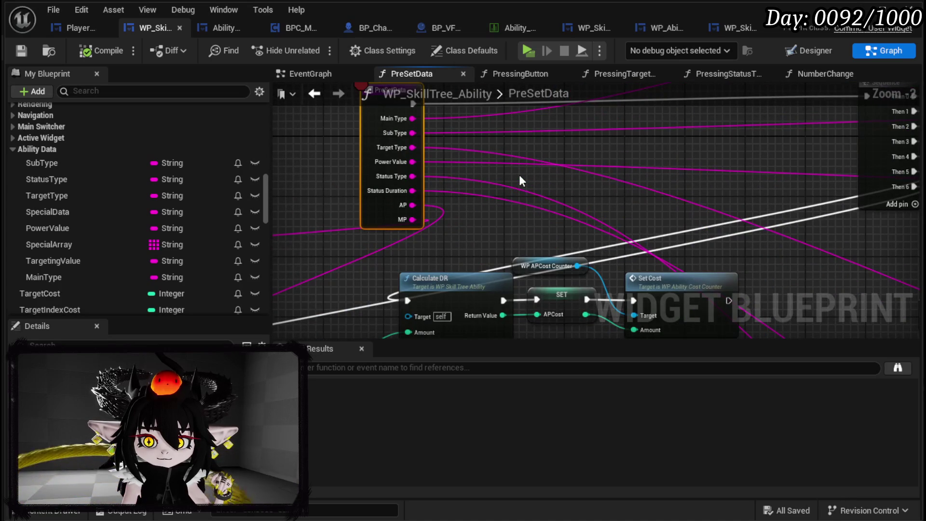
pyautogui.moveTo(531, 144); pyautogui.dragTo(672, 192)
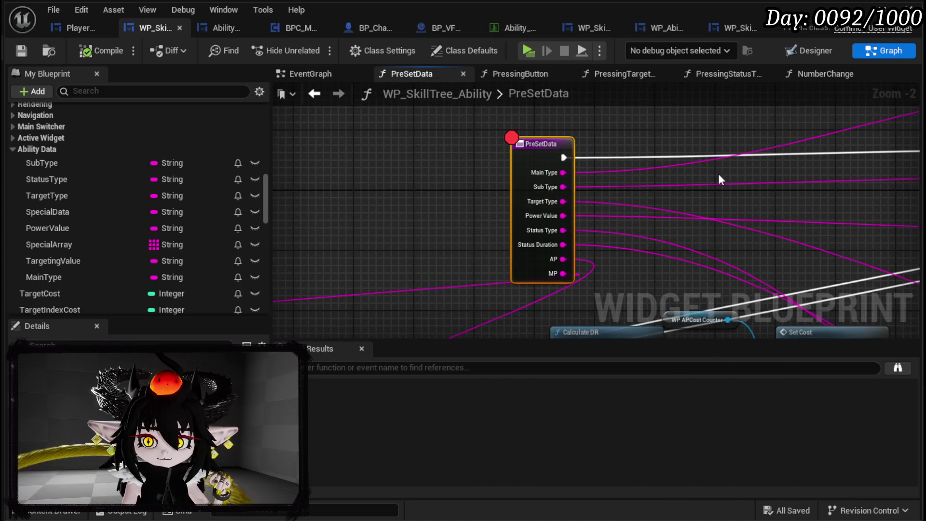
pyautogui.moveTo(719, 174); pyautogui.dragTo(343, 162)
pyautogui.moveTo(579, 166)
pyautogui.mouseDown()
pyautogui.moveTo(429, 197)
pyautogui.moveTo(458, 180)
pyautogui.moveTo(250, 196)
pyautogui.mouseUp()
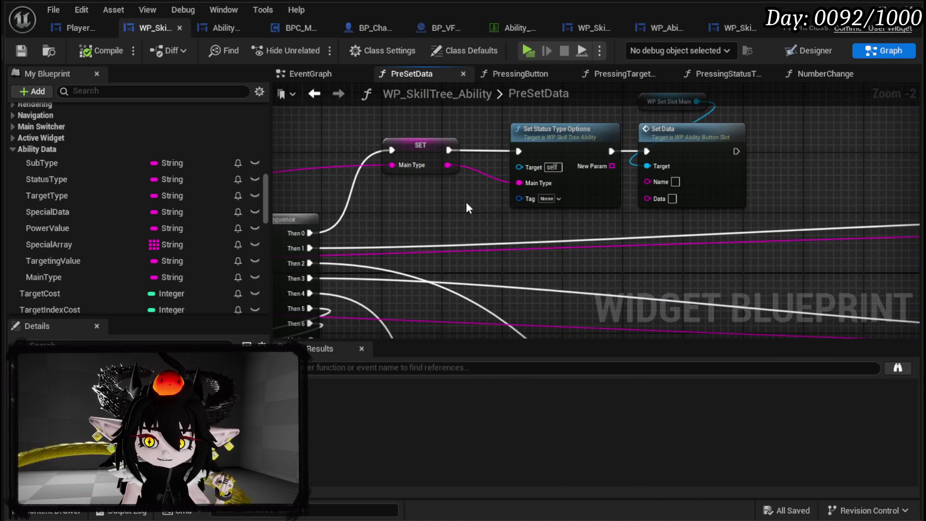
pyautogui.moveTo(448, 165); pyautogui.dragTo(682, 198)
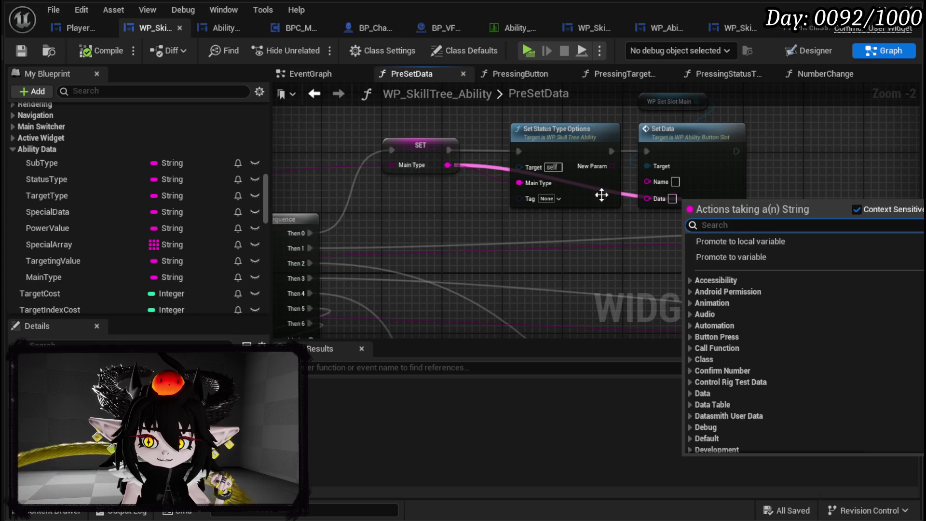
pyautogui.moveTo(448, 164); pyautogui.dragTo(538, 187)
pyautogui.moveTo(666, 201); pyautogui.dragTo(666, 200)
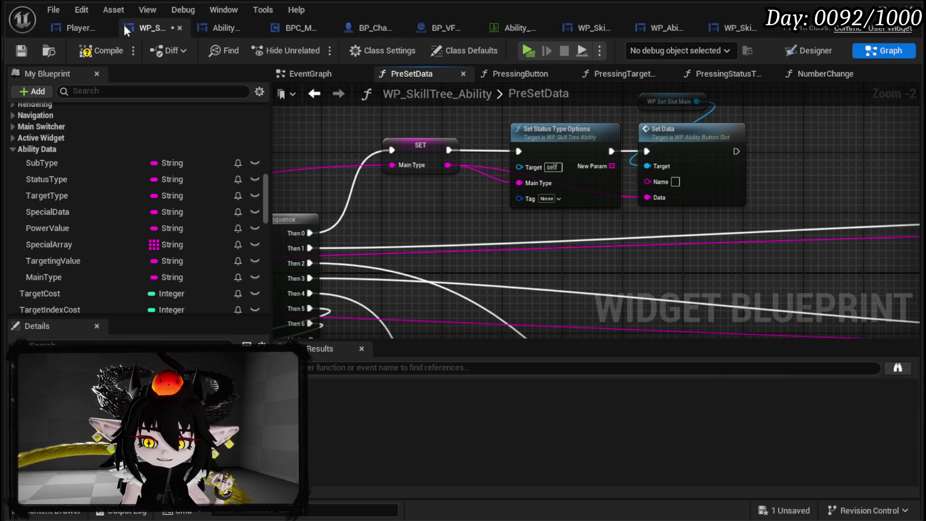
# Step: Save, then test editing a skill card via the book's deck viewer and stop the session
pyautogui.click(19, 51)
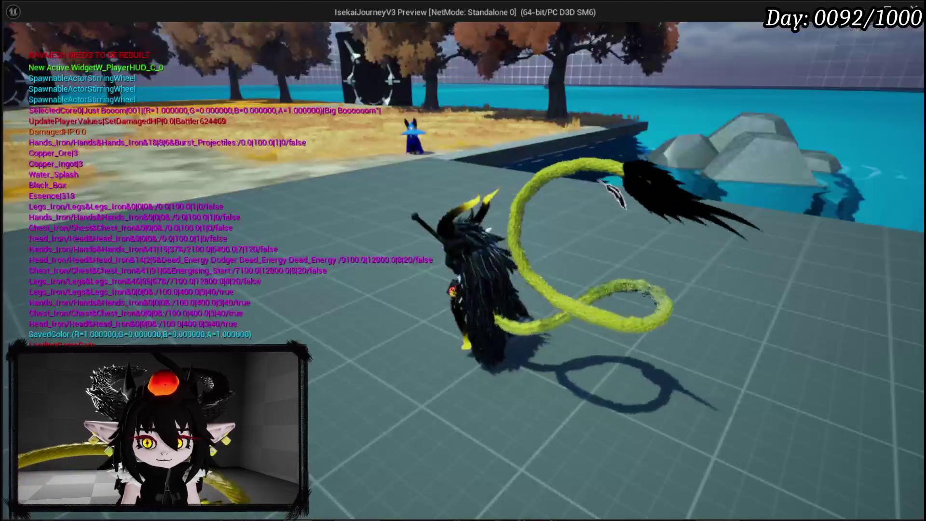
pyautogui.press('Tab')
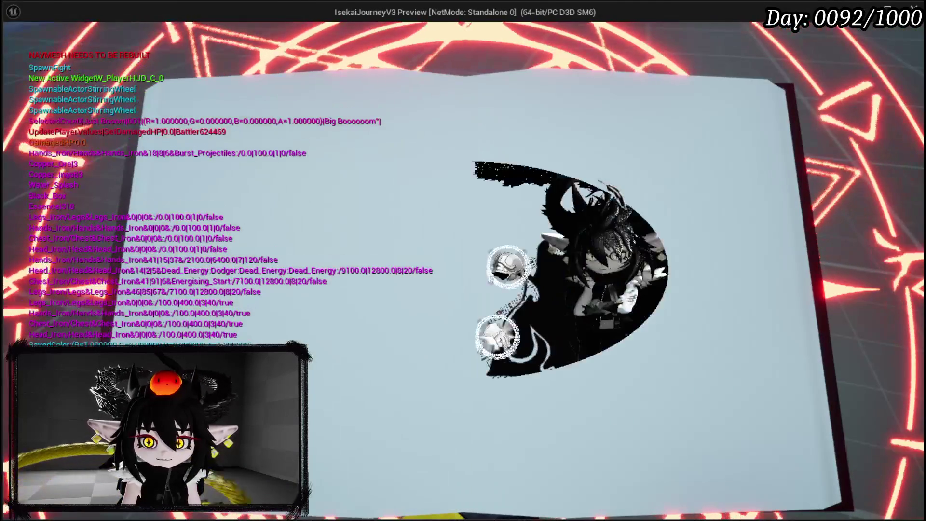
pyautogui.click(620, 422)
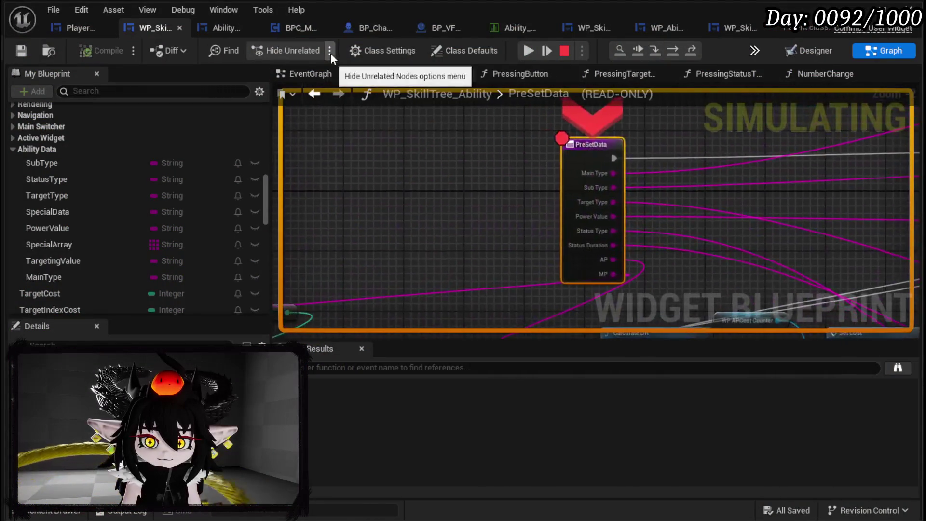
pyautogui.click(527, 51)
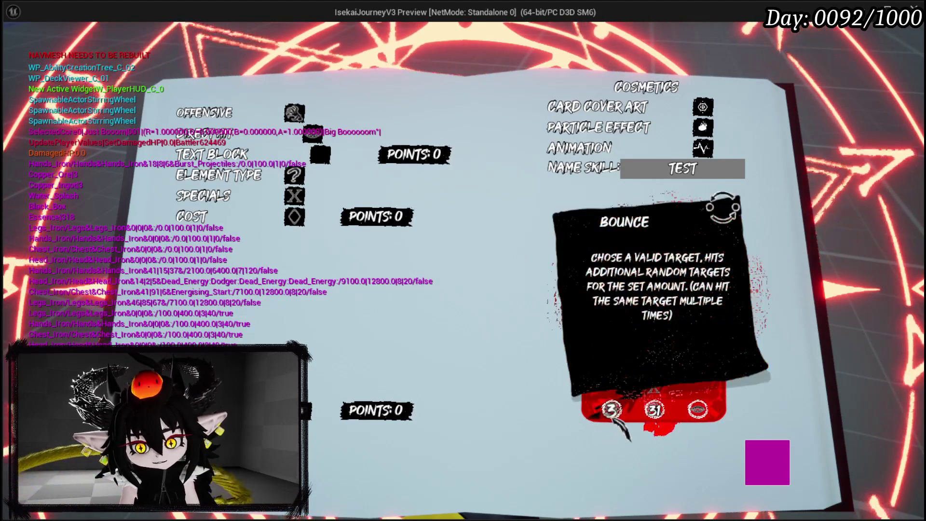
pyautogui.press('Escape')
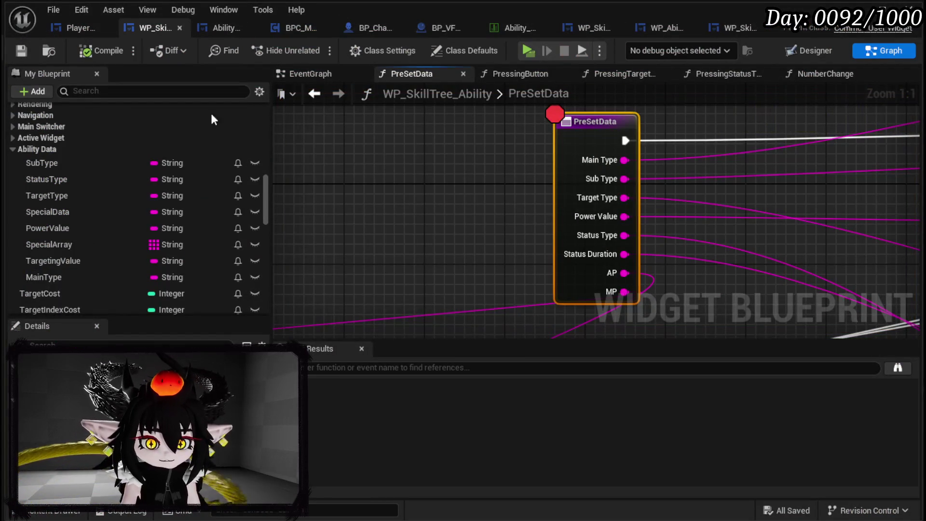
# Step: Save again and reframe the PreSetData entry node around its Sub Type output
pyautogui.click(22, 50)
pyautogui.moveTo(683, 211); pyautogui.dragTo(395, 216)
pyautogui.moveTo(346, 186)
pyautogui.mouseDown()
pyautogui.moveTo(502, 208)
pyautogui.moveTo(465, 209)
pyautogui.moveTo(478, 208)
pyautogui.mouseUp()
pyautogui.moveTo(844, 183)
pyautogui.mouseDown()
pyautogui.moveTo(560, 154)
pyautogui.moveTo(600, 170)
pyautogui.mouseUp()
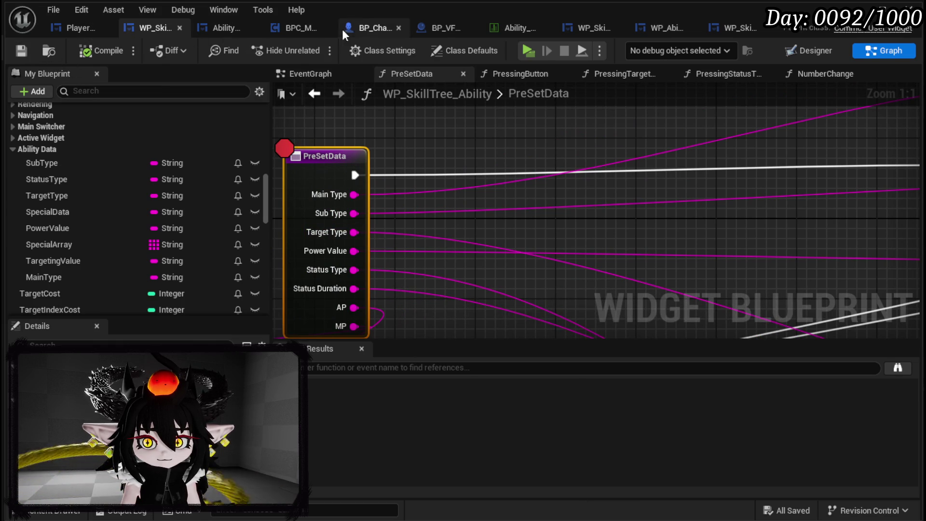
# Step: Bring the WP_AbilityCreationTree tab forward and open PreSetData from its call to review its network
pyautogui.click(649, 28)
pyautogui.moveTo(647, 27); pyautogui.dragTo(220, 25)
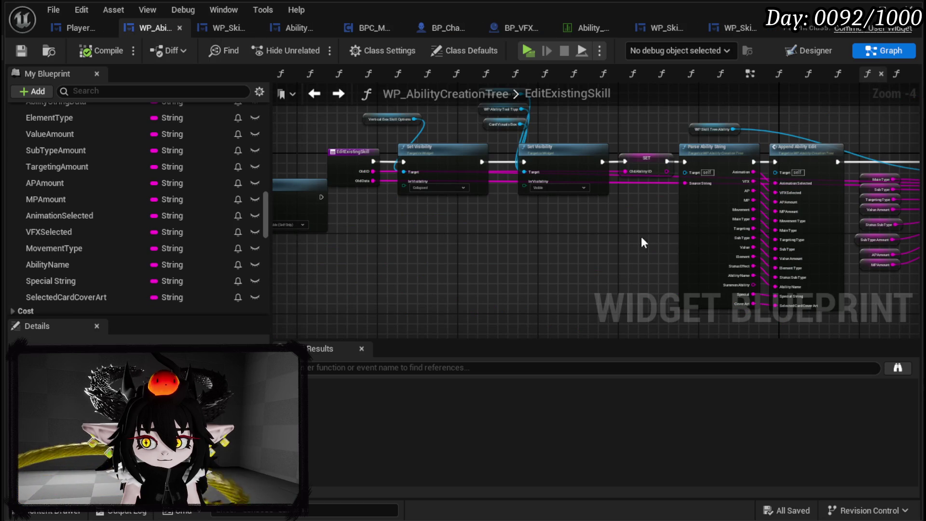
pyautogui.moveTo(589, 216); pyautogui.dragTo(351, 234)
pyautogui.scroll(1, 500, 212)
pyautogui.doubleClick(585, 197)
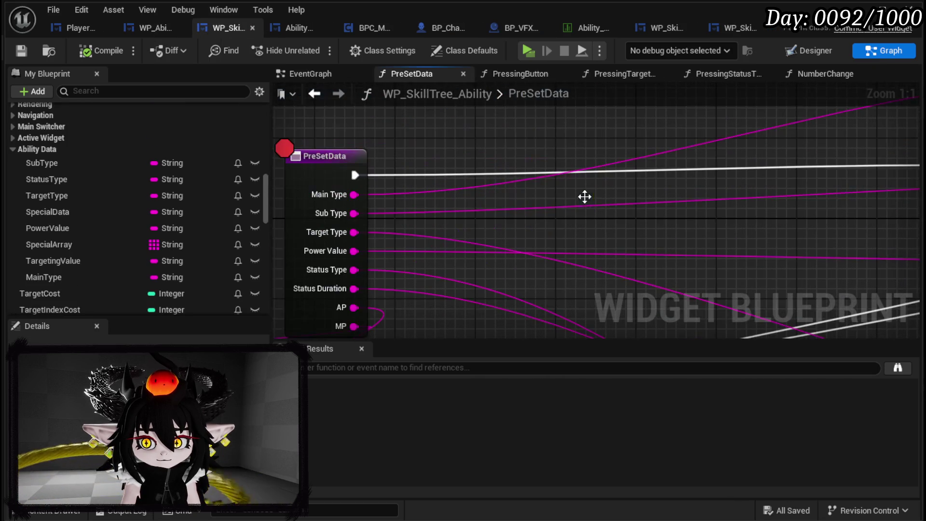
pyautogui.scroll(-4, 432, 149)
pyautogui.scroll(-4, 484, 178)
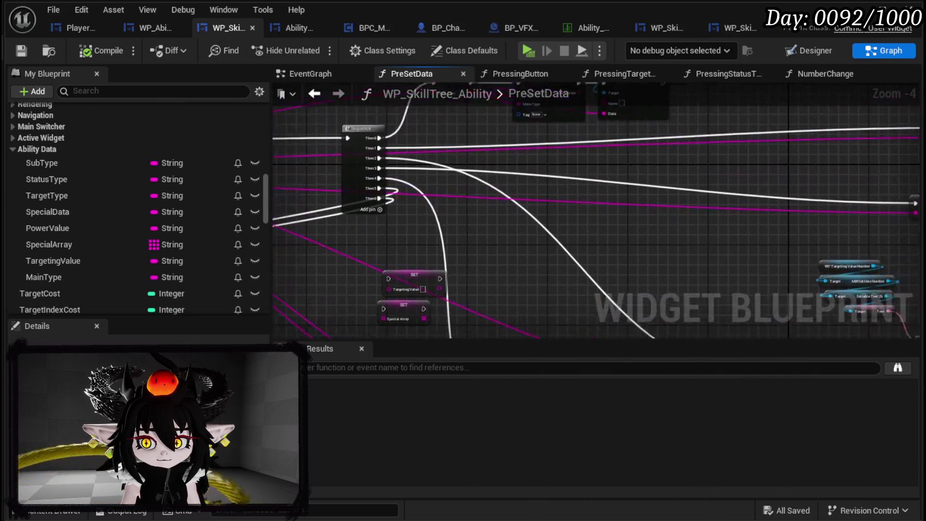
pyautogui.moveTo(525, 223); pyautogui.dragTo(678, 195)
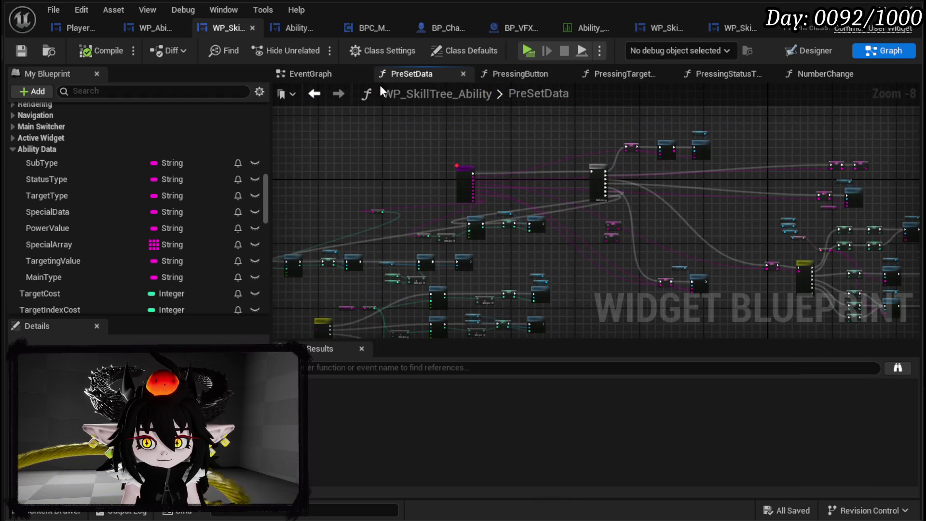
# Step: Open the AppendAbilityEdit function graph to review string parsing, then return to WP_SkillTree_Ability
pyautogui.click(179, 29)
pyautogui.scroll(2, 482, 152)
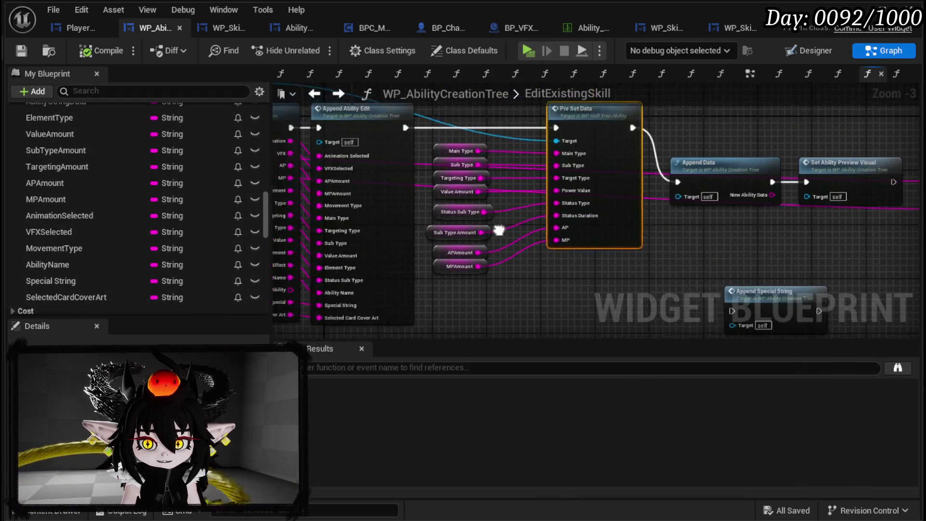
pyautogui.click(513, 154)
pyautogui.doubleClick(514, 154)
pyautogui.scroll(3, 417, 187)
pyautogui.scroll(-1, 454, 194)
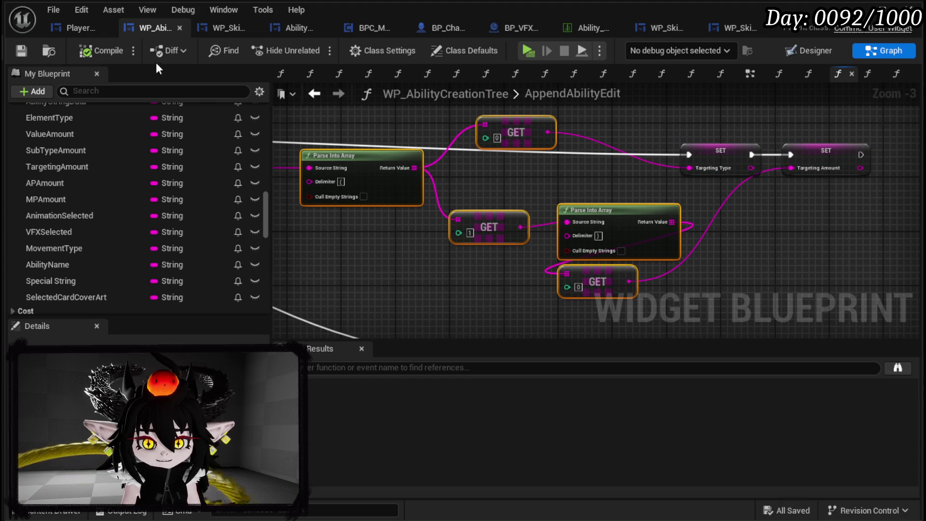
pyautogui.click(228, 31)
# Step: Wire Sub Type into Parse Into Array's Source String
pyautogui.scroll(6, 395, 176)
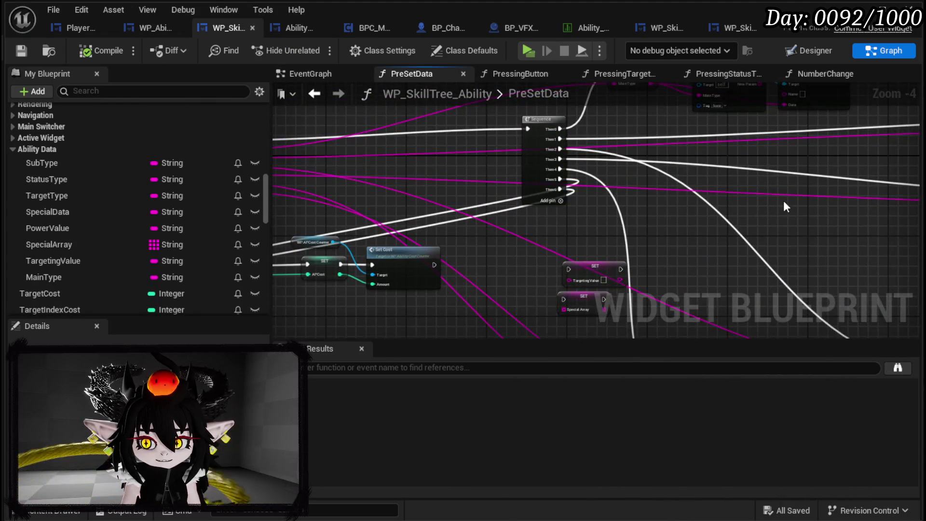
pyautogui.scroll(3, 530, 203)
pyautogui.moveTo(472, 172)
pyautogui.mouseDown()
pyautogui.moveTo(535, 184)
pyautogui.moveTo(662, 253)
pyautogui.moveTo(542, 226)
pyautogui.mouseUp()
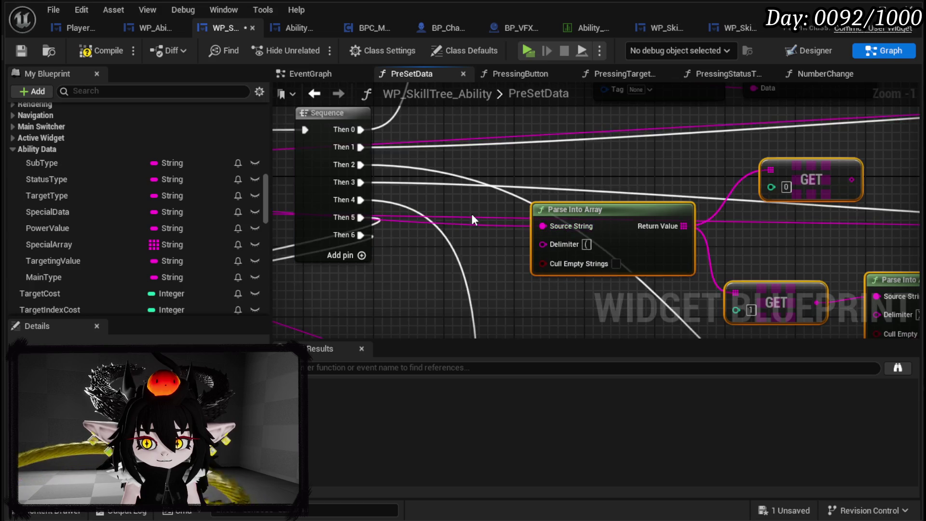
pyautogui.scroll(-2, 445, 239)
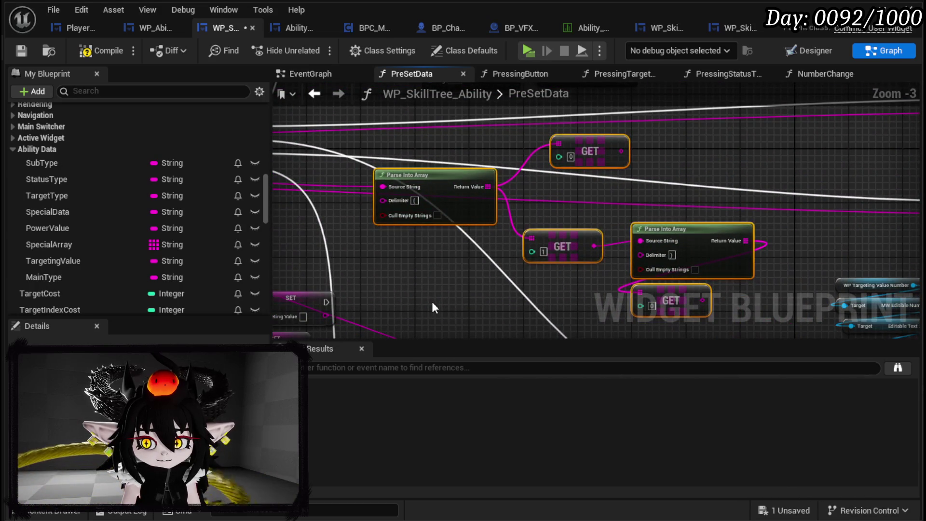
pyautogui.moveTo(705, 156); pyautogui.dragTo(518, 213)
pyautogui.moveTo(411, 197)
pyautogui.mouseDown()
pyautogui.moveTo(516, 189)
pyautogui.moveTo(482, 170)
pyautogui.moveTo(705, 190)
pyautogui.moveTo(707, 112)
pyautogui.mouseUp()
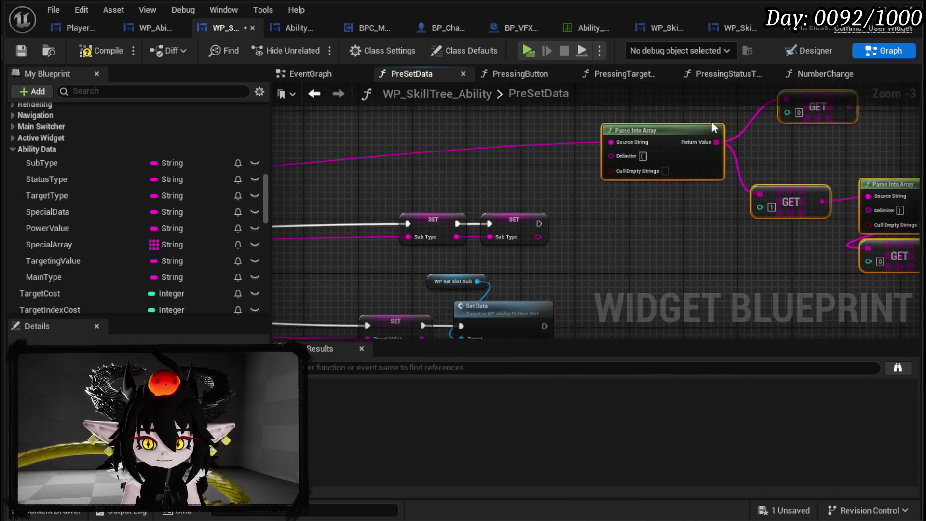
pyautogui.moveTo(672, 151); pyautogui.dragTo(417, 112)
# Step: Connect the first GET output to the Sub Type setter and delete the redundant second setter
pyautogui.moveTo(611, 179); pyautogui.dragTo(710, 252)
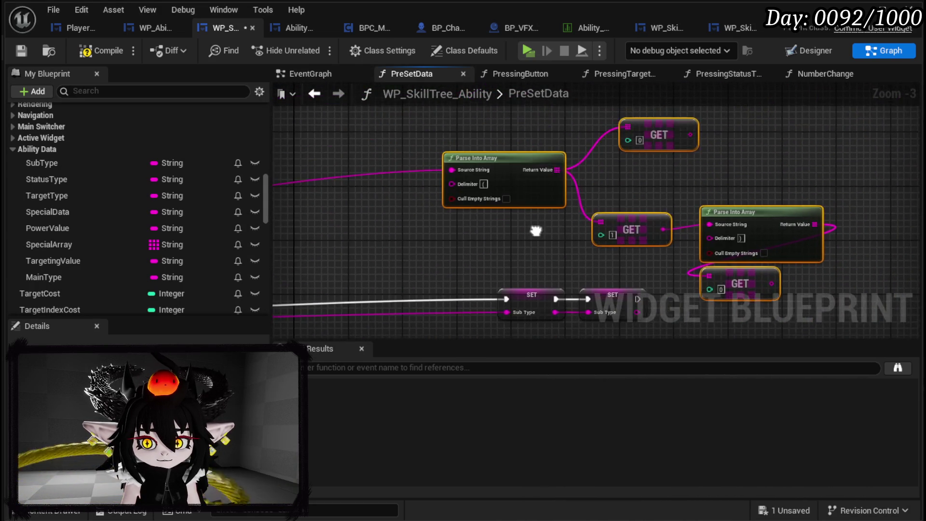
pyautogui.moveTo(691, 133)
pyautogui.mouseDown()
pyautogui.moveTo(668, 186)
pyautogui.moveTo(516, 308)
pyautogui.mouseUp()
pyautogui.moveTo(590, 289); pyautogui.dragTo(577, 172)
pyautogui.scroll(3, 577, 172)
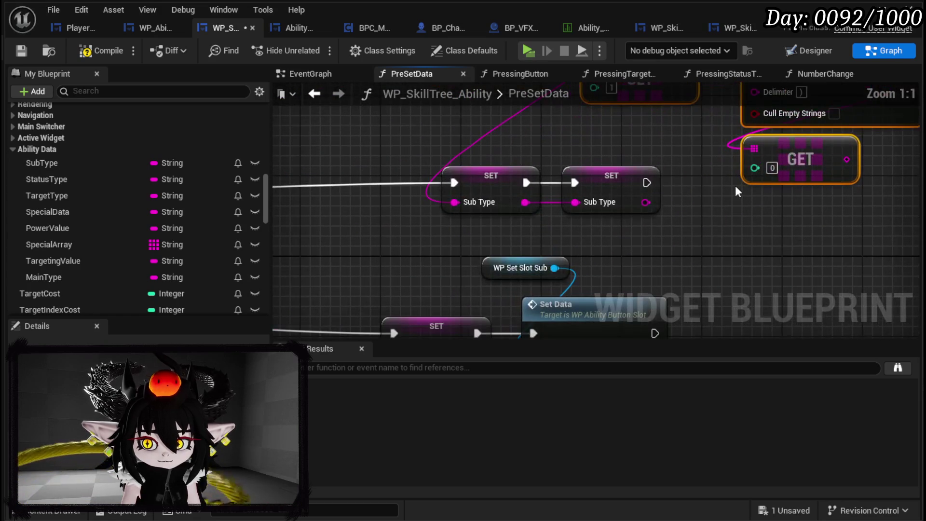
pyautogui.click(644, 188)
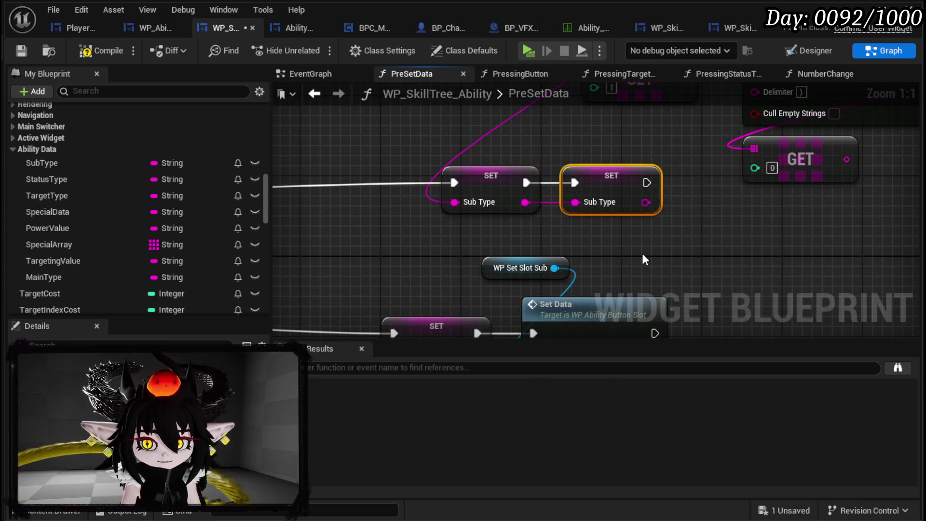
pyautogui.press('Delete')
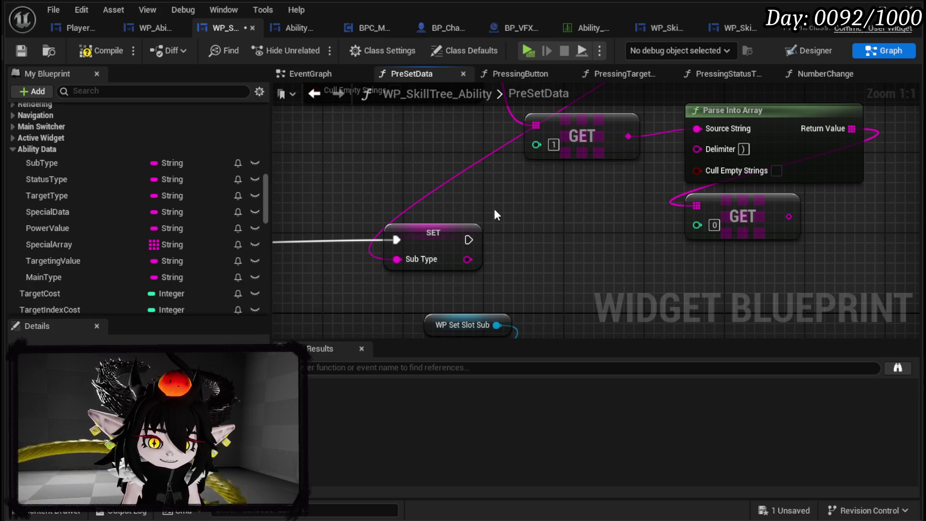
# Step: Paste the Calculate DR duration-cost nodes into the sub-type branch, running after the Sub Type SET
pyautogui.scroll(-6, 494, 208)
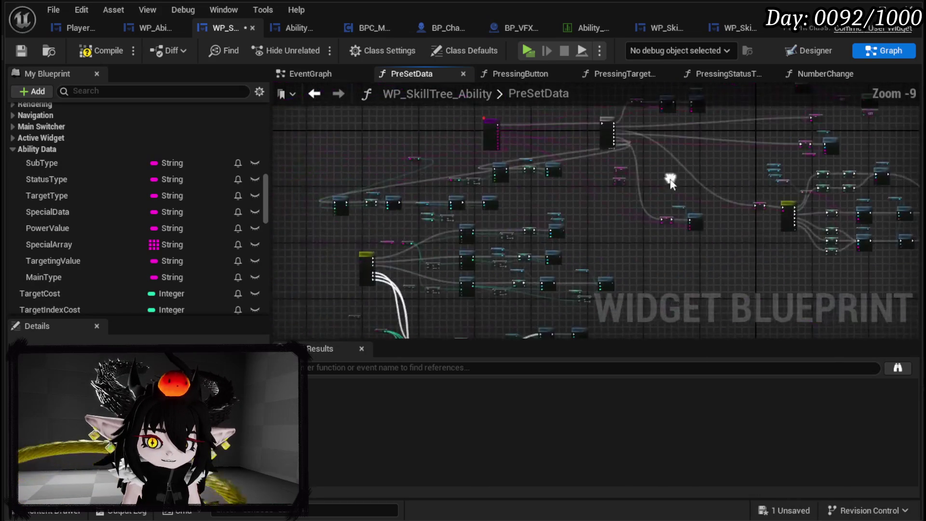
pyautogui.scroll(3, 402, 273)
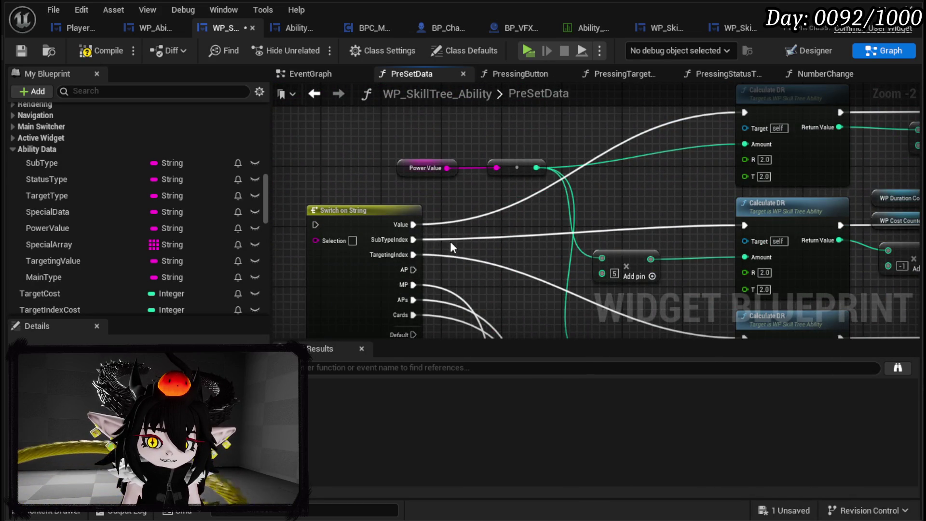
pyautogui.moveTo(483, 244)
pyautogui.mouseDown()
pyautogui.moveTo(647, 218)
pyautogui.moveTo(376, 182)
pyautogui.moveTo(431, 236)
pyautogui.moveTo(587, 247)
pyautogui.moveTo(380, 263)
pyautogui.mouseUp()
pyautogui.moveTo(382, 159); pyautogui.dragTo(431, 239)
pyautogui.keyDown('ctrl'); pyautogui.click(530, 208); pyautogui.keyUp('ctrl')
pyautogui.keyDown('ctrl'); pyautogui.click(646, 227); pyautogui.keyUp('ctrl')
pyautogui.scroll(-4, 647, 227)
pyautogui.moveTo(675, 192)
pyautogui.mouseDown()
pyautogui.moveTo(627, 217)
pyautogui.moveTo(567, 288)
pyautogui.moveTo(673, 190)
pyautogui.moveTo(674, 177)
pyautogui.mouseUp()
pyautogui.scroll(3, 674, 176)
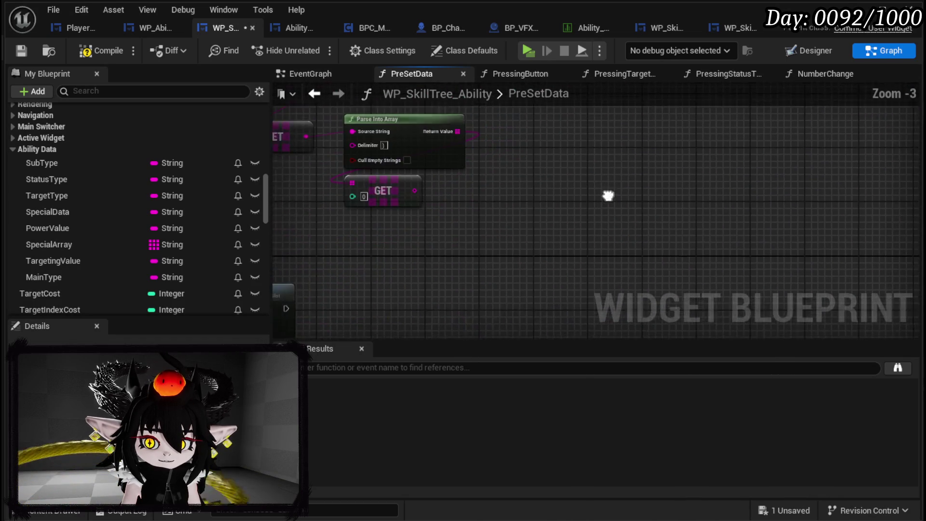
pyautogui.scroll(-2, 727, 175)
pyautogui.hotkey('ctrl', 'v')
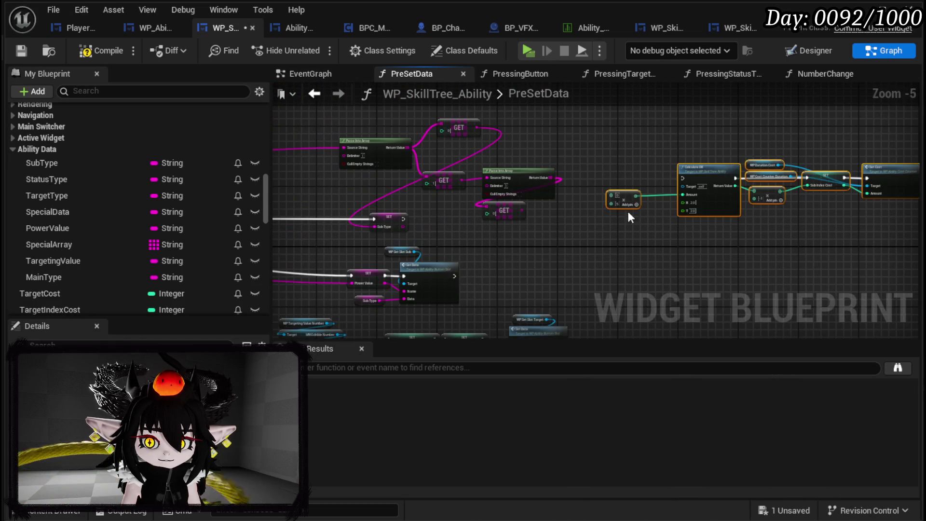
pyautogui.scroll(2, 455, 226)
pyautogui.moveTo(361, 216); pyautogui.dragTo(868, 142)
# Step: Arrange the pasted cost getters, then compile and save the blueprint
pyautogui.moveTo(586, 219)
pyautogui.mouseDown()
pyautogui.moveTo(458, 228)
pyautogui.moveTo(640, 191)
pyautogui.moveTo(522, 242)
pyautogui.mouseUp()
pyautogui.moveTo(595, 239); pyautogui.dragTo(403, 260)
pyautogui.moveTo(443, 141)
pyautogui.mouseDown()
pyautogui.moveTo(470, 184)
pyautogui.moveTo(461, 163)
pyautogui.mouseUp()
pyautogui.click(665, 139)
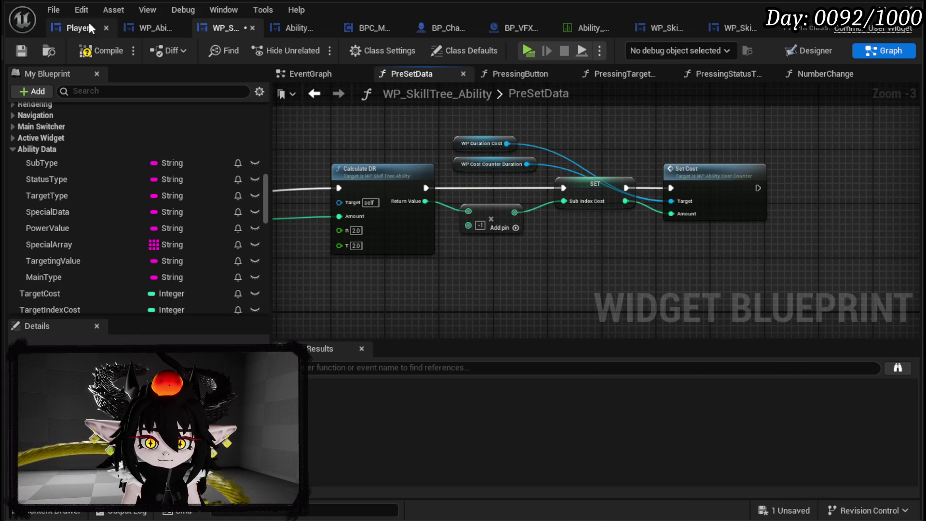
pyautogui.click(102, 51)
pyautogui.click(24, 50)
pyautogui.moveTo(428, 162)
pyautogui.mouseDown()
pyautogui.moveTo(789, 154)
pyautogui.moveTo(640, 164)
pyautogui.mouseUp()
pyautogui.moveTo(526, 174); pyautogui.dragTo(522, 168)
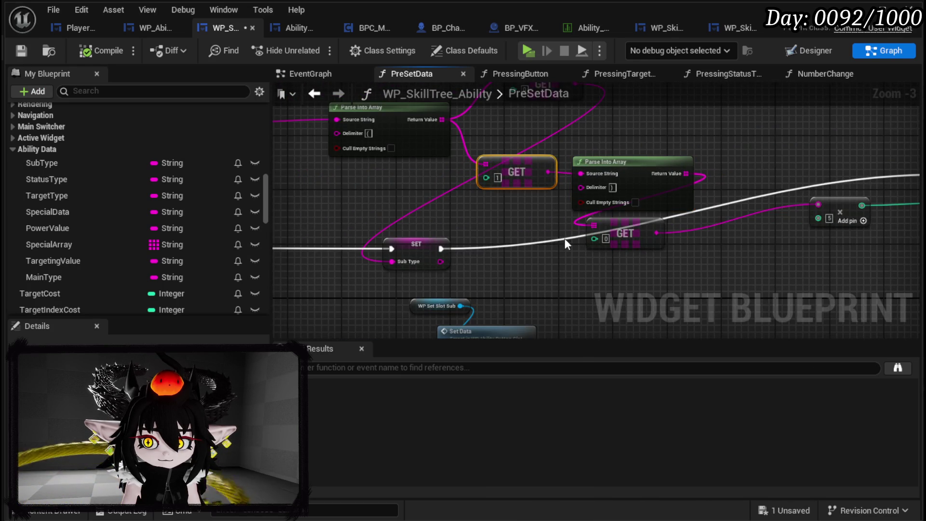
pyautogui.scroll(-2, 567, 247)
pyautogui.scroll(3, 413, 213)
# Step: Drag the far-right outlying PreSetData node beside the selected node and save the blueprint
pyautogui.scroll(1, 413, 213)
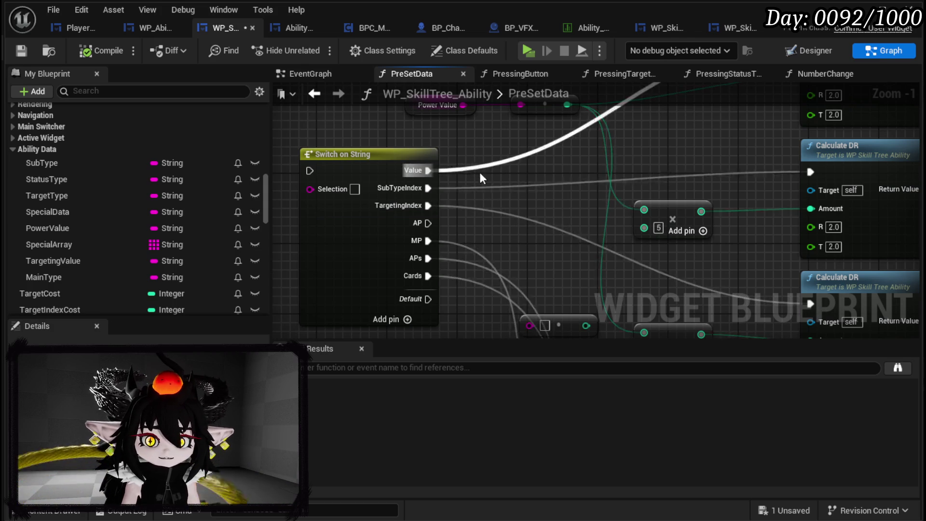
pyautogui.scroll(-3, 541, 167)
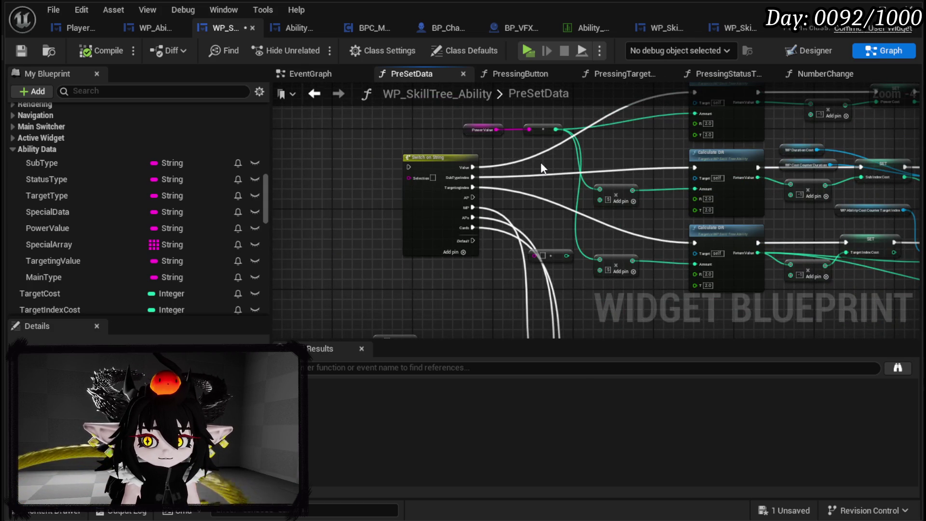
pyautogui.scroll(-3, 541, 163)
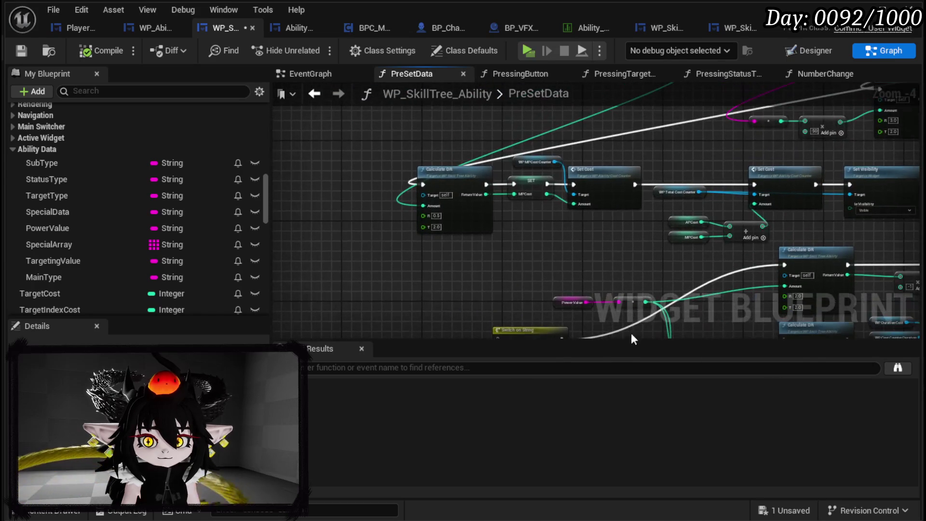
pyautogui.moveTo(516, 272)
pyautogui.mouseDown()
pyautogui.moveTo(496, 170)
pyautogui.moveTo(314, 164)
pyautogui.mouseUp()
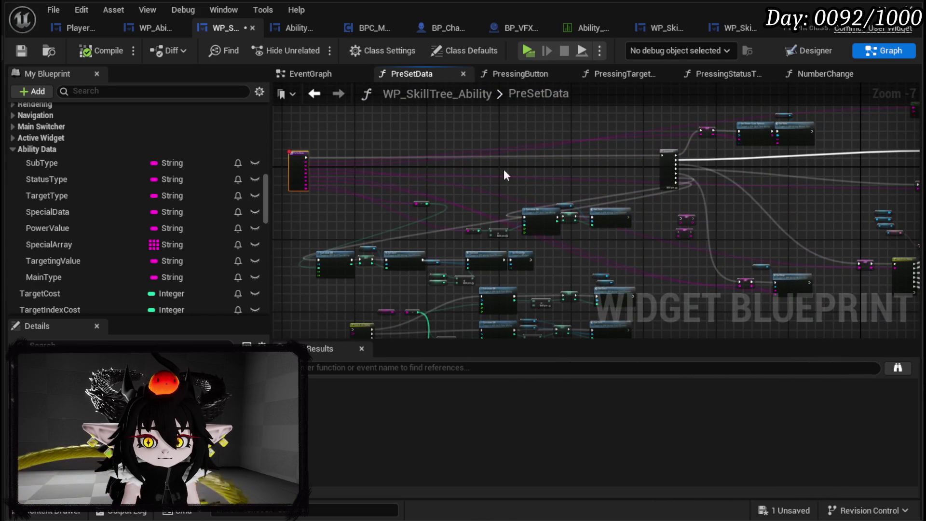
pyautogui.moveTo(479, 171); pyautogui.dragTo(648, 169)
pyautogui.moveTo(802, 161)
pyautogui.mouseDown()
pyautogui.moveTo(467, 167)
pyautogui.moveTo(455, 156)
pyautogui.moveTo(511, 143)
pyautogui.moveTo(547, 101)
pyautogui.mouseUp()
pyautogui.scroll(3, 598, 178)
pyautogui.scroll(1, 488, 204)
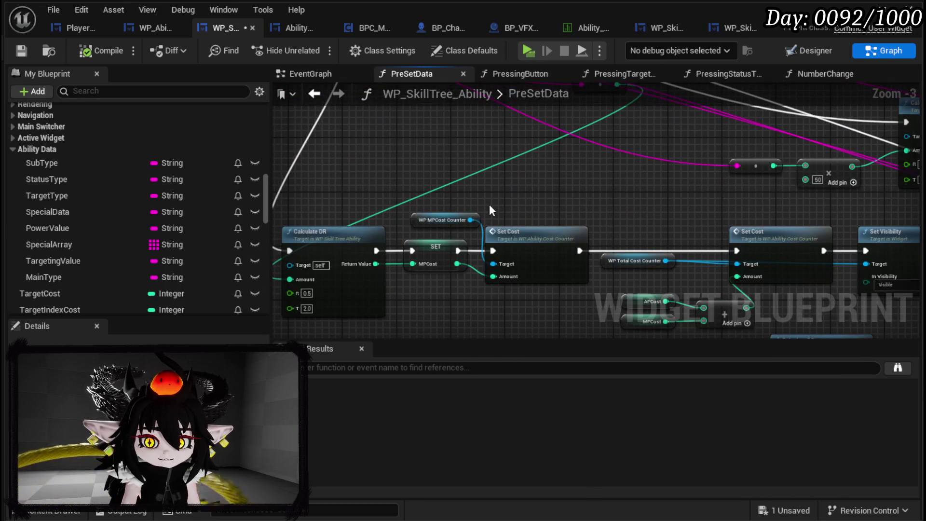
pyautogui.click(21, 50)
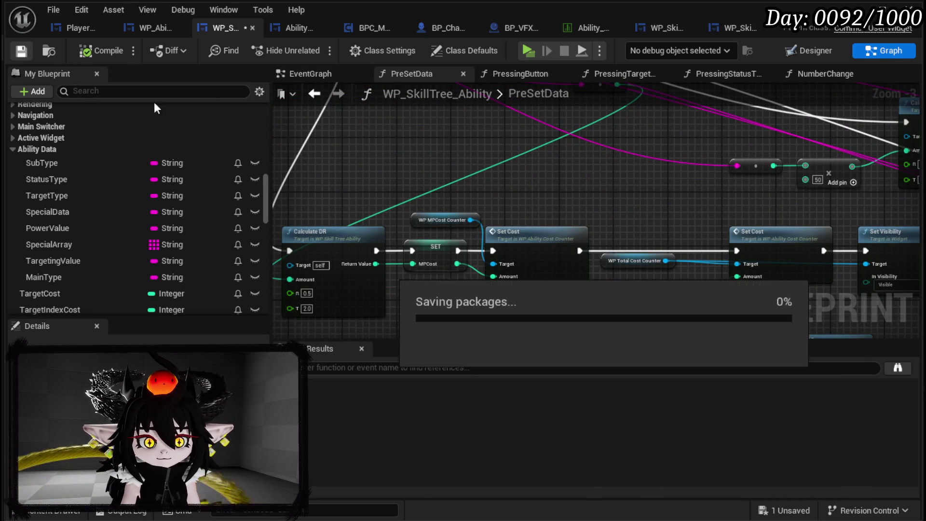
pyautogui.scroll(-4, 596, 210)
pyautogui.moveTo(623, 179); pyautogui.dragTo(329, 247)
pyautogui.moveTo(656, 184); pyautogui.dragTo(467, 187)
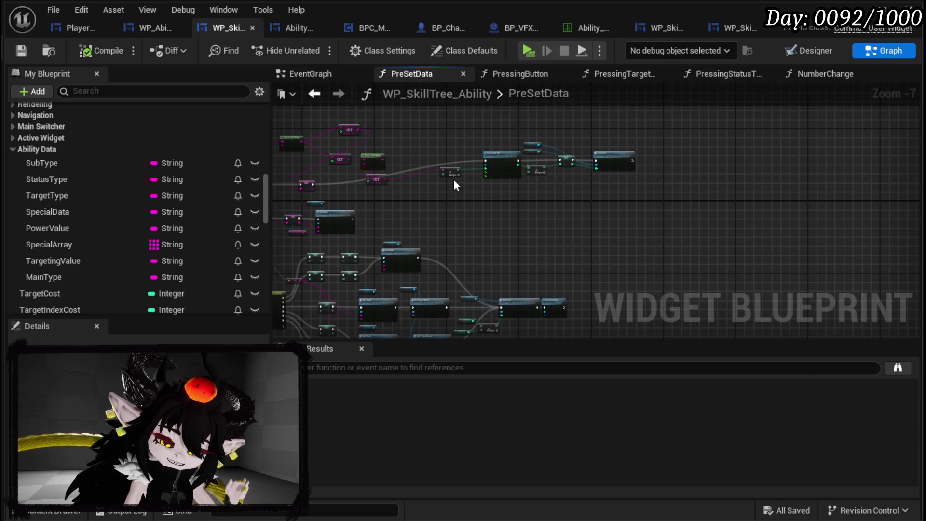
# Step: Frame the Calculate DR, Set Cost, SET and Set Data nodes in the PreSetData graph
pyautogui.scroll(3, 463, 188)
pyautogui.moveTo(754, 221); pyautogui.dragTo(389, 240)
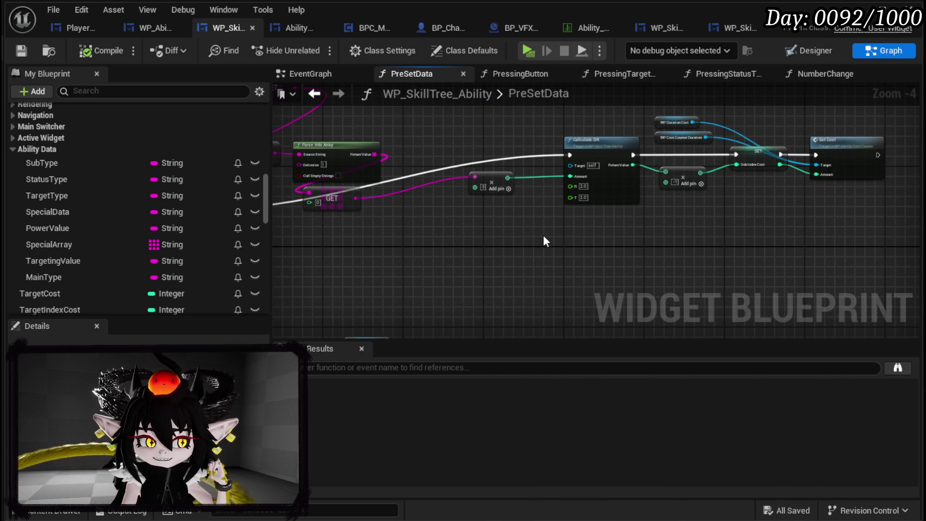
pyautogui.scroll(1, 543, 235)
pyautogui.scroll(-2, 542, 232)
pyautogui.moveTo(542, 230)
pyautogui.mouseDown()
pyautogui.moveTo(731, 220)
pyautogui.moveTo(713, 216)
pyautogui.moveTo(703, 159)
pyautogui.moveTo(781, 174)
pyautogui.moveTo(693, 207)
pyautogui.moveTo(741, 203)
pyautogui.mouseUp()
pyautogui.scroll(3, 424, 198)
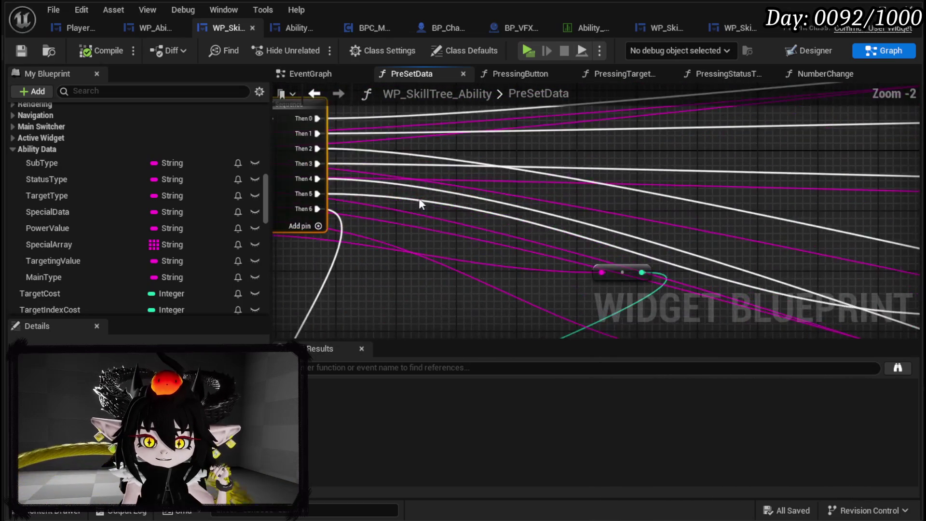
pyautogui.scroll(-6, 414, 198)
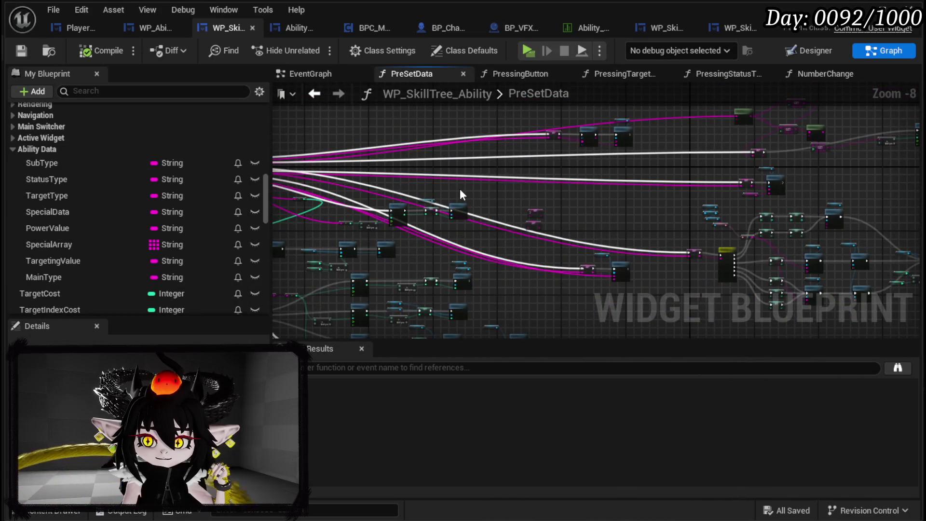
pyautogui.scroll(3, 459, 191)
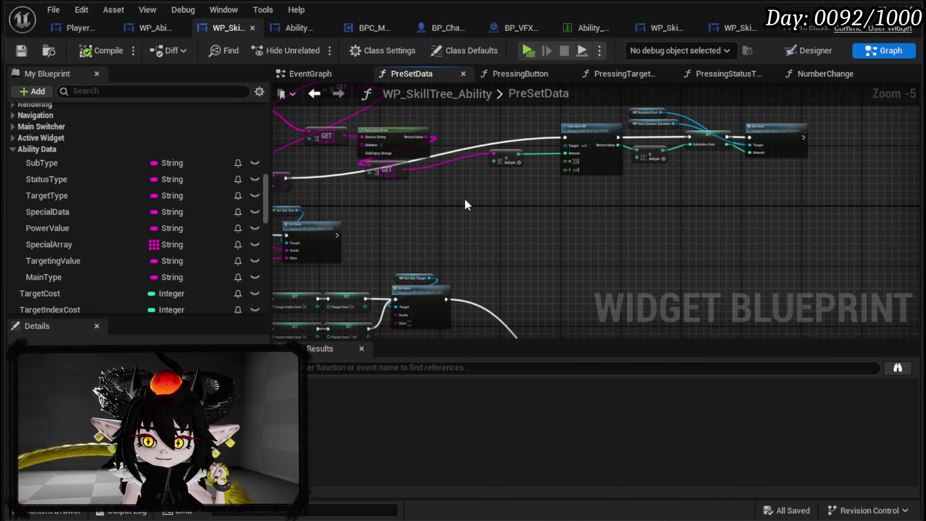
pyautogui.scroll(5, 184, 178)
pyautogui.scroll(5, 185, 181)
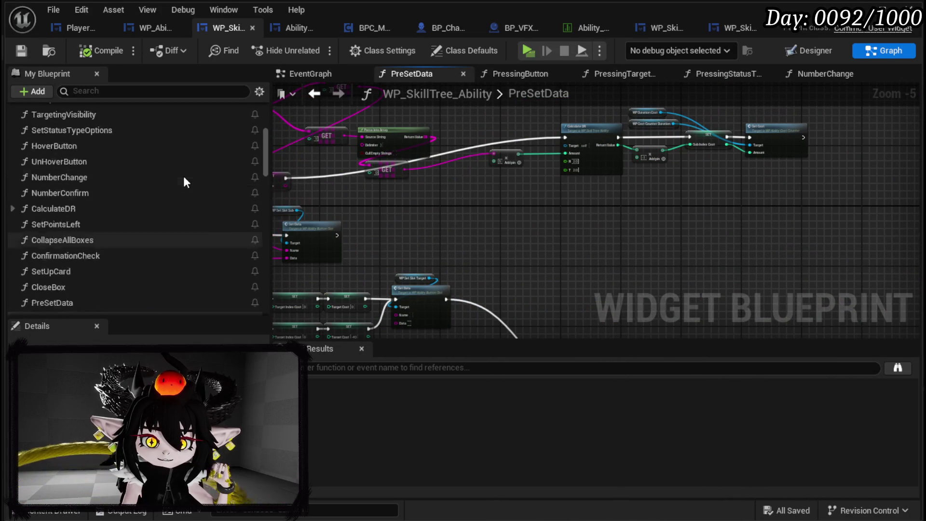
pyautogui.scroll(3, 429, 187)
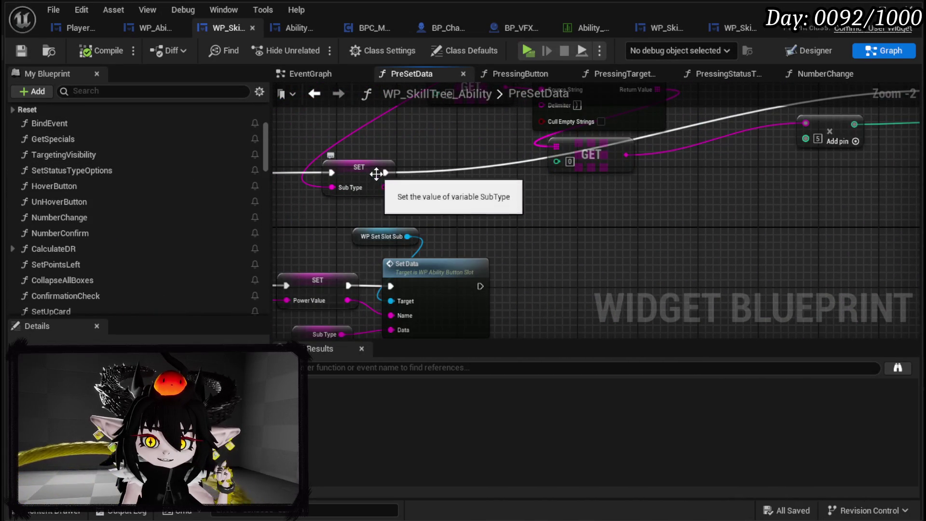
pyautogui.scroll(2, 111, 169)
# Step: Box-select Main Type SET, Set Status Type Options and Set Data and drag them to the graph top
pyautogui.moveTo(527, 192); pyautogui.dragTo(567, 197)
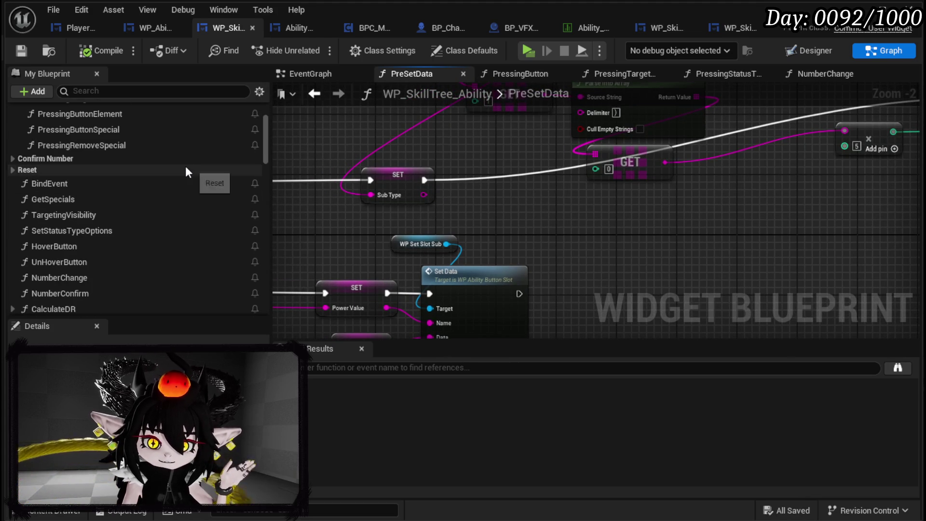
pyautogui.scroll(3, 188, 173)
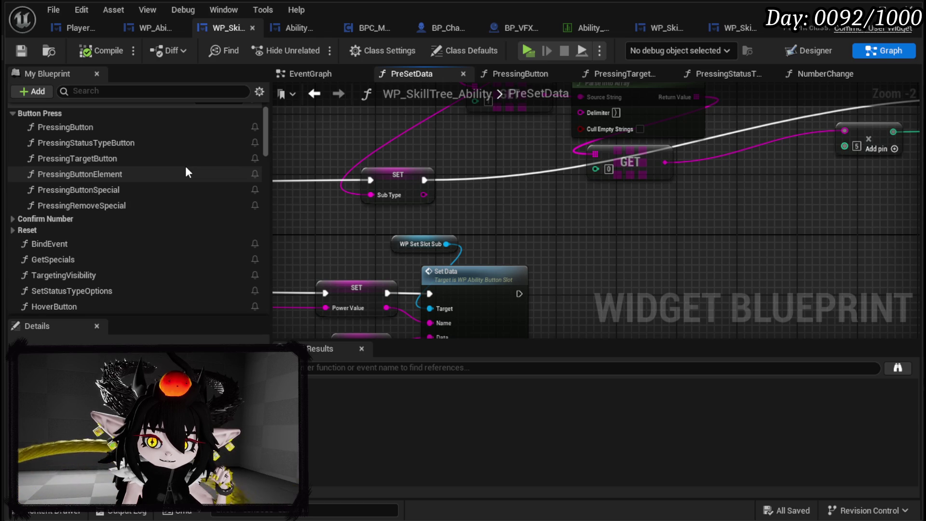
pyautogui.scroll(-4, 564, 193)
pyautogui.scroll(3, 526, 220)
pyautogui.moveTo(434, 155); pyautogui.dragTo(743, 290)
pyautogui.moveTo(668, 242); pyautogui.dragTo(367, 108)
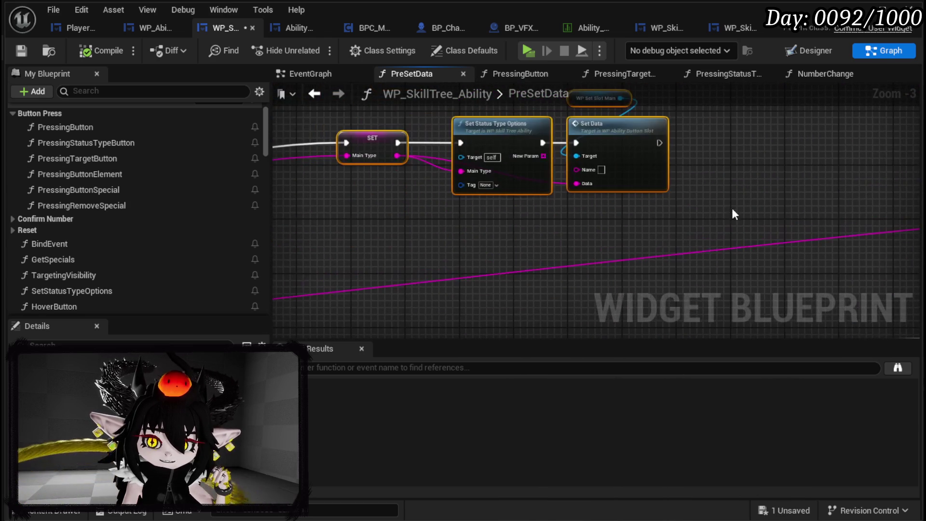
# Step: Shift the Set Status Type Options and Set Data nodes further left
pyautogui.moveTo(644, 118)
pyautogui.mouseDown()
pyautogui.moveTo(445, 130)
pyautogui.moveTo(648, 142)
pyautogui.moveTo(763, 137)
pyautogui.moveTo(747, 148)
pyautogui.mouseUp()
pyautogui.scroll(-3, 525, 186)
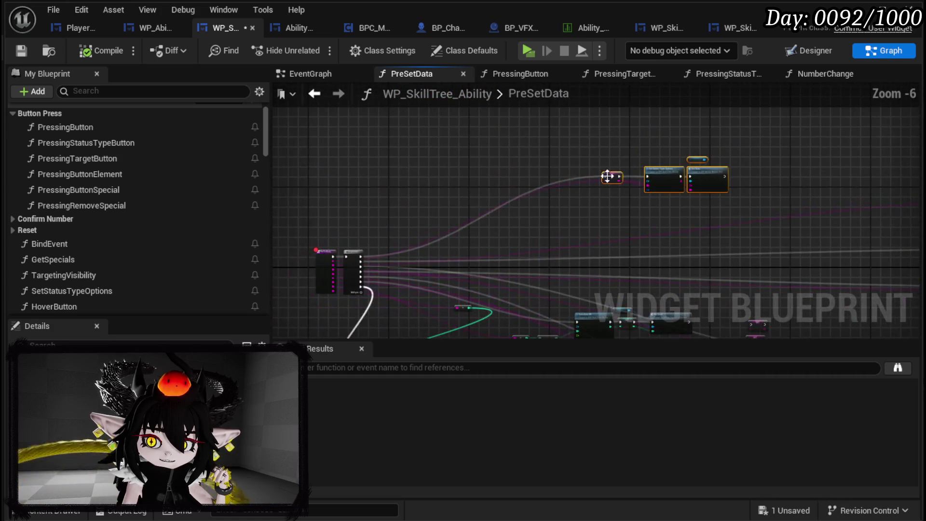
pyautogui.moveTo(610, 176); pyautogui.dragTo(447, 172)
pyautogui.scroll(4, 448, 173)
# Step: Add a Switch on String off Main Type, run it after Set Data, and add three cases
pyautogui.moveTo(394, 213)
pyautogui.mouseDown()
pyautogui.moveTo(398, 224)
pyautogui.moveTo(768, 230)
pyautogui.mouseUp()
pyautogui.write('switch')
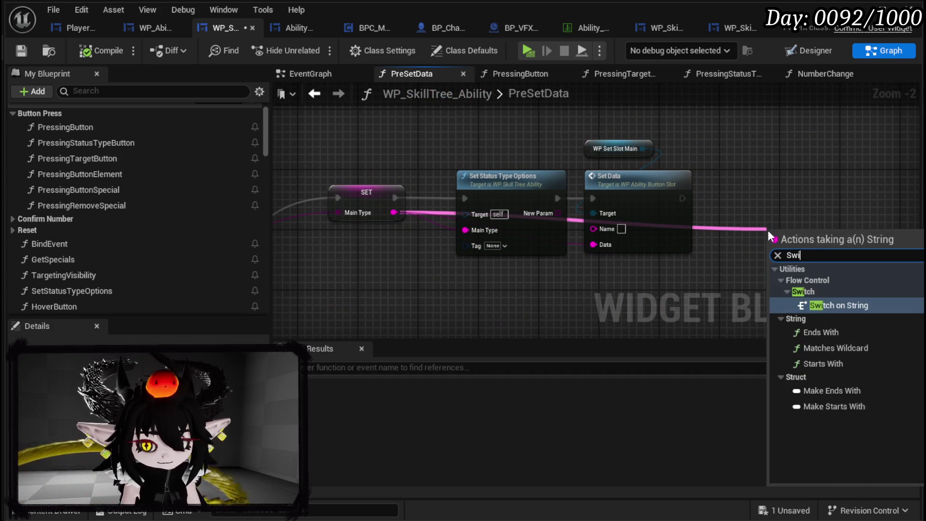
pyautogui.press('Return')
pyautogui.moveTo(682, 198)
pyautogui.mouseDown()
pyautogui.moveTo(789, 242)
pyautogui.moveTo(775, 242)
pyautogui.moveTo(743, 190)
pyautogui.moveTo(760, 198)
pyautogui.mouseUp()
pyautogui.click(815, 220)
pyautogui.click(815, 235)
pyautogui.click(815, 250)
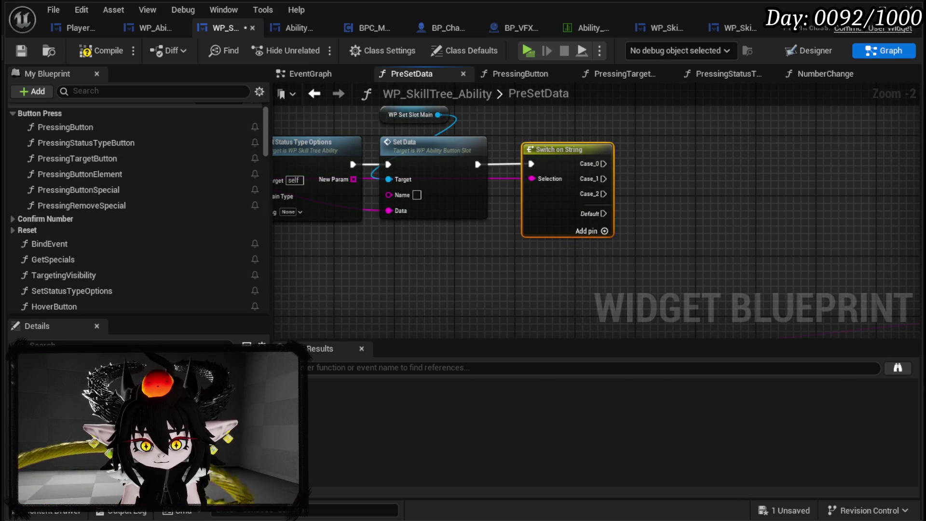
# Step: Name the first case Card, have it call Set Up Card, then save and compile
pyautogui.click(703, 251)
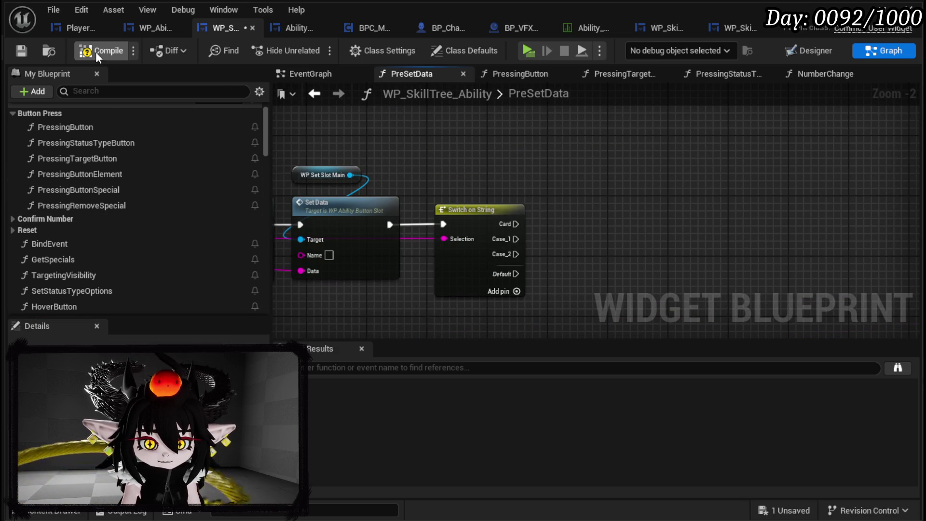
pyautogui.click(19, 50)
pyautogui.scroll(-5, 154, 290)
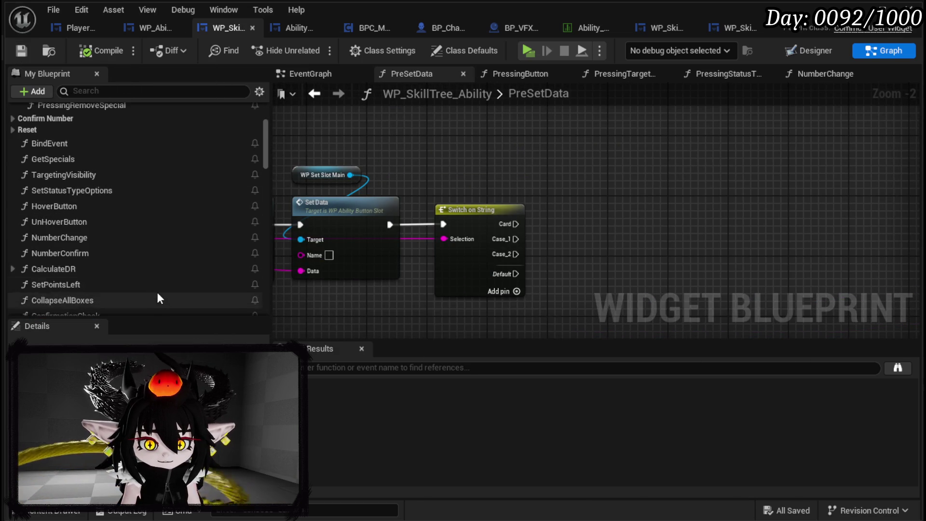
pyautogui.moveTo(59, 232)
pyautogui.mouseDown()
pyautogui.moveTo(471, 206)
pyautogui.moveTo(649, 163)
pyautogui.mouseUp()
pyautogui.moveTo(515, 224)
pyautogui.mouseDown()
pyautogui.moveTo(675, 178)
pyautogui.moveTo(654, 188)
pyautogui.moveTo(589, 181)
pyautogui.mouseUp()
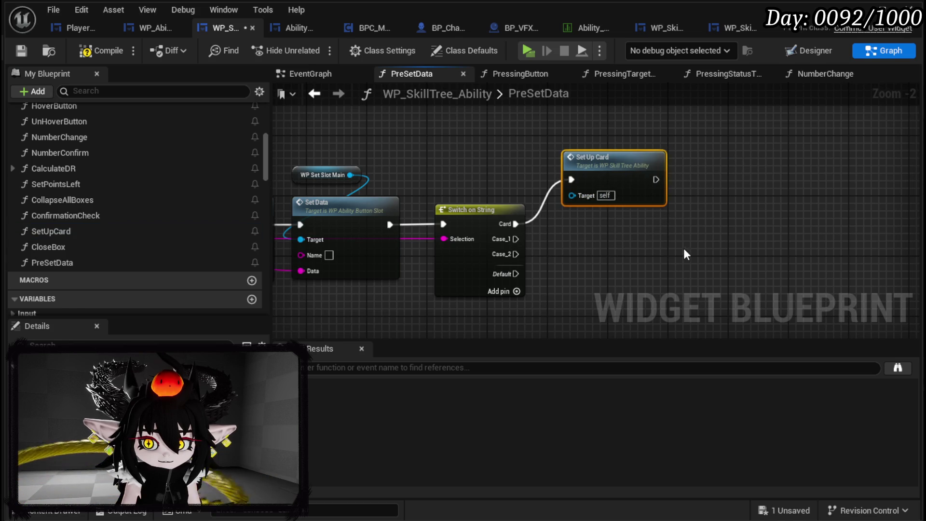
pyautogui.click(16, 53)
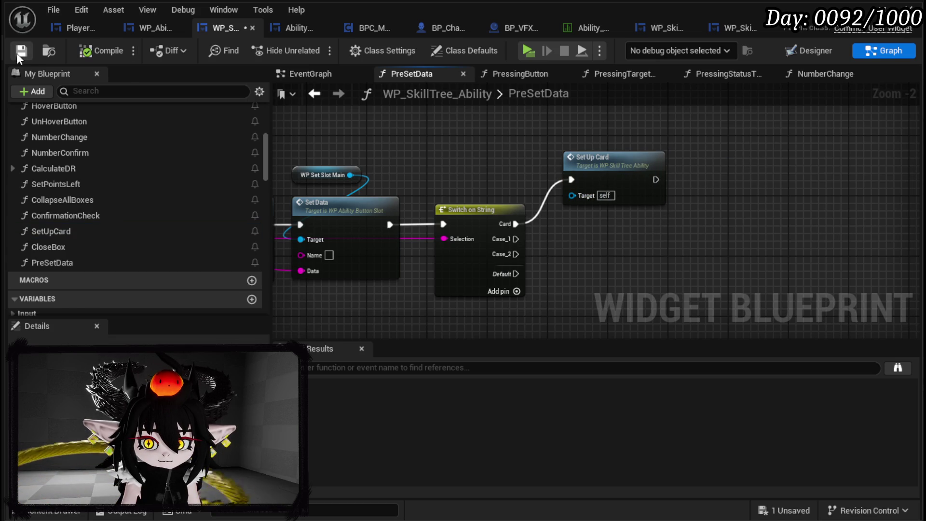
pyautogui.click(443, 257)
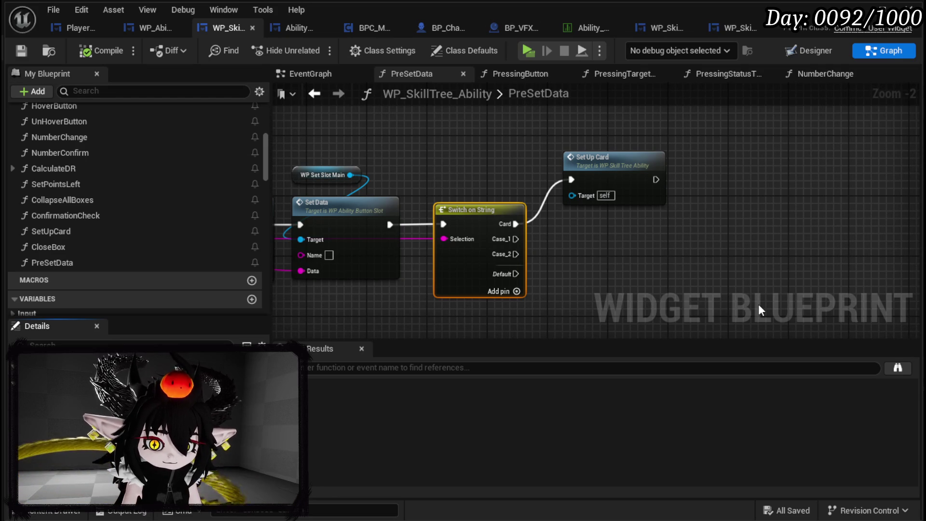
# Step: Rename the unused case to Summon, delete the extra case, and compile and save
pyautogui.press('Return')
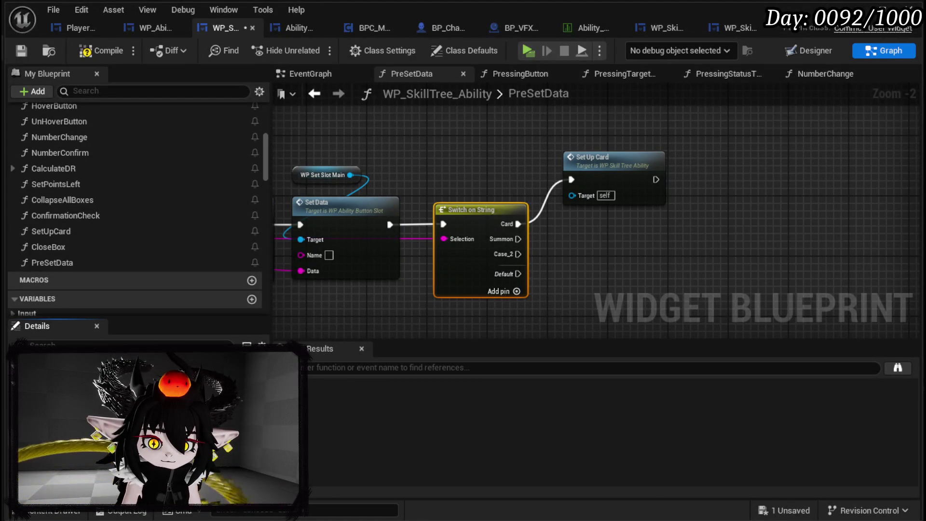
pyautogui.press('Delete')
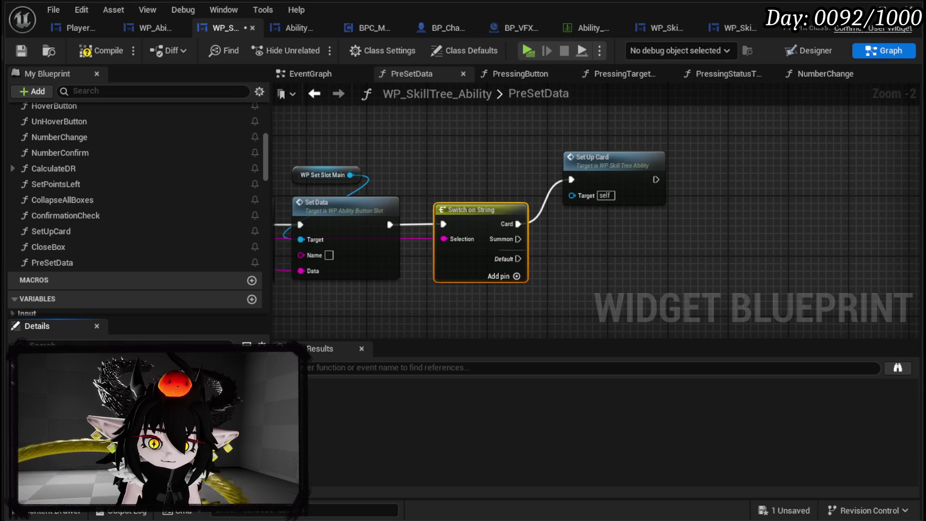
pyautogui.click(583, 262)
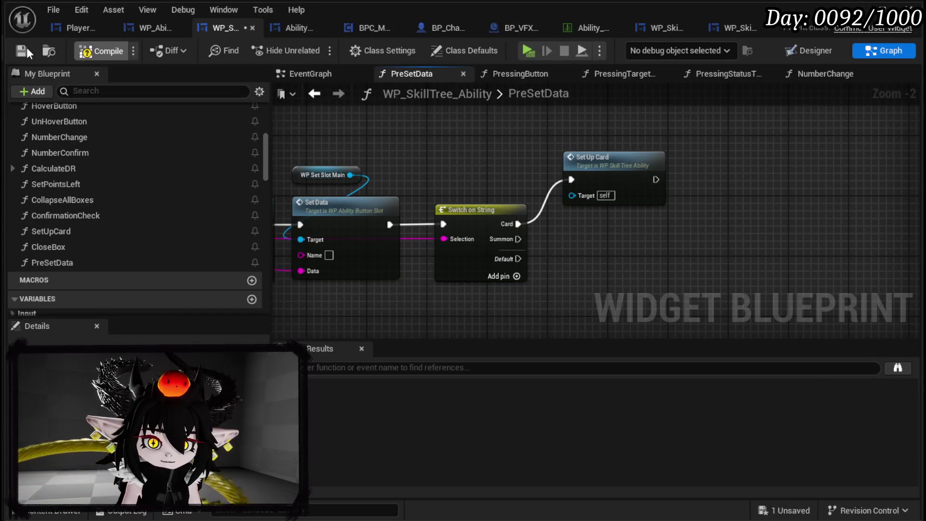
pyautogui.click(27, 47)
pyautogui.scroll(3, 162, 141)
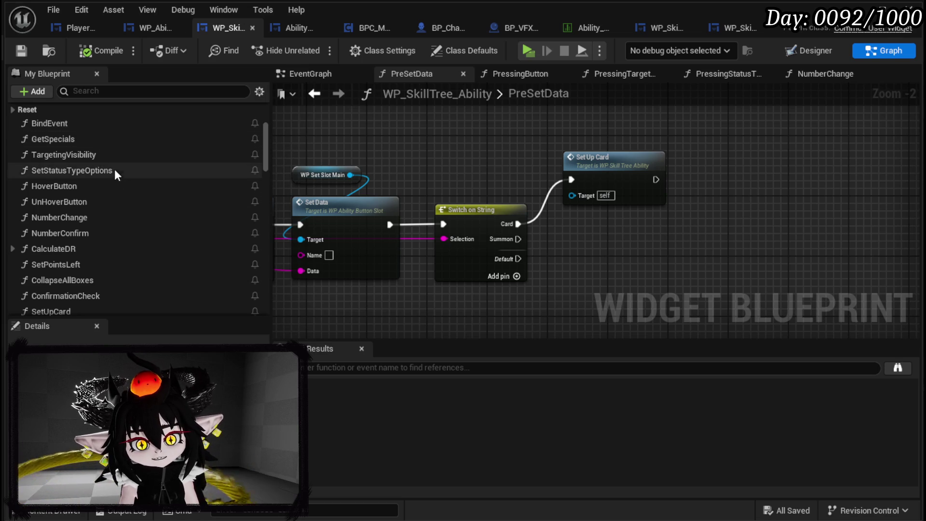
pyautogui.scroll(5, 33, 128)
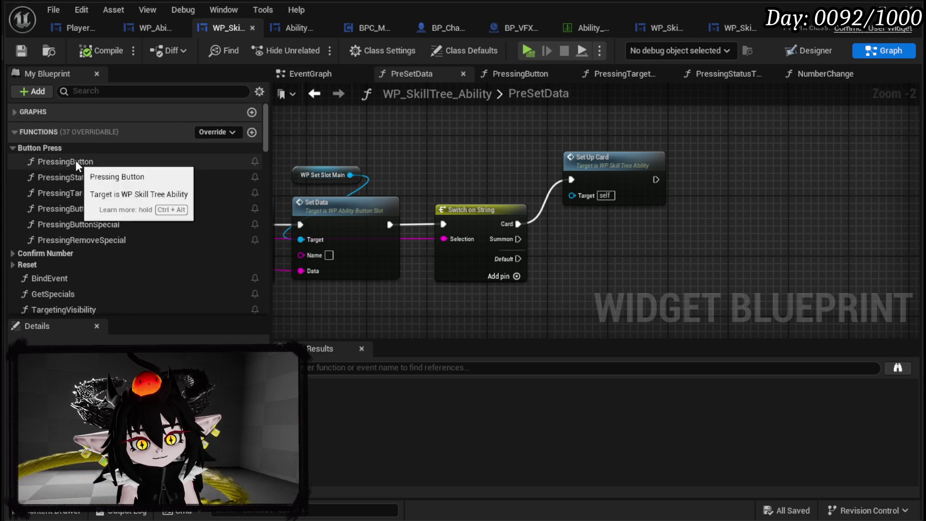
# Step: In the PressingButton function, select the Direct/Status Switch on String node
pyautogui.doubleClick(75, 160)
pyautogui.scroll(3, 406, 152)
pyautogui.moveTo(826, 232); pyautogui.dragTo(433, 160)
pyautogui.click(430, 217)
pyautogui.moveTo(438, 289); pyautogui.dragTo(521, 269)
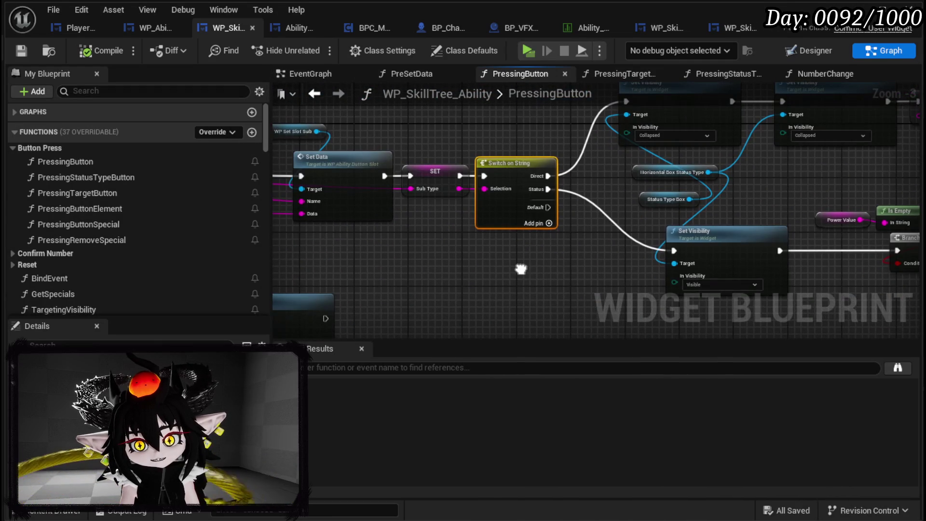
pyautogui.scroll(-4, 555, 246)
pyautogui.scroll(4, 617, 193)
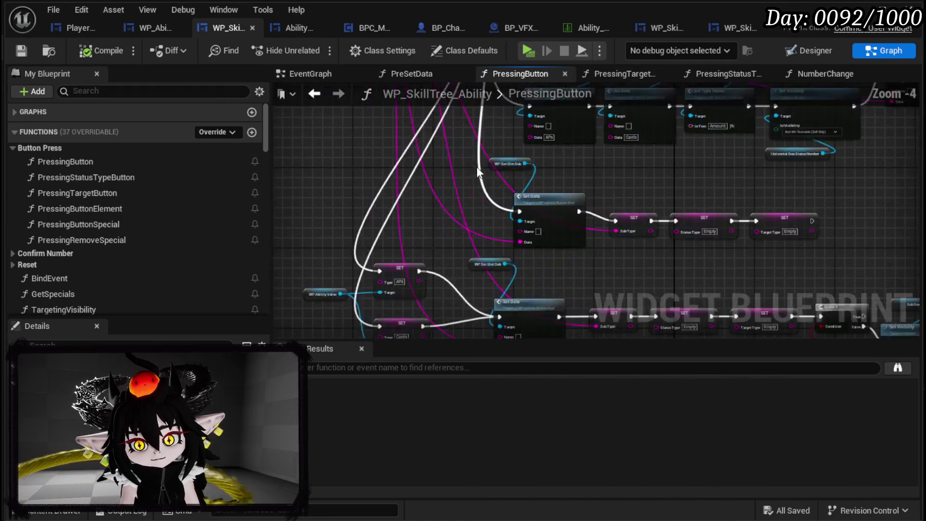
pyautogui.moveTo(626, 179); pyautogui.dragTo(605, 216)
# Step: Look over PressingButton's Set Data and SET nodes around the Switch on String
pyautogui.scroll(2, 453, 196)
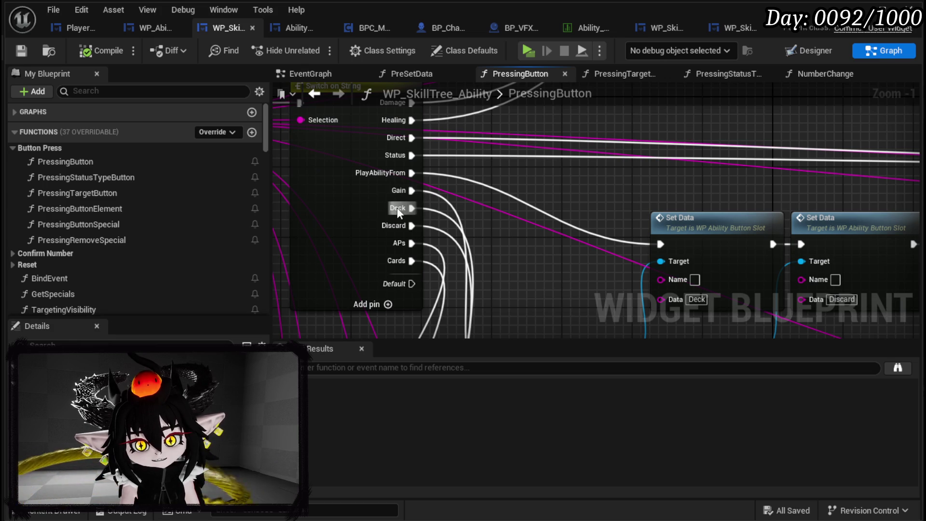
pyautogui.moveTo(389, 209)
pyautogui.mouseDown()
pyautogui.moveTo(330, 73)
pyautogui.moveTo(328, 15)
pyautogui.moveTo(299, 28)
pyautogui.mouseUp()
pyautogui.moveTo(697, 219); pyautogui.dragTo(641, 227)
pyautogui.scroll(-3, 514, 255)
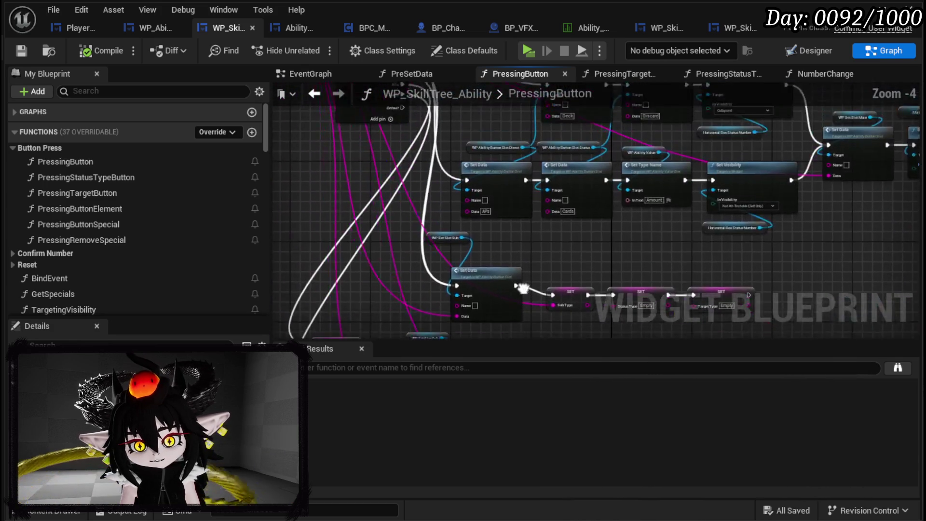
pyautogui.moveTo(514, 256)
pyautogui.mouseDown()
pyautogui.moveTo(385, 153)
pyautogui.moveTo(384, 202)
pyautogui.mouseUp()
pyautogui.scroll(2, 473, 233)
pyautogui.moveTo(473, 232)
pyautogui.mouseDown()
pyautogui.moveTo(520, 220)
pyautogui.moveTo(598, 228)
pyautogui.moveTo(597, 280)
pyautogui.moveTo(612, 310)
pyautogui.moveTo(448, 227)
pyautogui.mouseUp()
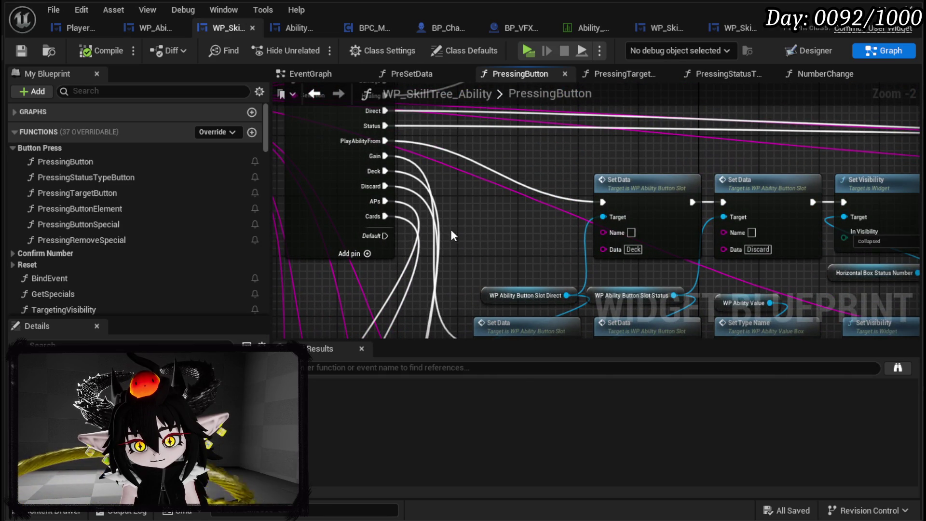
pyautogui.scroll(-2, 461, 244)
pyautogui.moveTo(820, 198); pyautogui.dragTo(514, 208)
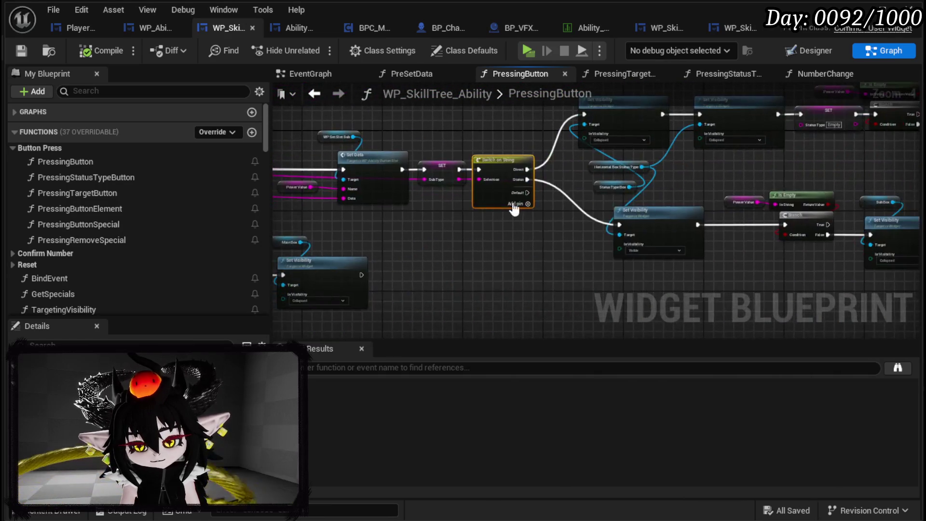
pyautogui.scroll(1, 502, 248)
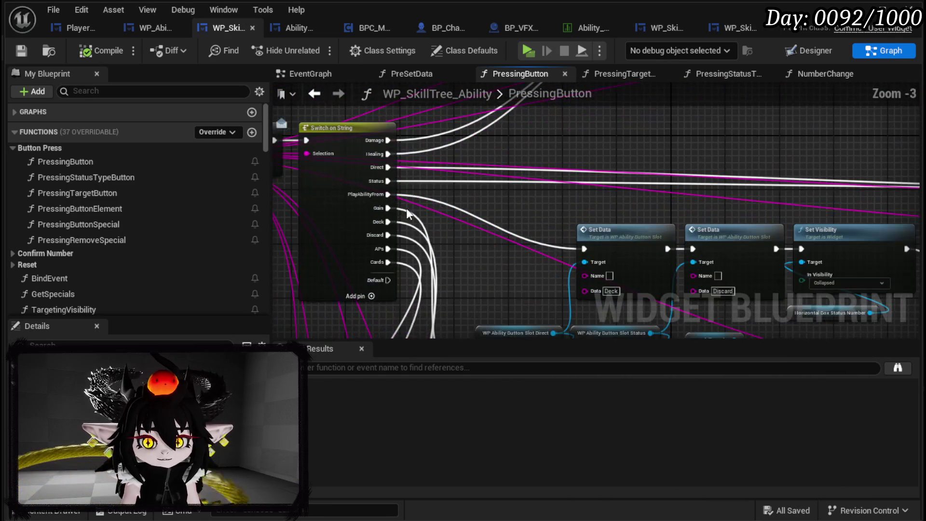
pyautogui.scroll(-1, 403, 213)
pyautogui.moveTo(554, 206)
pyautogui.mouseDown()
pyautogui.moveTo(631, 268)
pyautogui.moveTo(464, 276)
pyautogui.mouseUp()
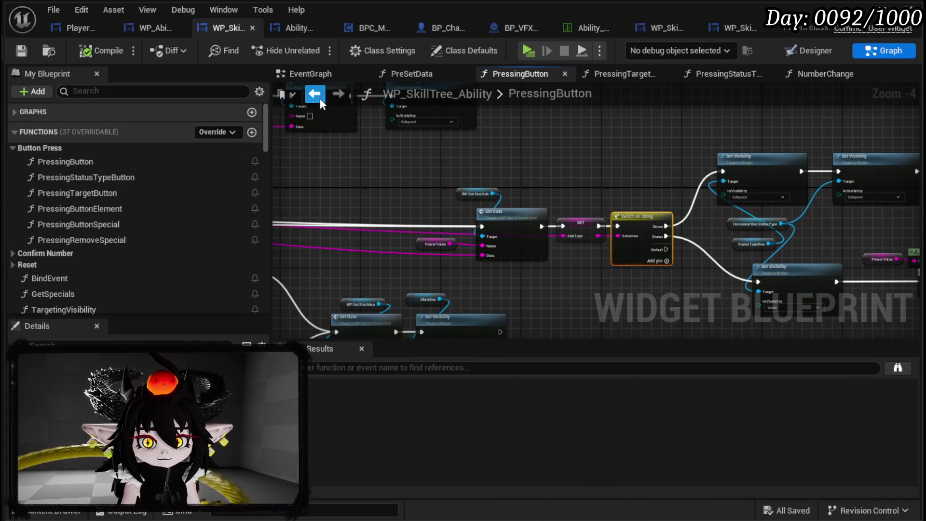
# Step: Paste the Direct/Status switch into PreSetData and run the SET node's output into it
pyautogui.click(316, 95)
pyautogui.hotkey('ctrl', 'v')
pyautogui.moveTo(649, 262)
pyautogui.mouseDown()
pyautogui.moveTo(402, 131)
pyautogui.moveTo(873, 290)
pyautogui.moveTo(593, 220)
pyautogui.moveTo(773, 58)
pyautogui.moveTo(455, 169)
pyautogui.moveTo(289, 159)
pyautogui.moveTo(149, 190)
pyautogui.moveTo(761, 265)
pyautogui.moveTo(770, 256)
pyautogui.mouseUp()
pyautogui.moveTo(710, 253)
pyautogui.mouseDown()
pyautogui.moveTo(675, 254)
pyautogui.moveTo(723, 269)
pyautogui.moveTo(479, 259)
pyautogui.moveTo(480, 248)
pyautogui.moveTo(400, 256)
pyautogui.moveTo(514, 226)
pyautogui.mouseUp()
pyautogui.scroll(-2, 755, 283)
pyautogui.scroll(2, 357, 253)
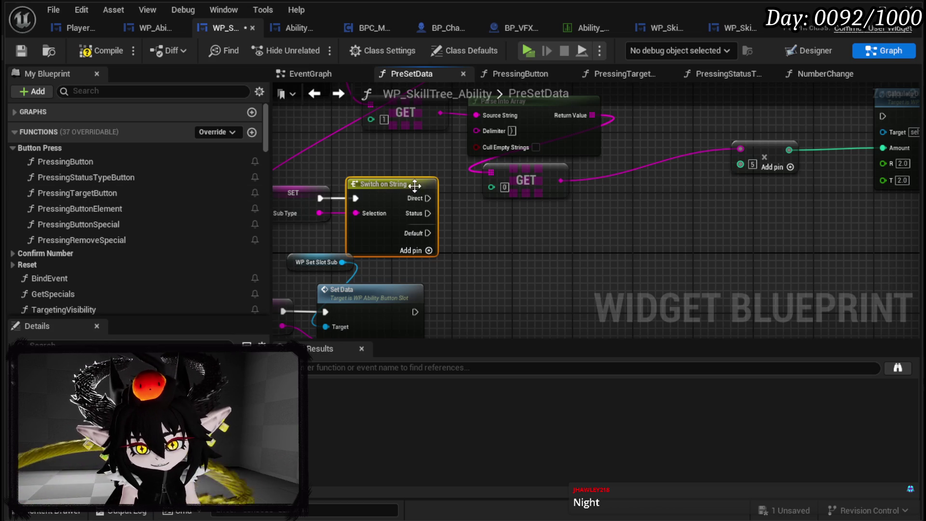
# Step: Move the Parse Into Array and GET nodes up and right, out of the way
pyautogui.scroll(-3, 414, 178)
pyautogui.moveTo(414, 179)
pyautogui.mouseDown()
pyautogui.moveTo(436, 279)
pyautogui.moveTo(540, 192)
pyautogui.moveTo(640, 155)
pyautogui.mouseUp()
pyautogui.scroll(2, 435, 279)
pyautogui.scroll(1, 531, 202)
pyautogui.moveTo(531, 201)
pyautogui.mouseDown()
pyautogui.moveTo(593, 258)
pyautogui.moveTo(644, 284)
pyautogui.mouseUp()
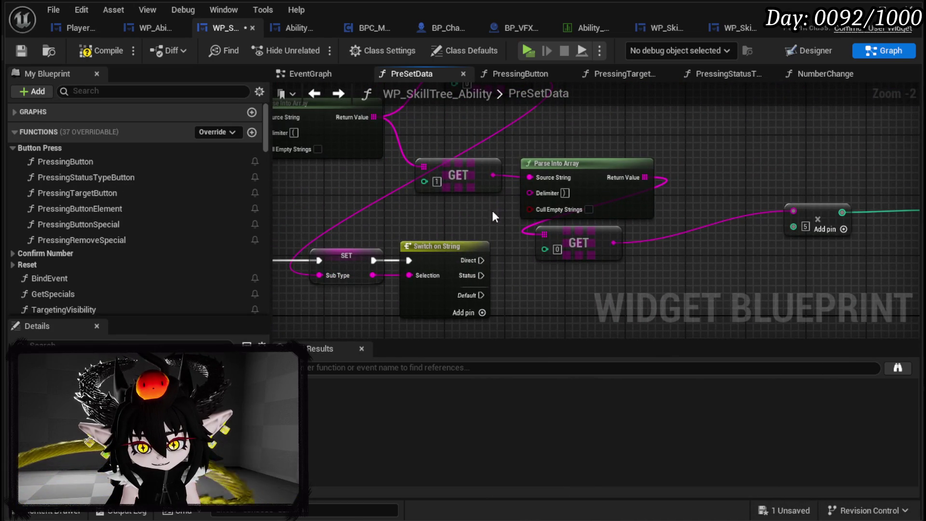
pyautogui.moveTo(483, 134)
pyautogui.mouseDown()
pyautogui.moveTo(604, 232)
pyautogui.moveTo(668, 187)
pyautogui.mouseUp()
pyautogui.moveTo(572, 231); pyautogui.dragTo(471, 203)
# Step: Wire the switch's Status case into Calculate DR and save the blueprint
pyautogui.scroll(-1, 470, 203)
pyautogui.moveTo(386, 269); pyautogui.dragTo(797, 182)
pyautogui.scroll(-3, 805, 182)
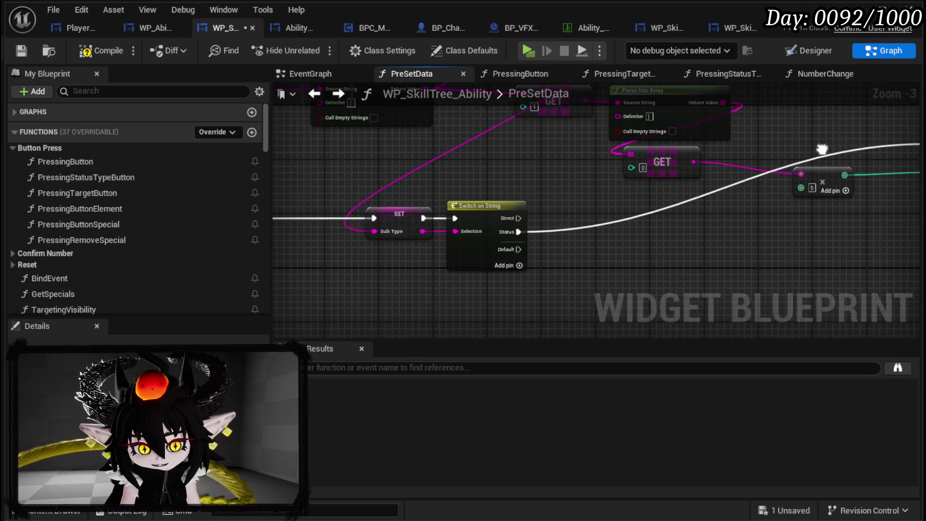
pyautogui.moveTo(602, 236)
pyautogui.mouseDown()
pyautogui.moveTo(618, 218)
pyautogui.moveTo(600, 216)
pyautogui.mouseUp()
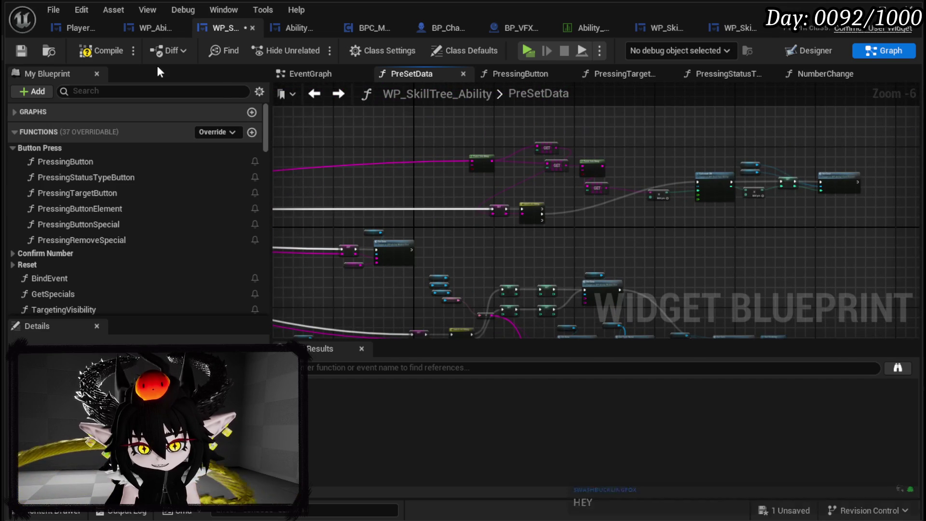
pyautogui.click(21, 50)
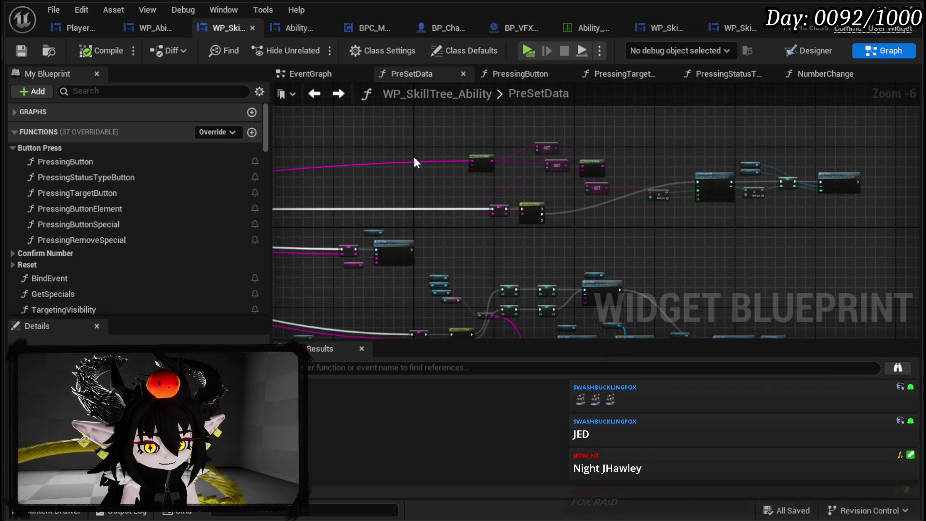
pyautogui.scroll(3, 476, 212)
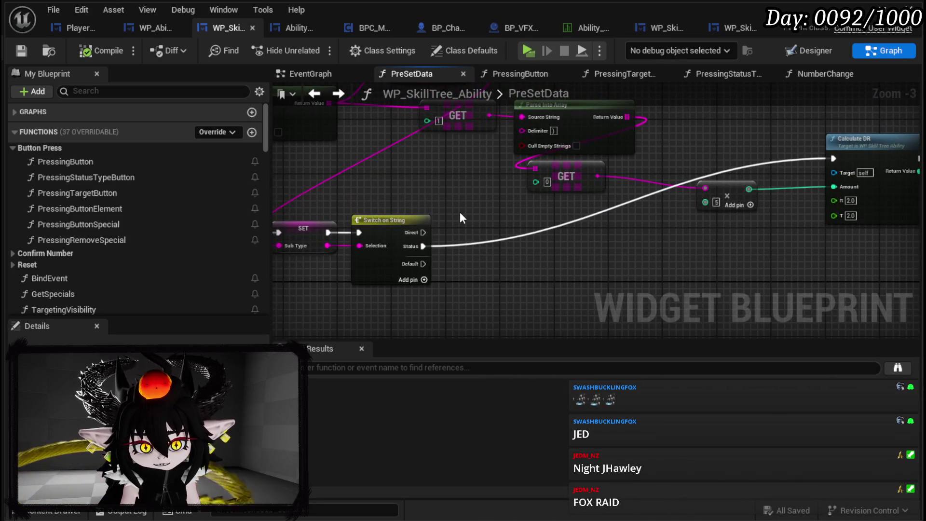
pyautogui.moveTo(459, 211); pyautogui.dragTo(476, 224)
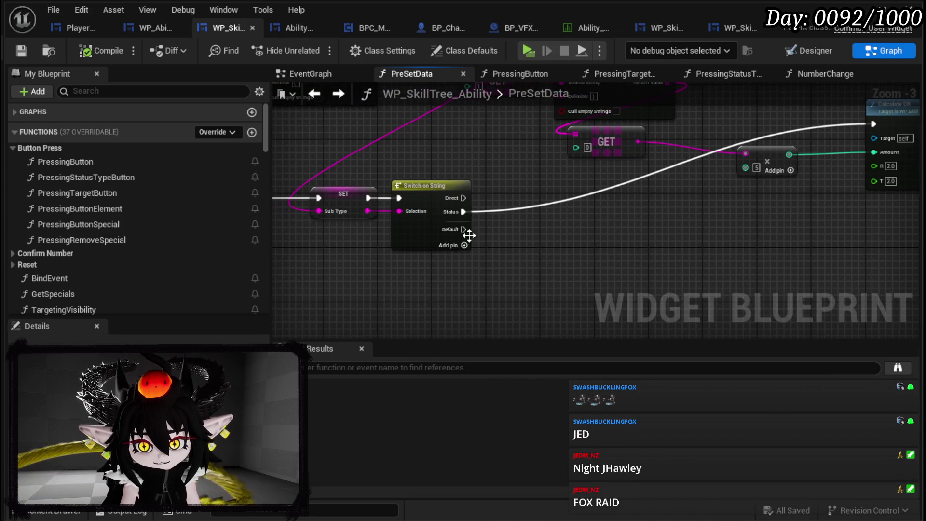
# Step: Add two new cases to the Switch on String and name the first one AP
pyautogui.moveTo(459, 168); pyautogui.dragTo(496, 177)
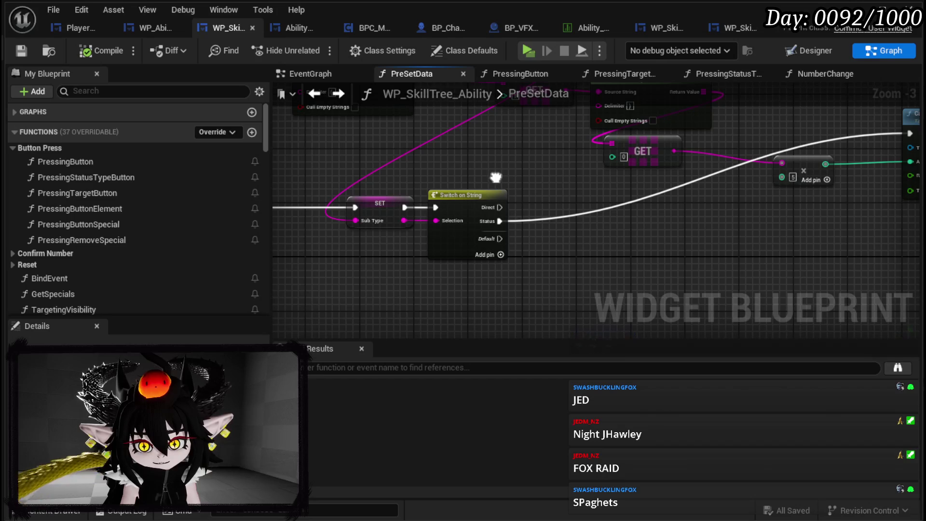
pyautogui.click(500, 255)
pyautogui.click(501, 268)
pyautogui.click(464, 249)
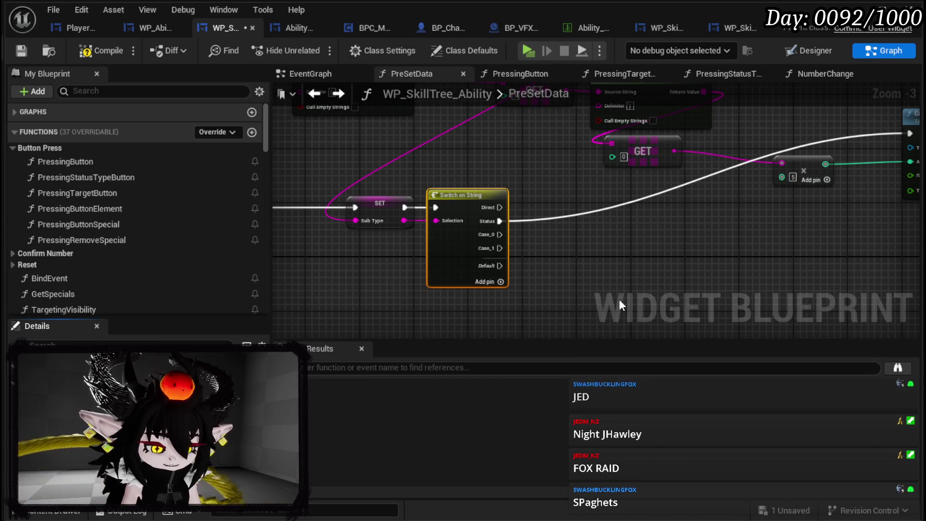
pyautogui.write('AP')
pyautogui.press('Return')
pyautogui.write('Card')
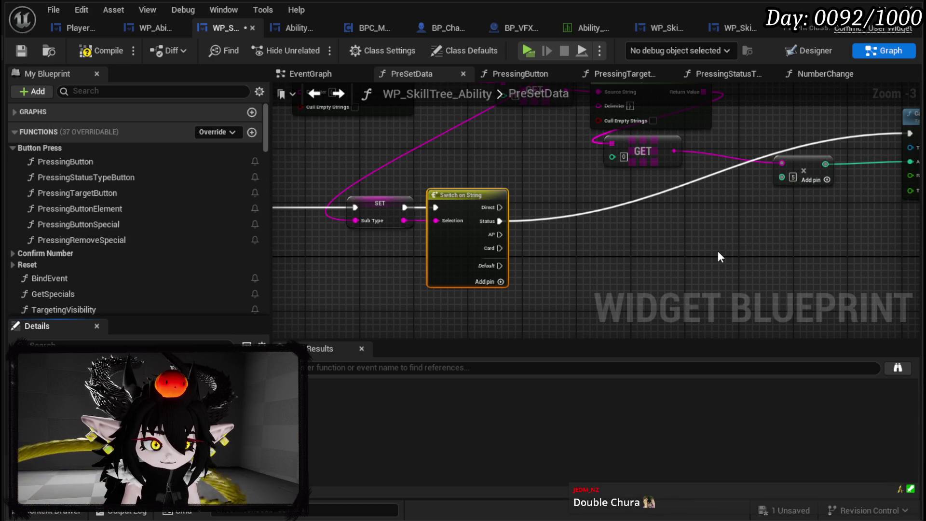
# Step: Save the blueprint and review Calculate DR, Set Cost and the Parse Into Array and switch nodes
pyautogui.moveTo(718, 251); pyautogui.dragTo(624, 229)
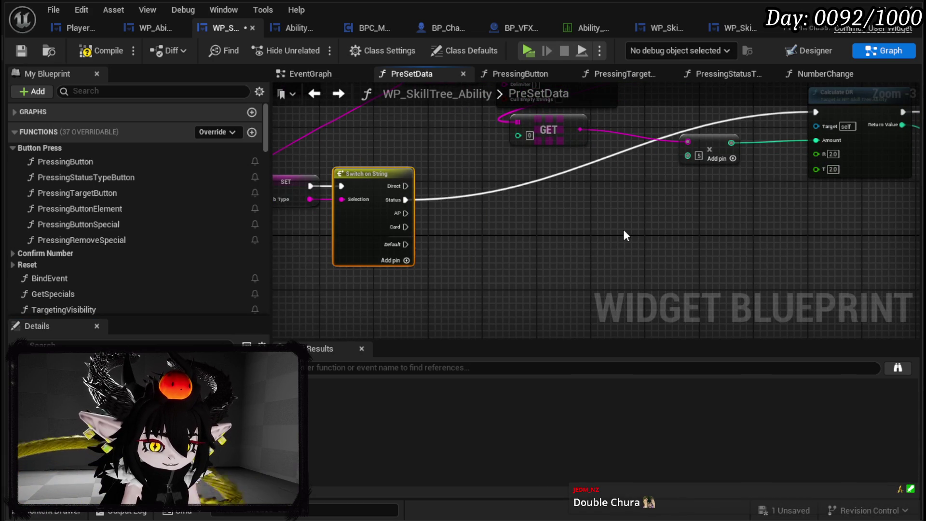
pyautogui.scroll(-1, 624, 229)
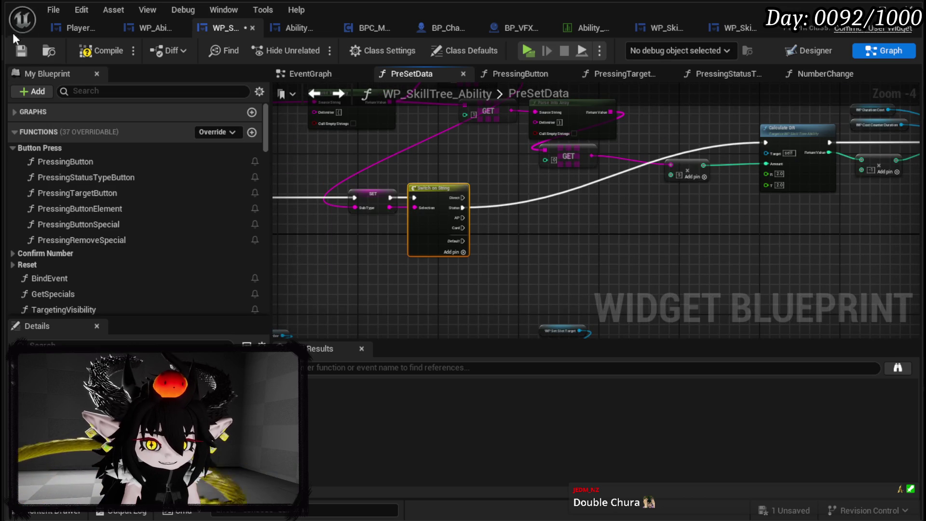
pyautogui.click(21, 50)
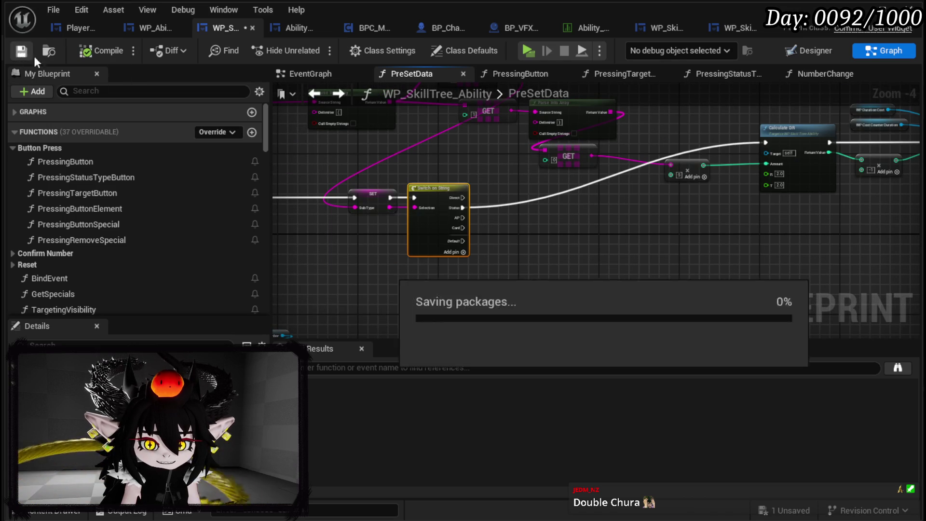
pyautogui.moveTo(522, 176)
pyautogui.mouseDown()
pyautogui.moveTo(523, 218)
pyautogui.moveTo(403, 253)
pyautogui.mouseUp()
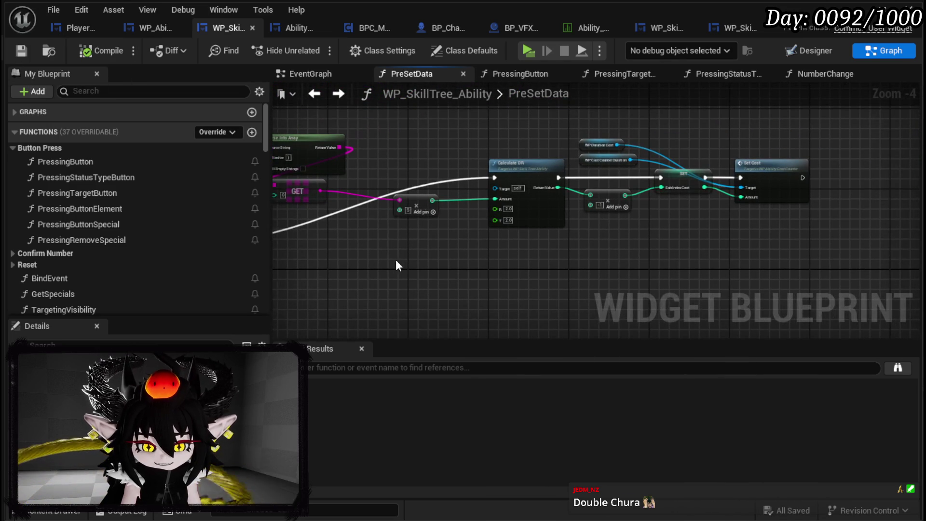
pyautogui.moveTo(488, 168); pyautogui.dragTo(614, 171)
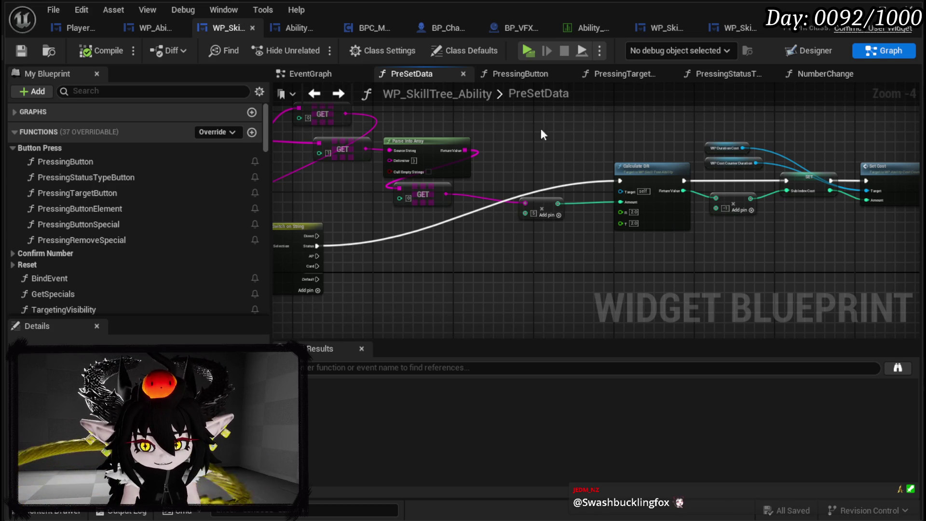
pyautogui.moveTo(629, 169)
pyautogui.mouseDown()
pyautogui.moveTo(633, 152)
pyautogui.moveTo(423, 183)
pyautogui.moveTo(622, 211)
pyautogui.mouseUp()
pyautogui.scroll(2, 436, 228)
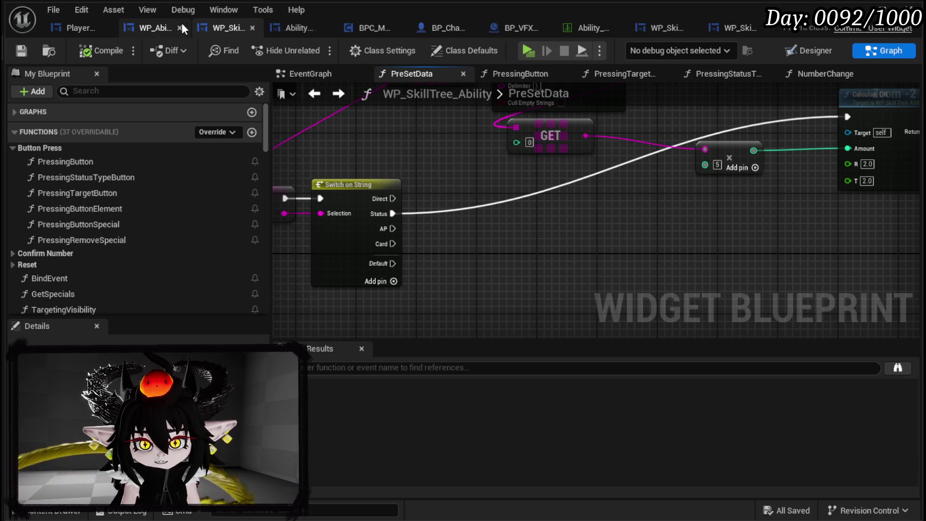
# Step: Check the AppendAbilityEdit graph, then open PressingButton at its Set Data and SET nodes
pyautogui.click(158, 27)
pyautogui.moveTo(418, 247)
pyautogui.mouseDown()
pyautogui.moveTo(443, 266)
pyautogui.moveTo(642, 242)
pyautogui.moveTo(642, 227)
pyautogui.mouseUp()
pyautogui.scroll(-3, 441, 263)
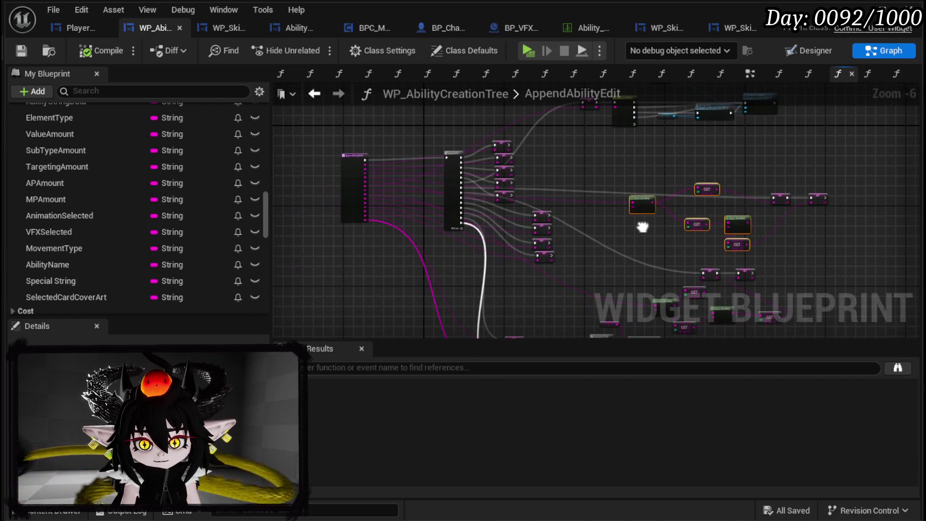
pyautogui.click(230, 28)
pyautogui.doubleClick(100, 160)
pyautogui.scroll(5, 425, 187)
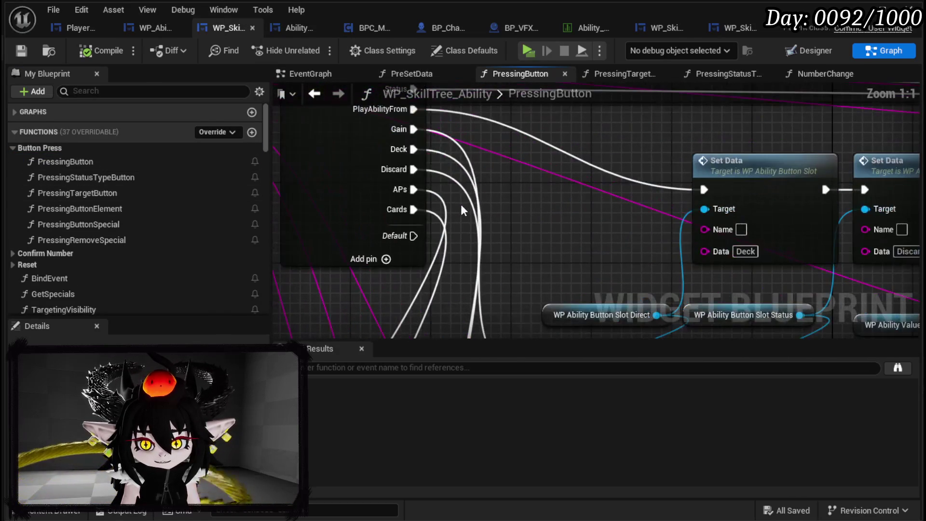
pyautogui.scroll(-4, 516, 244)
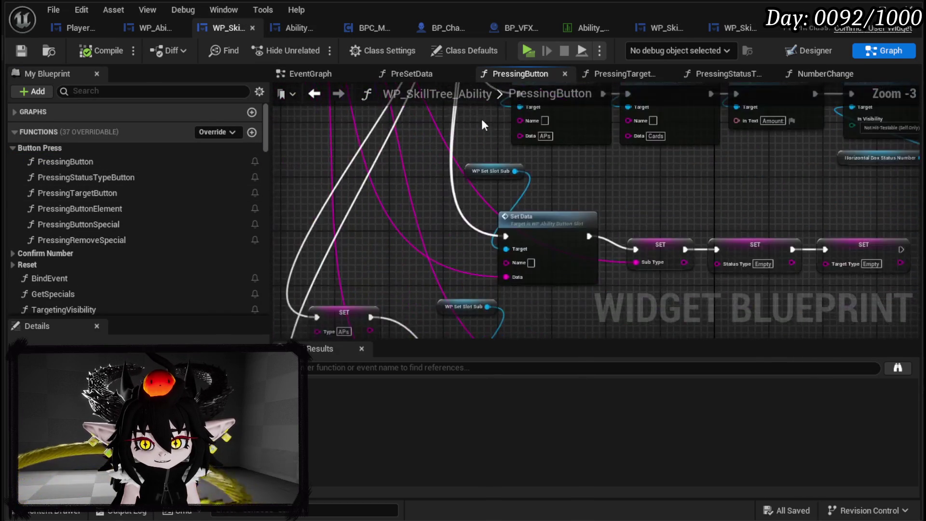
pyautogui.moveTo(520, 207)
pyautogui.mouseDown()
pyautogui.moveTo(512, 168)
pyautogui.moveTo(501, 198)
pyautogui.moveTo(299, 194)
pyautogui.mouseUp()
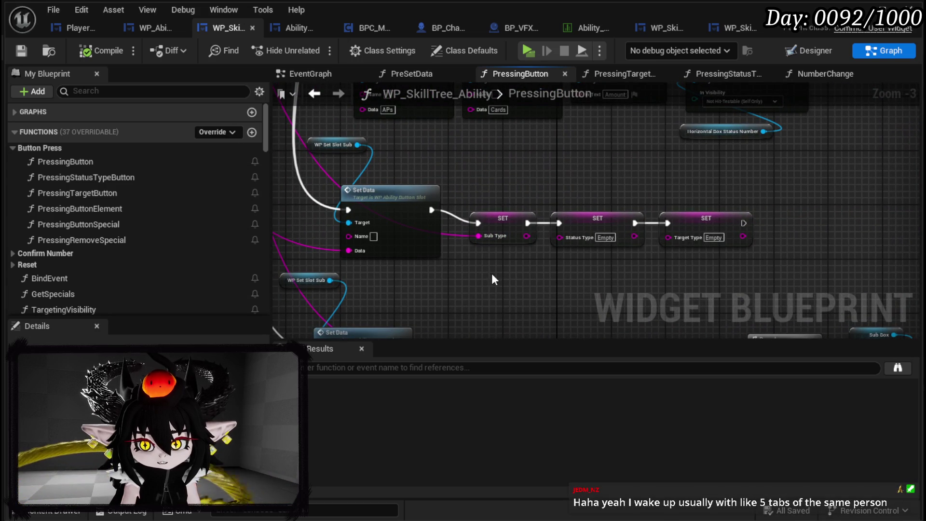
# Step: Select the Status Type and Target Type SETs, Set Data and slot reference, and paste into PreSetData
pyautogui.moveTo(544, 277); pyautogui.dragTo(748, 205)
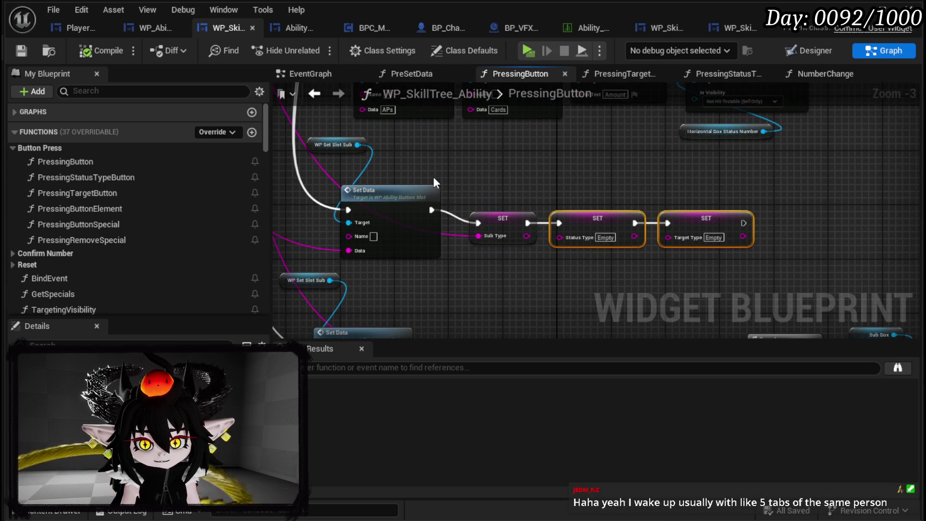
pyautogui.moveTo(300, 229); pyautogui.dragTo(381, 146)
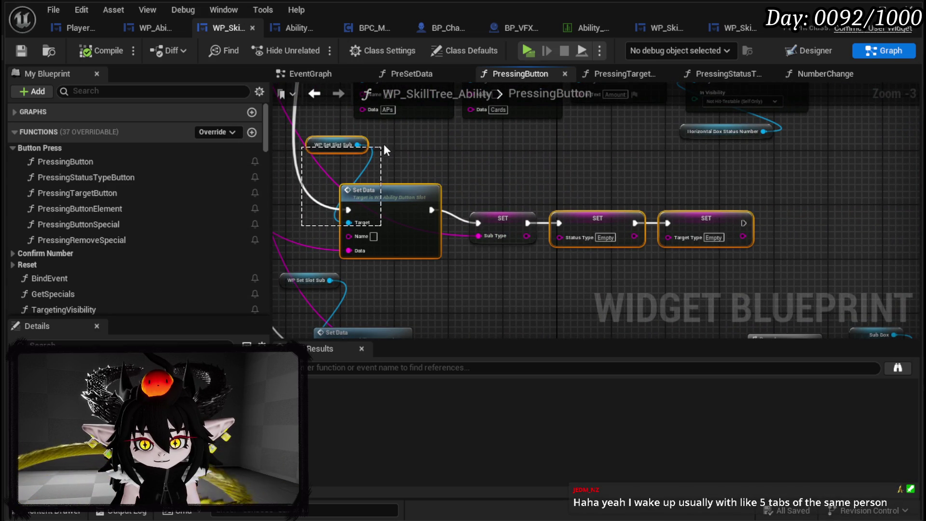
pyautogui.moveTo(454, 159); pyautogui.dragTo(555, 208)
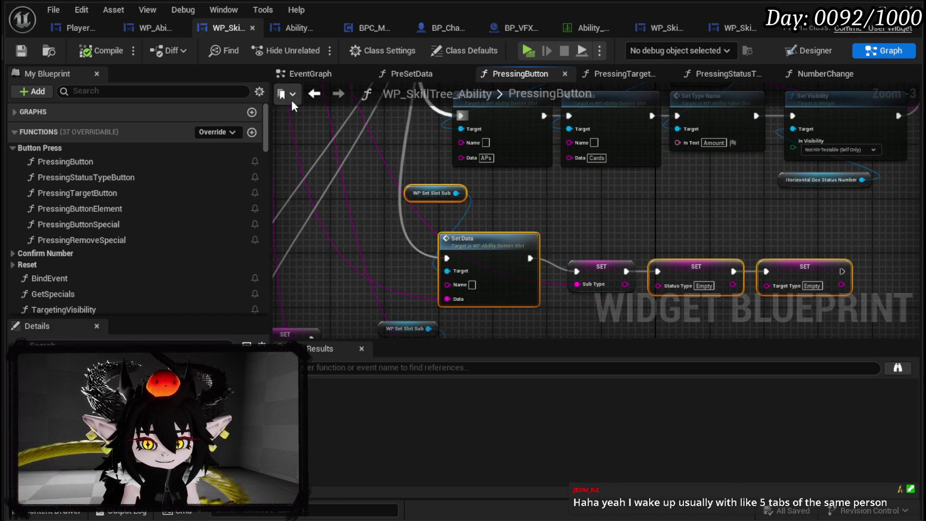
pyautogui.click(313, 93)
pyautogui.hotkey('ctrl', 'v')
pyautogui.moveTo(425, 212)
pyautogui.mouseDown()
pyautogui.moveTo(625, 223)
pyautogui.moveTo(511, 256)
pyautogui.moveTo(822, 262)
pyautogui.moveTo(345, 285)
pyautogui.moveTo(538, 285)
pyautogui.moveTo(627, 224)
pyautogui.moveTo(854, 230)
pyautogui.moveTo(375, 209)
pyautogui.moveTo(581, 211)
pyautogui.mouseUp()
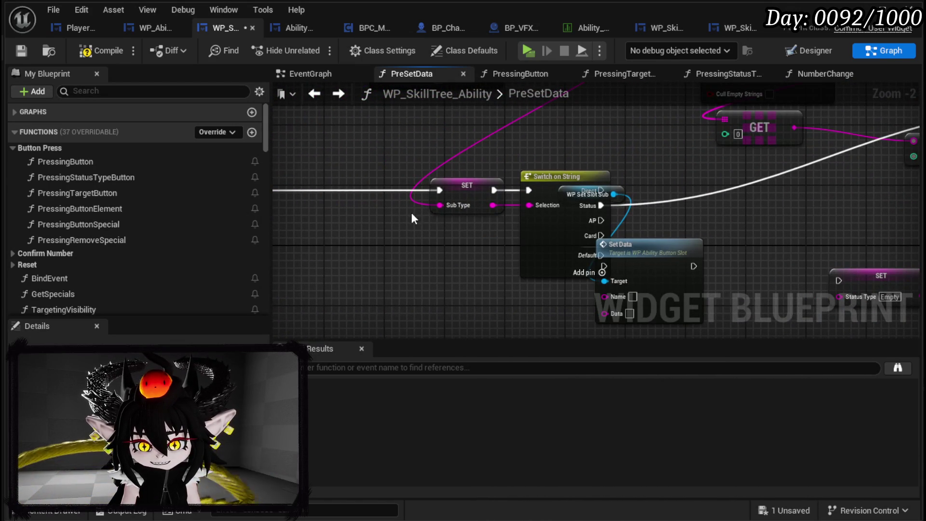
# Step: Slot Set Data between the Sub Type SET node and Switch on String, after SET's execution
pyautogui.moveTo(465, 188); pyautogui.dragTo(329, 189)
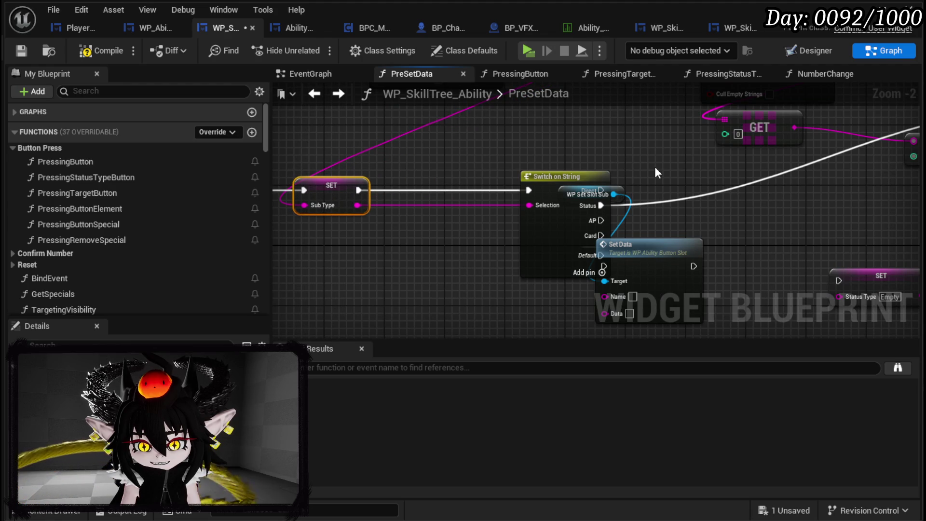
pyautogui.moveTo(620, 176)
pyautogui.mouseDown()
pyautogui.moveTo(670, 267)
pyautogui.moveTo(433, 180)
pyautogui.moveTo(467, 187)
pyautogui.mouseUp()
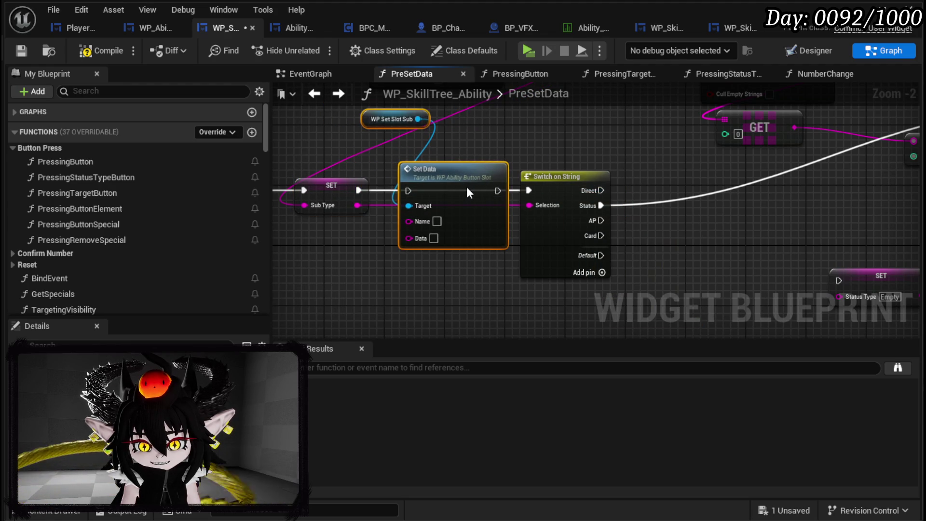
pyautogui.moveTo(357, 190)
pyautogui.mouseDown()
pyautogui.moveTo(412, 191)
pyautogui.moveTo(430, 293)
pyautogui.mouseUp()
pyautogui.moveTo(471, 233); pyautogui.dragTo(723, 96)
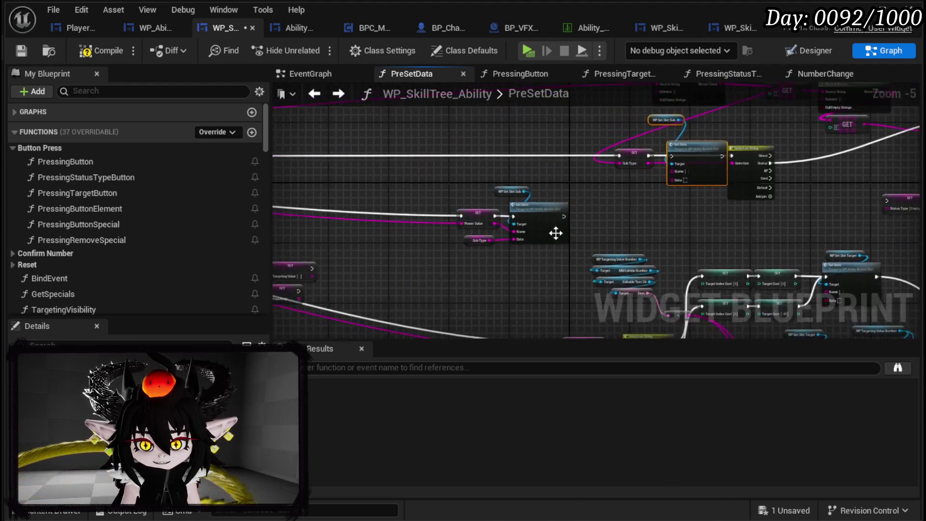
pyautogui.moveTo(398, 301); pyautogui.dragTo(523, 155)
pyautogui.scroll(-1, 627, 172)
pyautogui.moveTo(626, 172)
pyautogui.mouseDown()
pyautogui.moveTo(491, 208)
pyautogui.moveTo(497, 274)
pyautogui.mouseUp()
pyautogui.moveTo(422, 208)
pyautogui.mouseDown()
pyautogui.moveTo(558, 92)
pyautogui.moveTo(868, 103)
pyautogui.mouseUp()
pyautogui.moveTo(415, 277); pyautogui.dragTo(607, 153)
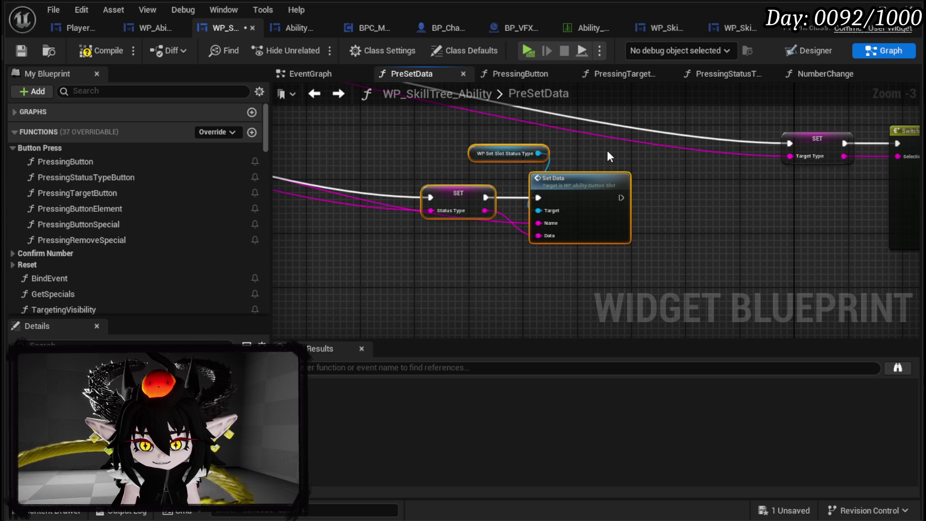
# Step: Wire the Sub Type SET into Set Data's execution and Data pins
pyautogui.scroll(-2, 583, 159)
pyautogui.scroll(2, 571, 202)
pyautogui.click(419, 289)
pyautogui.scroll(-1, 418, 291)
pyautogui.scroll(1, 398, 245)
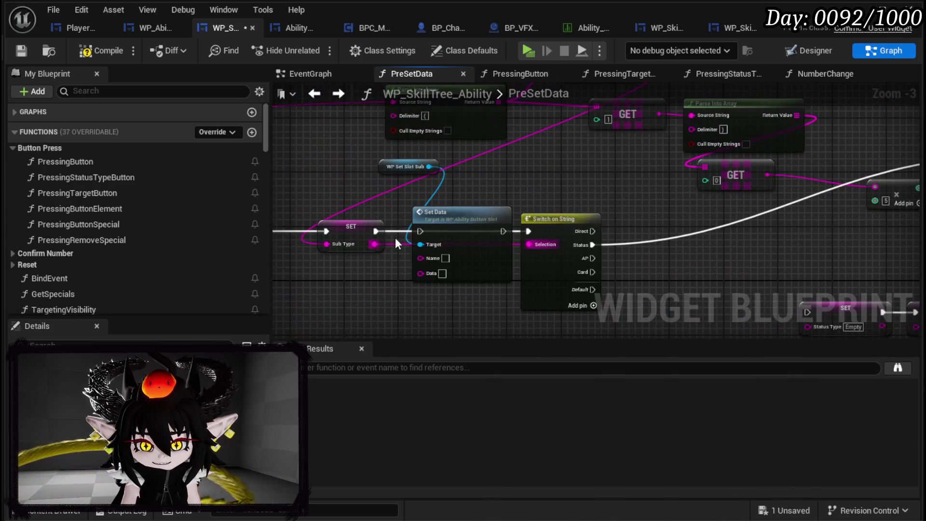
pyautogui.moveTo(375, 231)
pyautogui.mouseDown()
pyautogui.moveTo(421, 230)
pyautogui.moveTo(428, 276)
pyautogui.moveTo(419, 273)
pyautogui.mouseUp()
# Step: Rearrange the Power Value SET, Set Data and slot nodes, shifting the cluster down and right
pyautogui.moveTo(567, 230)
pyautogui.mouseDown()
pyautogui.moveTo(409, 149)
pyautogui.moveTo(474, 172)
pyautogui.moveTo(799, 195)
pyautogui.mouseUp()
pyautogui.moveTo(407, 248)
pyautogui.mouseDown()
pyautogui.moveTo(795, 193)
pyautogui.moveTo(687, 196)
pyautogui.mouseUp()
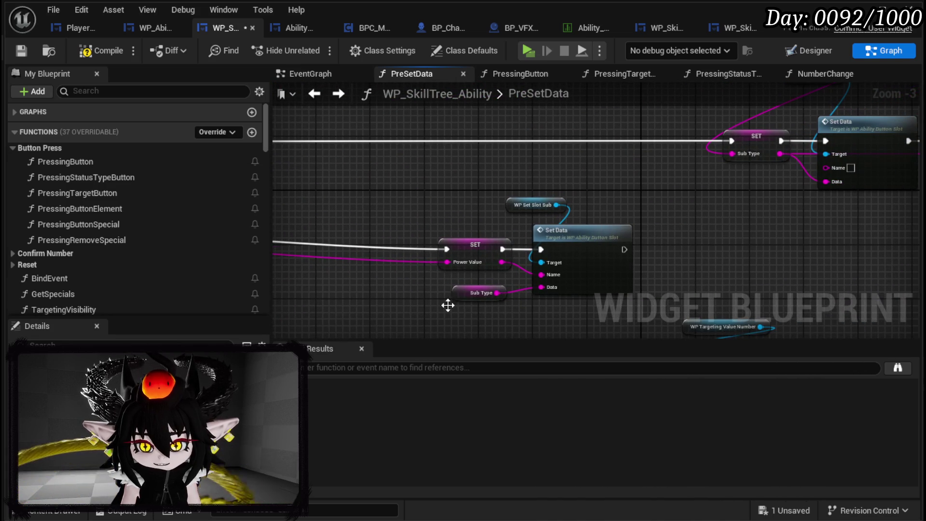
pyautogui.moveTo(447, 303); pyautogui.dragTo(592, 195)
pyautogui.scroll(-2, 529, 241)
pyautogui.moveTo(529, 242); pyautogui.dragTo(651, 246)
pyautogui.scroll(2, 333, 239)
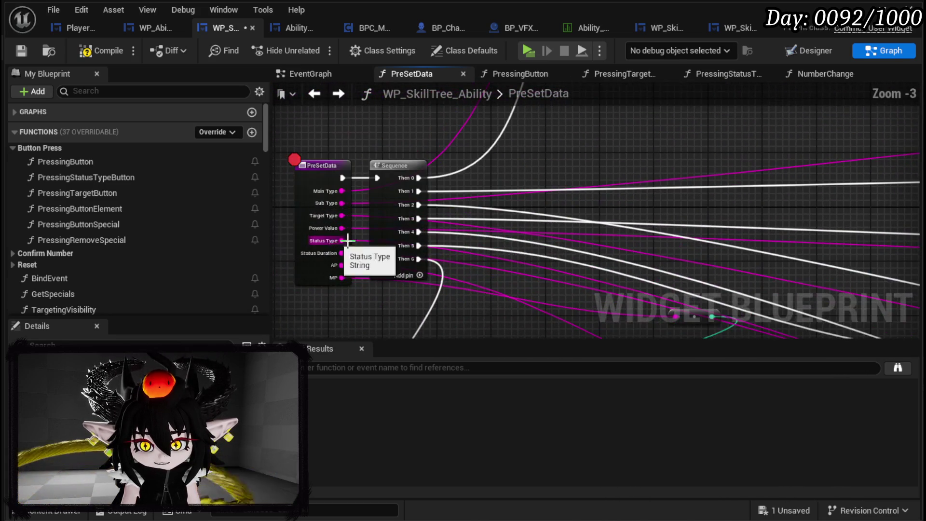
pyautogui.moveTo(458, 231)
pyautogui.mouseDown()
pyautogui.moveTo(279, 206)
pyautogui.moveTo(377, 216)
pyautogui.mouseUp()
pyautogui.click(693, 234)
pyautogui.moveTo(659, 211); pyautogui.dragTo(345, 189)
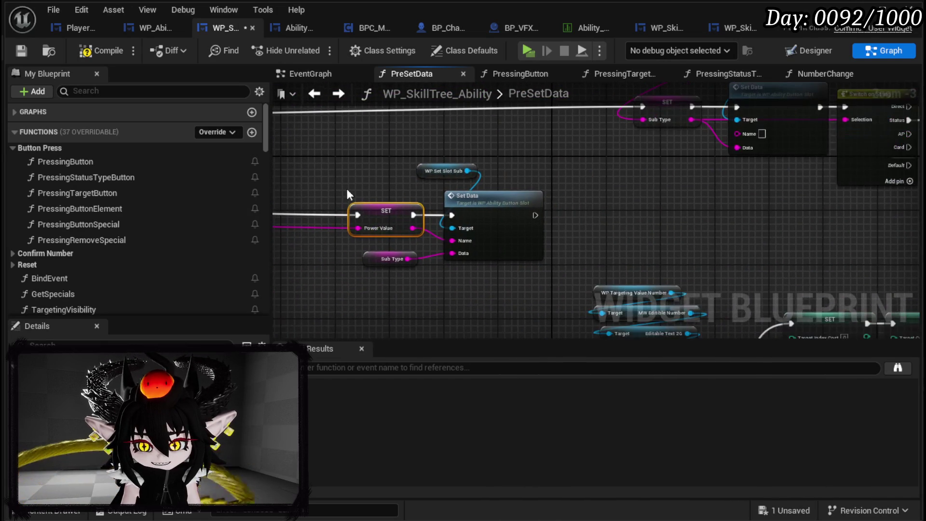
pyautogui.scroll(-4, 616, 156)
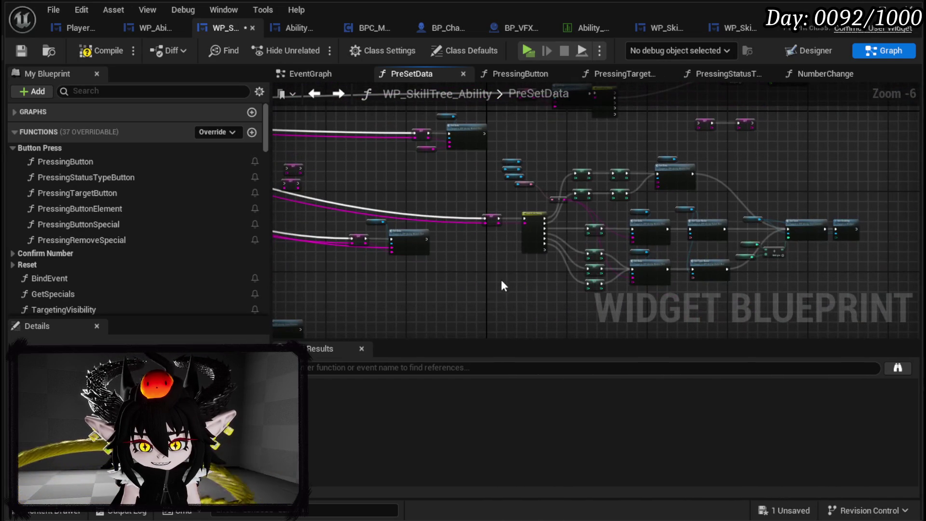
pyautogui.moveTo(703, 207); pyautogui.dragTo(853, 173)
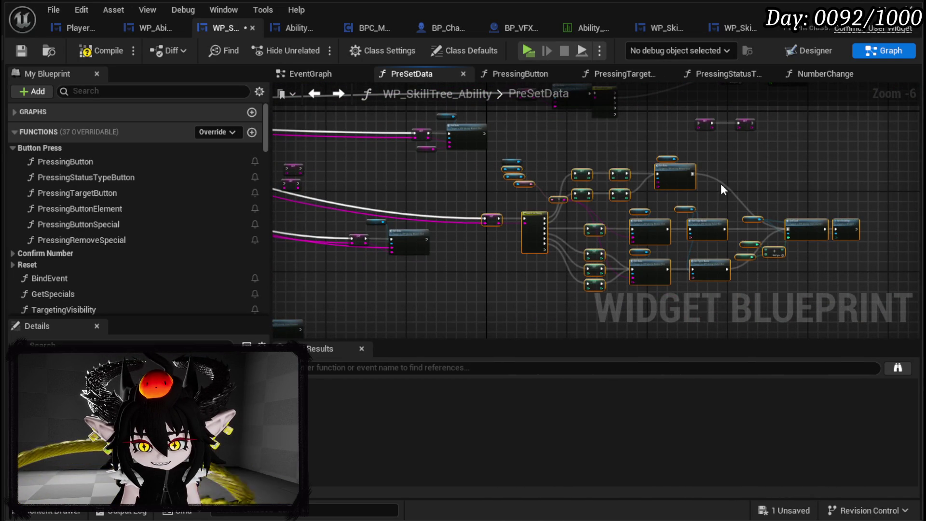
pyautogui.moveTo(682, 175); pyautogui.dragTo(788, 270)
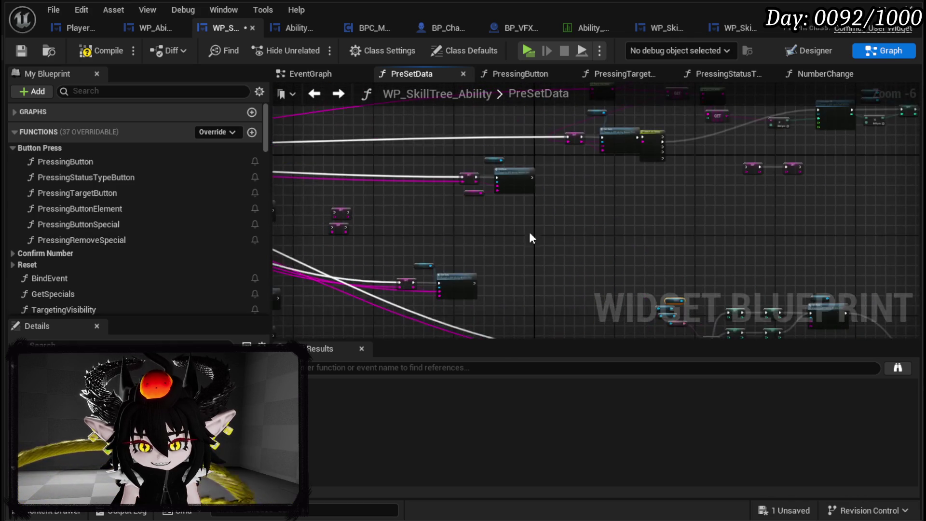
# Step: Reconnect the Sequence's Then 2 wire onto the Power Value SET node
pyautogui.scroll(2, 693, 328)
pyautogui.moveTo(495, 250); pyautogui.dragTo(878, 235)
pyautogui.scroll(3, 719, 218)
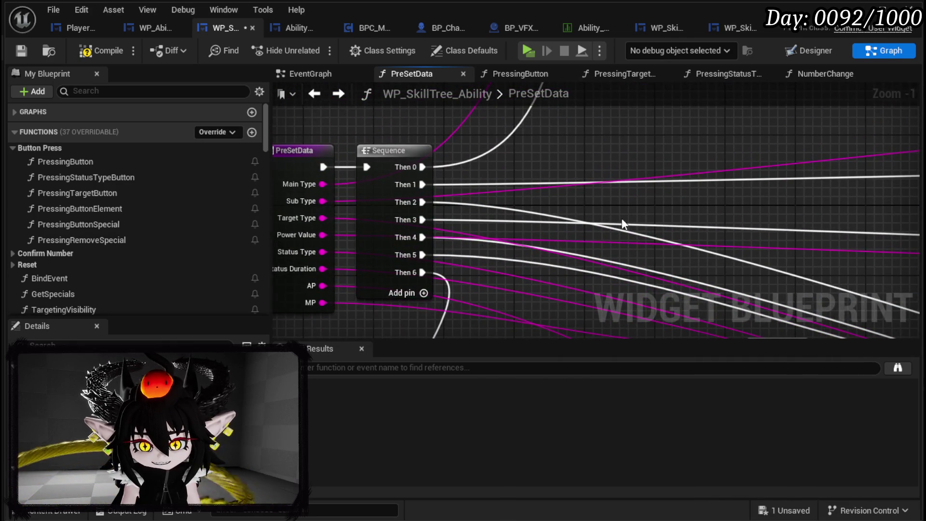
pyautogui.moveTo(607, 223); pyautogui.dragTo(481, 221)
pyautogui.scroll(-3, 548, 217)
pyautogui.moveTo(548, 217)
pyautogui.mouseDown()
pyautogui.moveTo(512, 290)
pyautogui.moveTo(486, 198)
pyautogui.moveTo(703, 208)
pyautogui.moveTo(752, 164)
pyautogui.mouseUp()
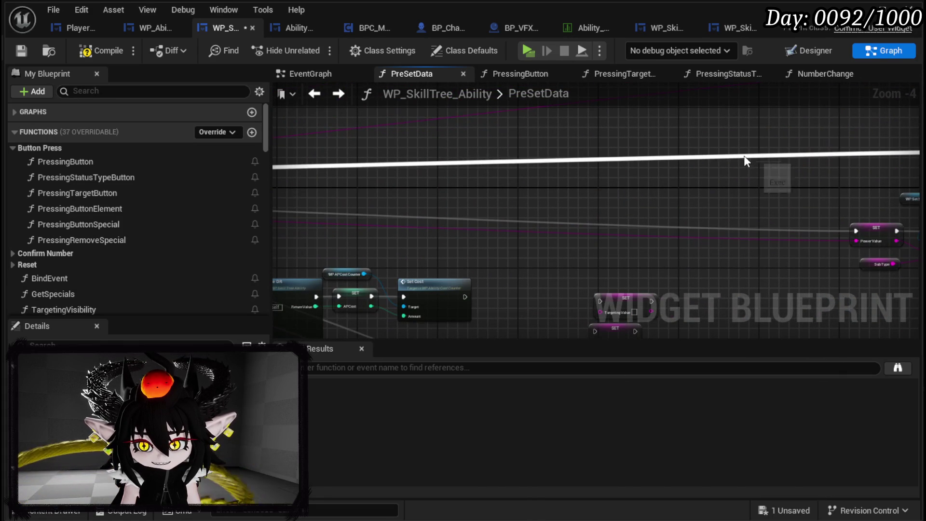
pyautogui.scroll(4, 548, 182)
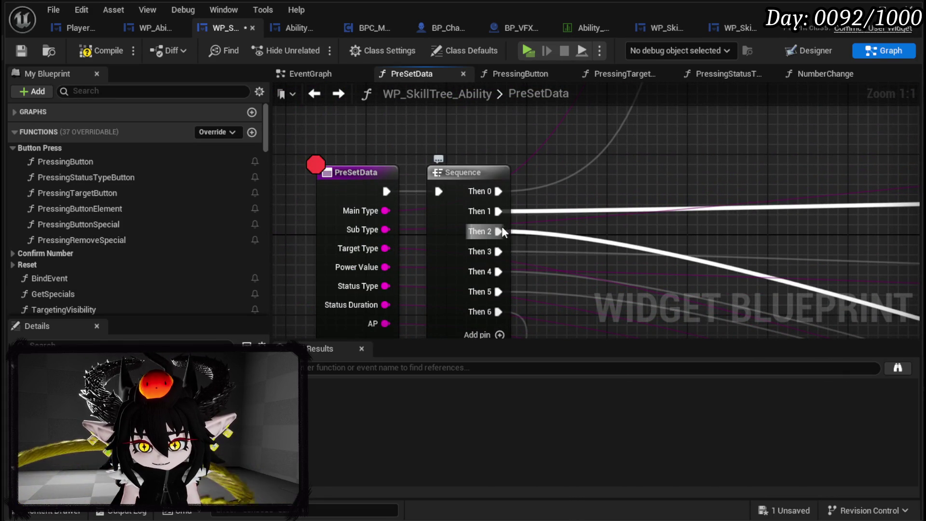
pyautogui.moveTo(502, 232)
pyautogui.mouseDown()
pyautogui.moveTo(501, 253)
pyautogui.moveTo(502, 214)
pyautogui.moveTo(498, 232)
pyautogui.moveTo(511, 215)
pyautogui.moveTo(627, 271)
pyautogui.moveTo(797, 295)
pyautogui.moveTo(579, 289)
pyautogui.moveTo(491, 231)
pyautogui.moveTo(691, 177)
pyautogui.moveTo(702, 152)
pyautogui.mouseUp()
pyautogui.scroll(-5, 531, 231)
pyautogui.scroll(2, 675, 174)
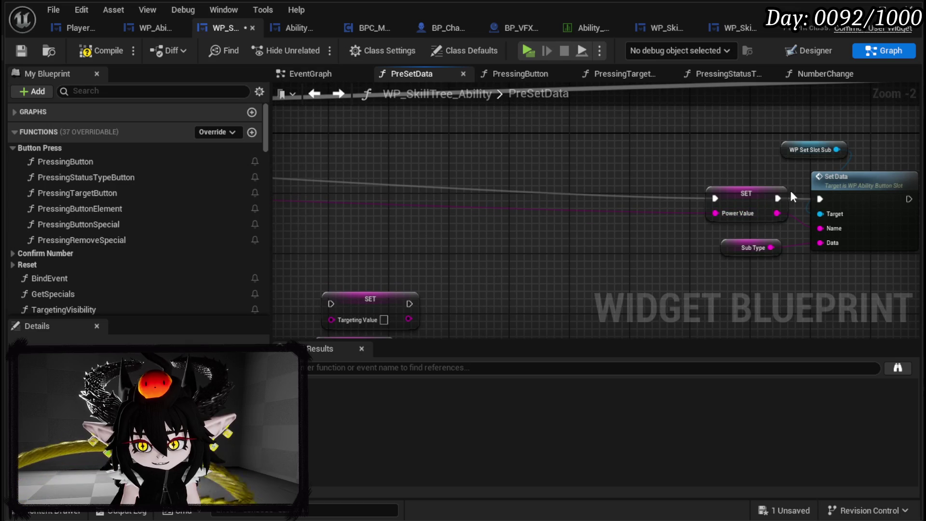
# Step: Move the Power Value SET left and gather the reroute, Calculate DR and power cost nodes
pyautogui.moveTo(728, 212)
pyautogui.mouseDown()
pyautogui.moveTo(482, 190)
pyautogui.moveTo(391, 157)
pyautogui.mouseUp()
pyautogui.scroll(-3, 482, 191)
pyautogui.scroll(-2, 696, 202)
pyautogui.scroll(-2, 537, 193)
pyautogui.scroll(7, 417, 193)
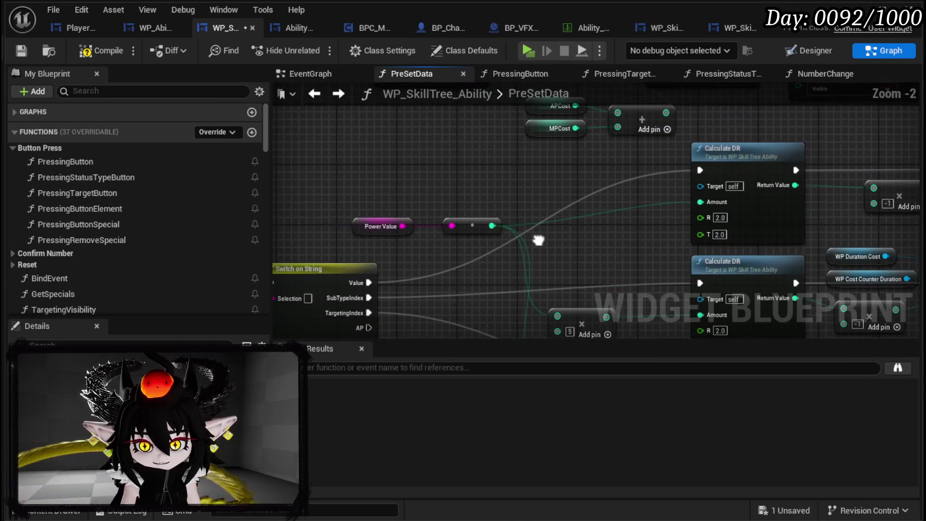
pyautogui.scroll(-2, 459, 237)
pyautogui.moveTo(302, 187); pyautogui.dragTo(505, 236)
pyautogui.moveTo(595, 163); pyautogui.dragTo(671, 216)
pyautogui.moveTo(687, 136); pyautogui.dragTo(713, 166)
pyautogui.scroll(-2, 553, 172)
pyautogui.moveTo(530, 226); pyautogui.dragTo(529, 158)
pyautogui.scroll(3, 530, 158)
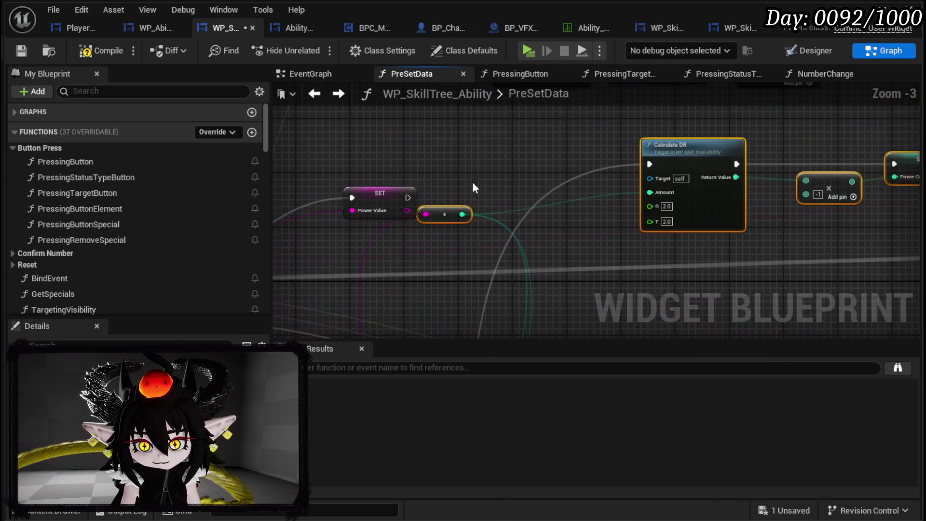
# Step: Chain the Power Value SET into Calculate DR and feed Power Value into the reroute node
pyautogui.click(389, 181)
pyautogui.moveTo(390, 182)
pyautogui.mouseDown()
pyautogui.moveTo(390, 161)
pyautogui.moveTo(628, 173)
pyautogui.moveTo(650, 164)
pyautogui.mouseUp()
pyautogui.moveTo(407, 177)
pyautogui.mouseDown()
pyautogui.moveTo(438, 219)
pyautogui.moveTo(426, 214)
pyautogui.moveTo(510, 192)
pyautogui.moveTo(369, 209)
pyautogui.mouseUp()
pyautogui.moveTo(647, 232); pyautogui.dragTo(446, 256)
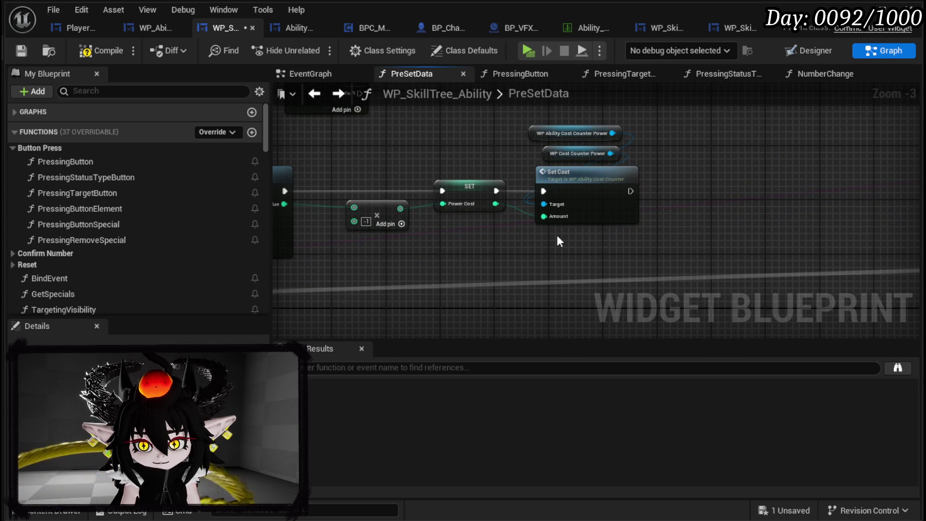
pyautogui.moveTo(559, 240); pyautogui.dragTo(919, 229)
pyautogui.click(531, 195)
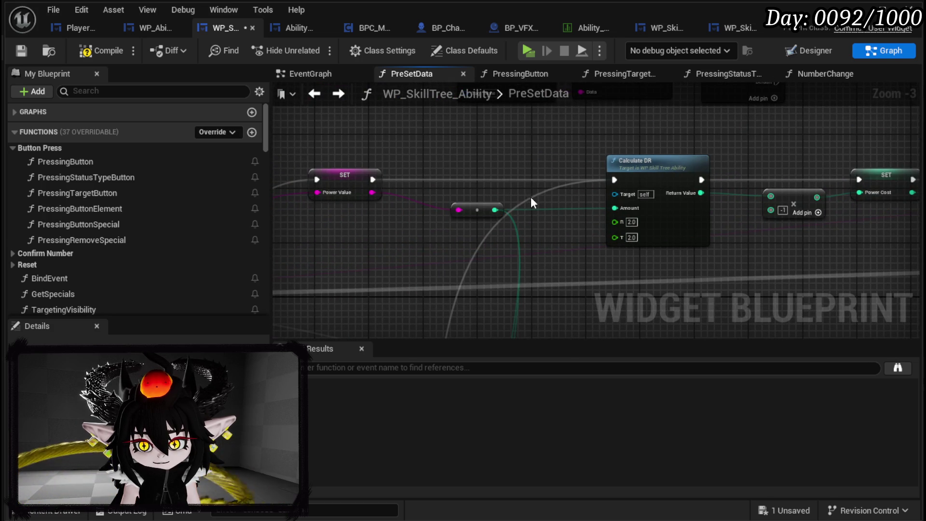
pyautogui.moveTo(603, 211)
pyautogui.mouseDown()
pyautogui.moveTo(375, 209)
pyautogui.moveTo(587, 206)
pyautogui.mouseUp()
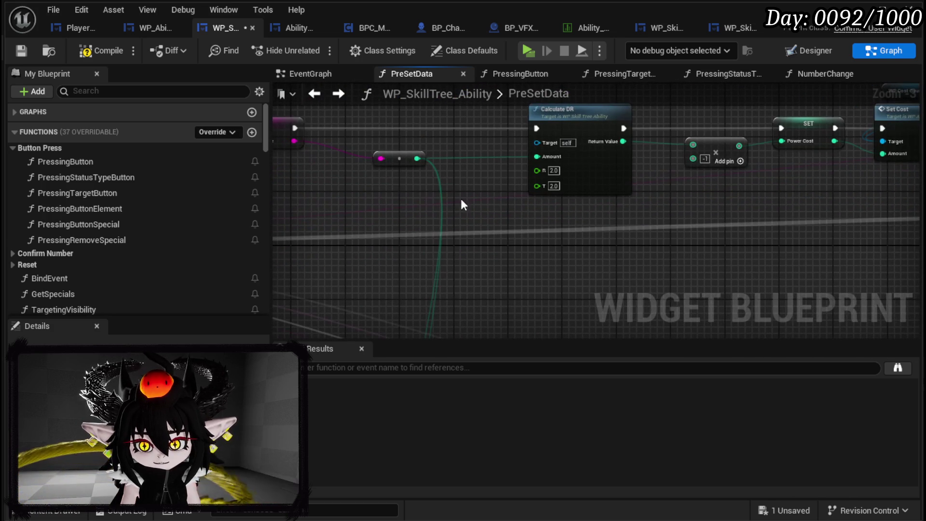
# Step: Add a Power Value getter node and wire it into Set Data's Name input
pyautogui.moveTo(480, 181); pyautogui.dragTo(374, 191)
pyautogui.scroll(-3, 438, 167)
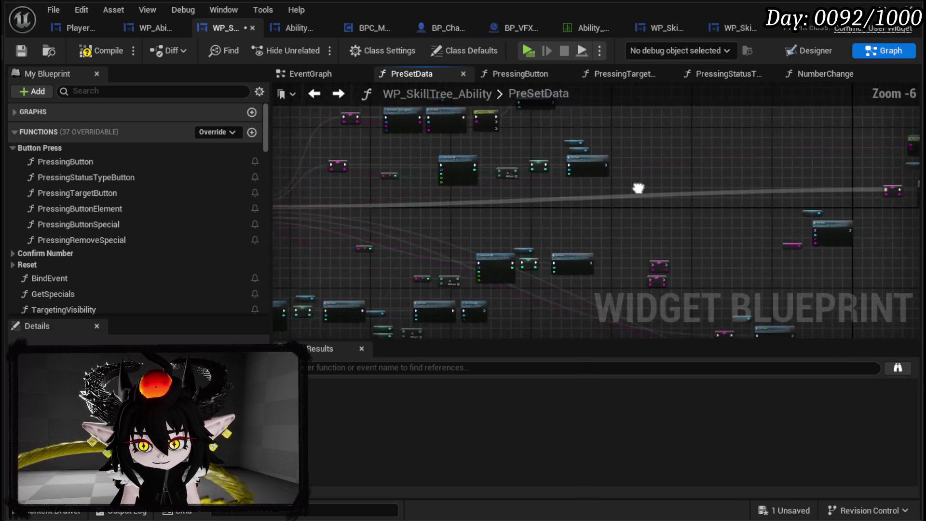
pyautogui.scroll(2, 439, 170)
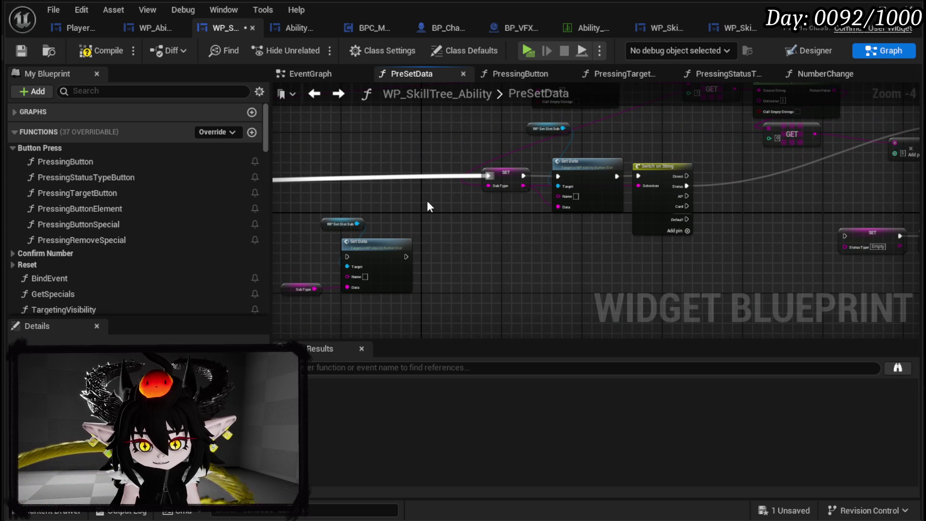
pyautogui.scroll(-3, 207, 207)
pyautogui.rightClick(424, 224)
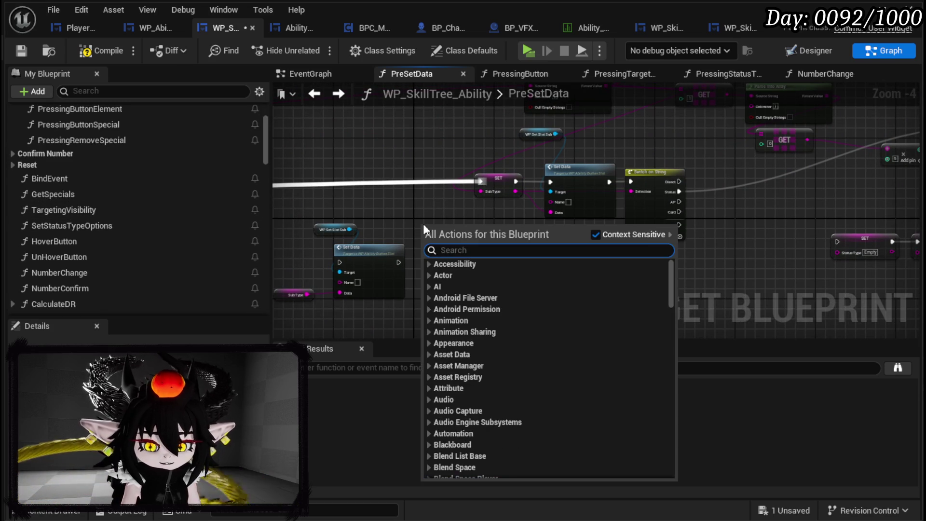
pyautogui.write('power value')
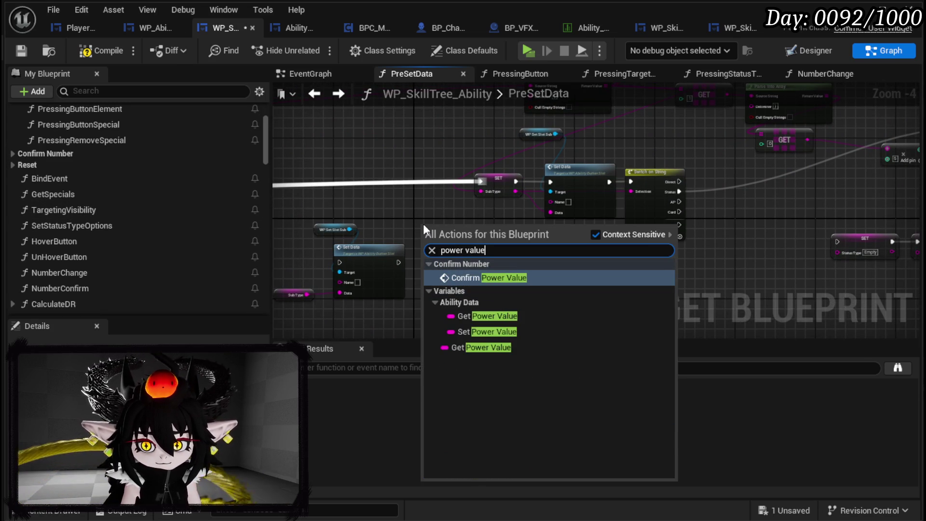
pyautogui.click(487, 316)
pyautogui.moveTo(453, 229)
pyautogui.mouseDown()
pyautogui.moveTo(501, 234)
pyautogui.moveTo(555, 202)
pyautogui.mouseUp()
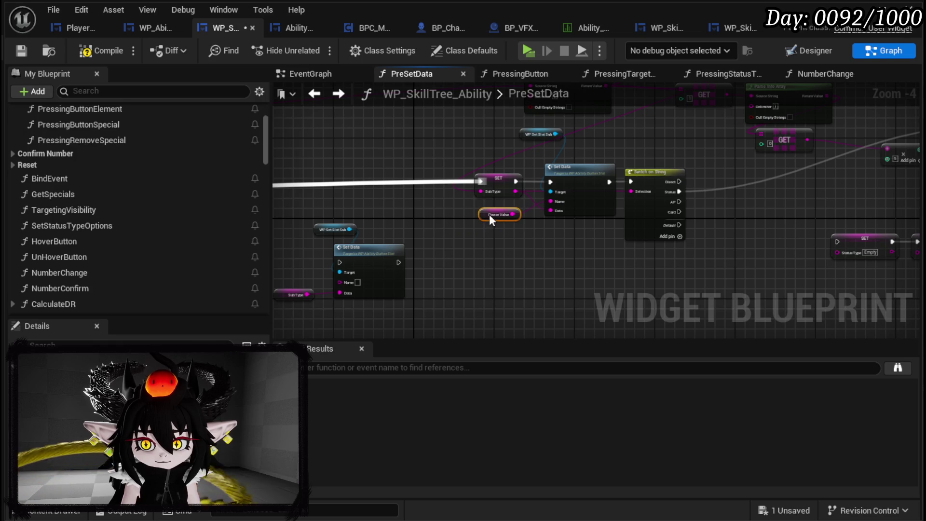
# Step: Tidy the graph around the SET nodes, nudging Switch on String slightly right
pyautogui.moveTo(542, 243)
pyautogui.mouseDown()
pyautogui.moveTo(610, 244)
pyautogui.moveTo(415, 262)
pyautogui.moveTo(467, 265)
pyautogui.moveTo(516, 242)
pyautogui.moveTo(419, 243)
pyautogui.moveTo(577, 244)
pyautogui.moveTo(255, 244)
pyautogui.mouseUp()
pyautogui.scroll(1, 517, 242)
pyautogui.scroll(-2, 516, 242)
pyautogui.scroll(2, 576, 249)
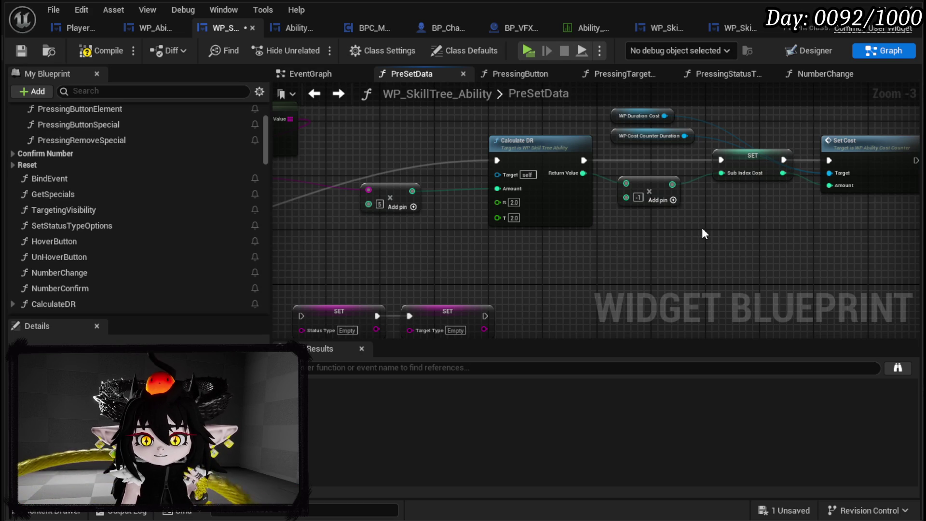
pyautogui.scroll(-2, 702, 234)
pyautogui.moveTo(702, 233); pyautogui.dragTo(736, 207)
pyautogui.moveTo(567, 216)
pyautogui.mouseDown()
pyautogui.moveTo(740, 200)
pyautogui.moveTo(765, 222)
pyautogui.moveTo(533, 229)
pyautogui.mouseUp()
pyautogui.scroll(2, 765, 222)
pyautogui.moveTo(347, 187); pyautogui.dragTo(375, 187)
pyautogui.click(559, 222)
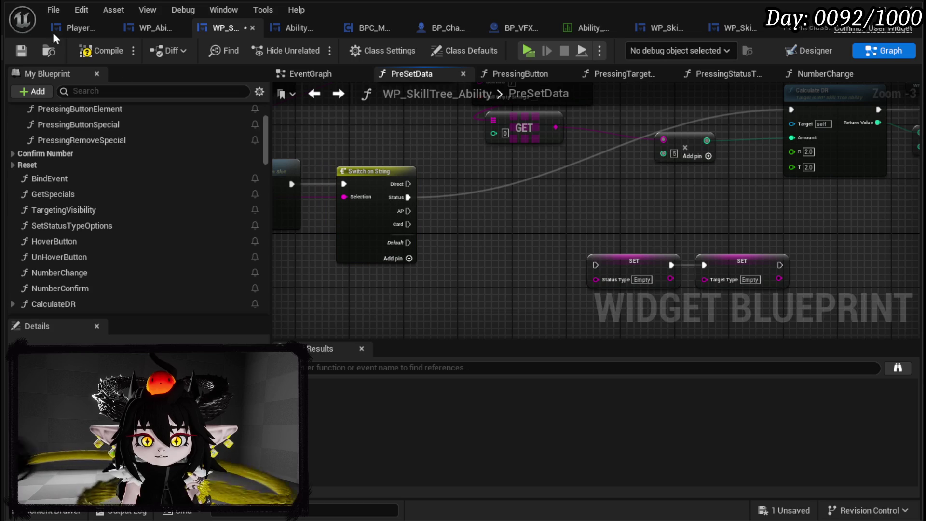
# Step: Compile and save, then in Designer locate the Status row's parent HorizontalBox_StatusType
pyautogui.click(22, 46)
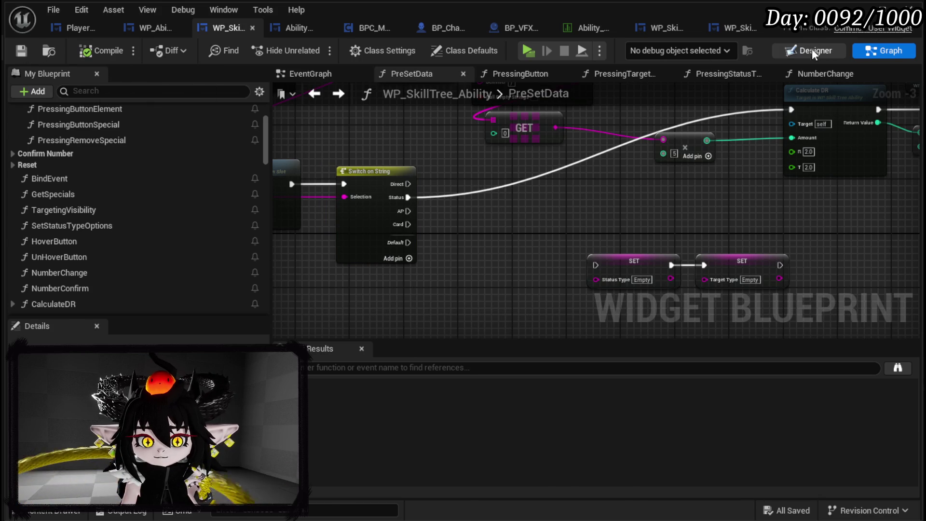
pyautogui.click(815, 51)
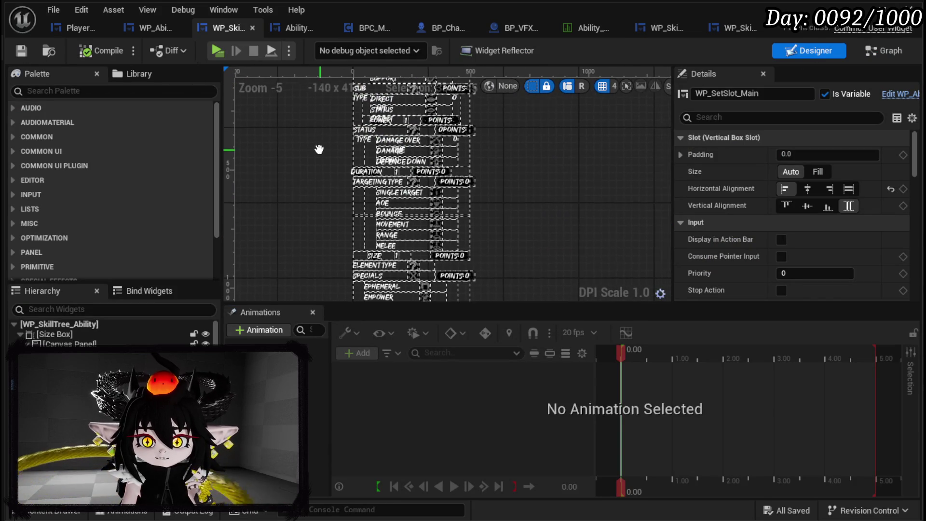
pyautogui.scroll(3, 311, 141)
pyautogui.moveTo(292, 151); pyautogui.dragTo(285, 217)
pyautogui.click(365, 142)
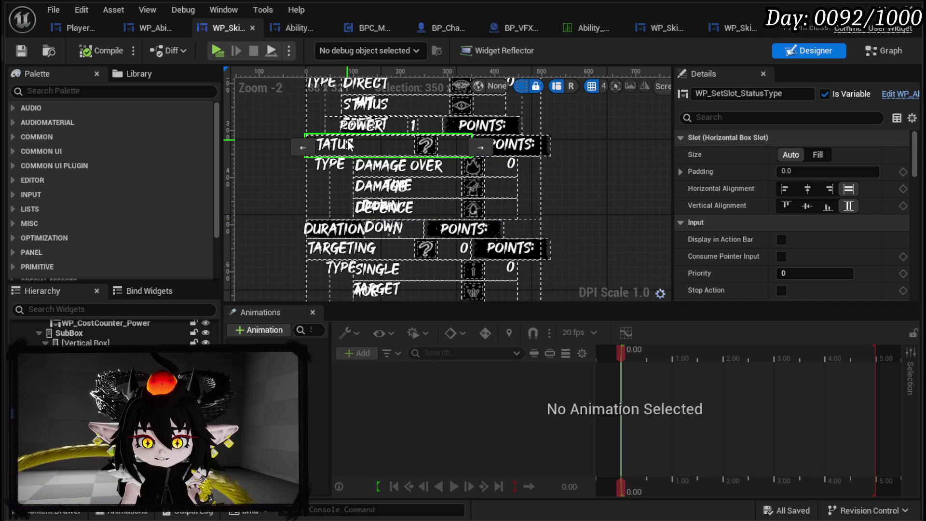
pyautogui.click(347, 140)
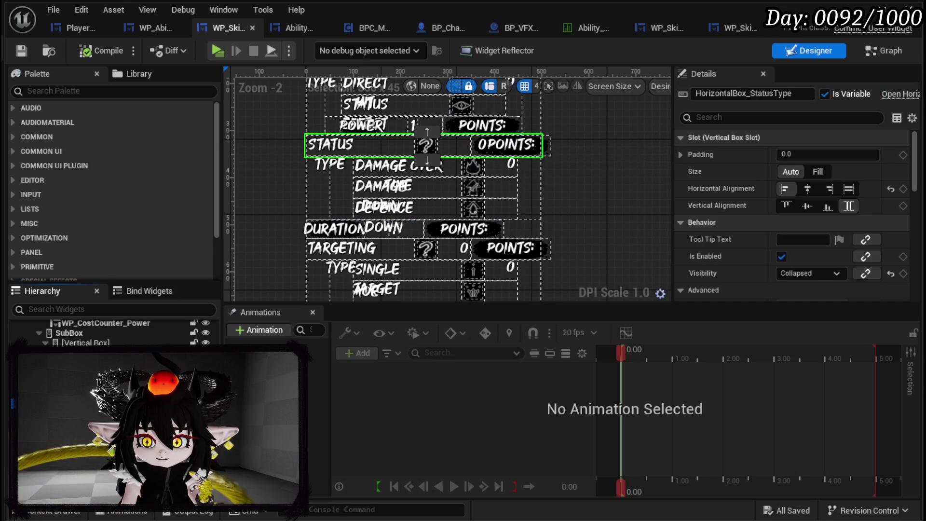
pyautogui.click(875, 52)
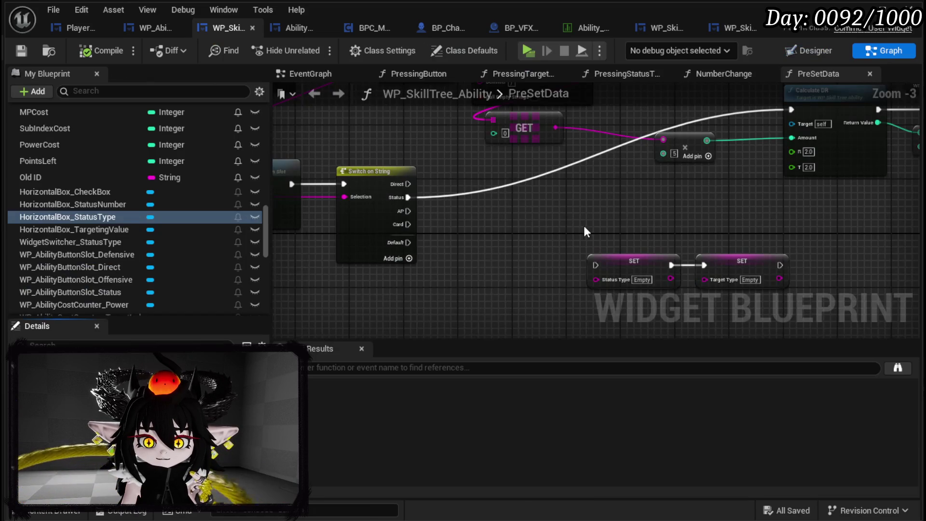
# Step: Add a HorizontalBox_StatusType getter feeding a Set Visibility node beside Set Cost
pyautogui.moveTo(111, 224)
pyautogui.mouseDown()
pyautogui.moveTo(621, 195)
pyautogui.moveTo(647, 216)
pyautogui.mouseUp()
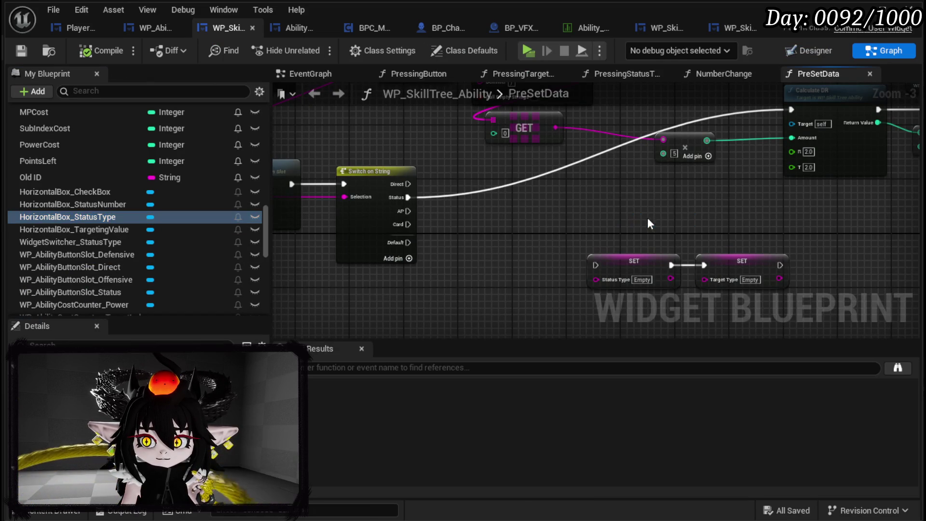
pyautogui.moveTo(517, 208); pyautogui.dragTo(594, 225)
pyautogui.write('S')
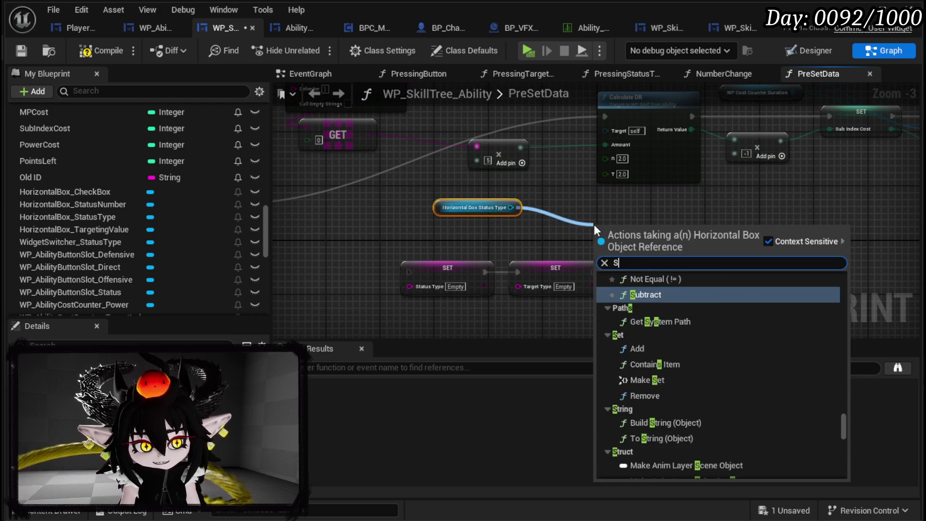
pyautogui.write('et Visi')
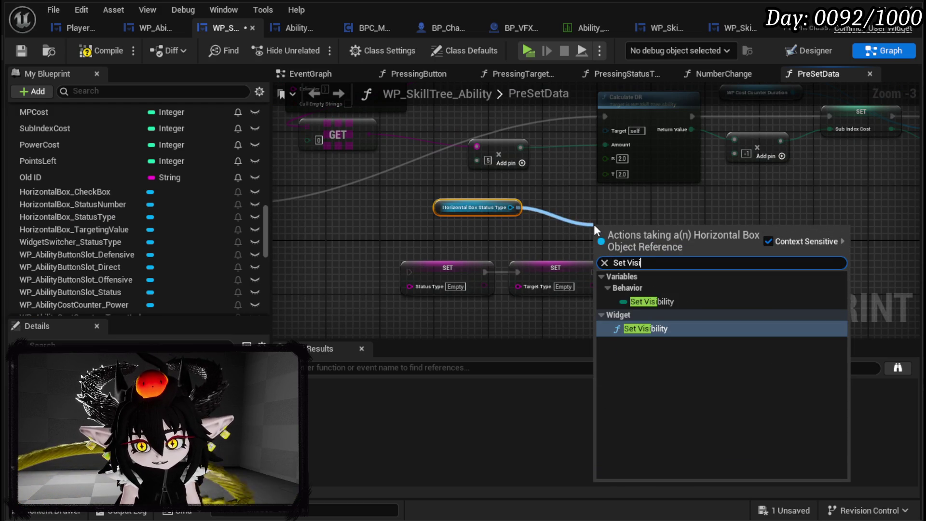
pyautogui.click(642, 333)
pyautogui.moveTo(584, 236)
pyautogui.mouseDown()
pyautogui.moveTo(411, 260)
pyautogui.moveTo(845, 126)
pyautogui.moveTo(712, 118)
pyautogui.mouseUp()
pyautogui.moveTo(313, 235)
pyautogui.mouseDown()
pyautogui.moveTo(555, 159)
pyautogui.moveTo(824, 103)
pyautogui.moveTo(744, 136)
pyautogui.mouseUp()
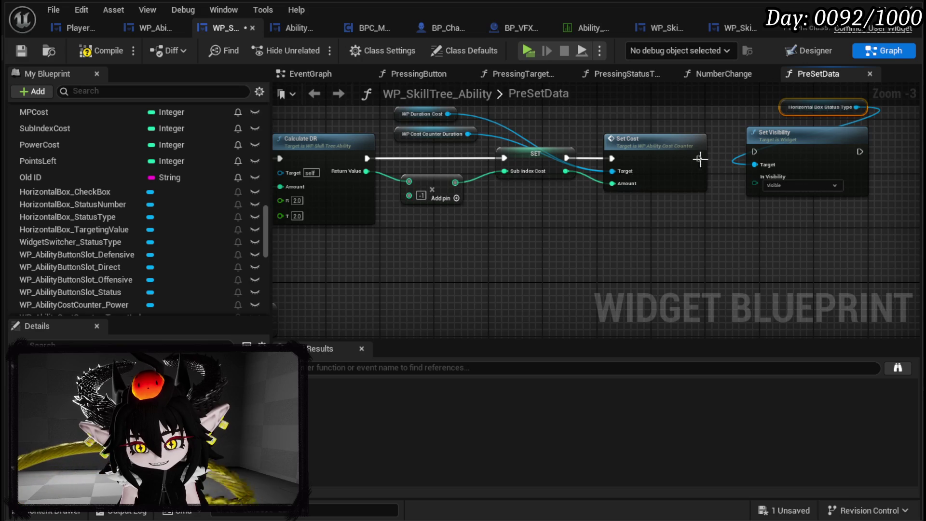
pyautogui.scroll(3, 687, 162)
pyautogui.moveTo(687, 140); pyautogui.dragTo(632, 141)
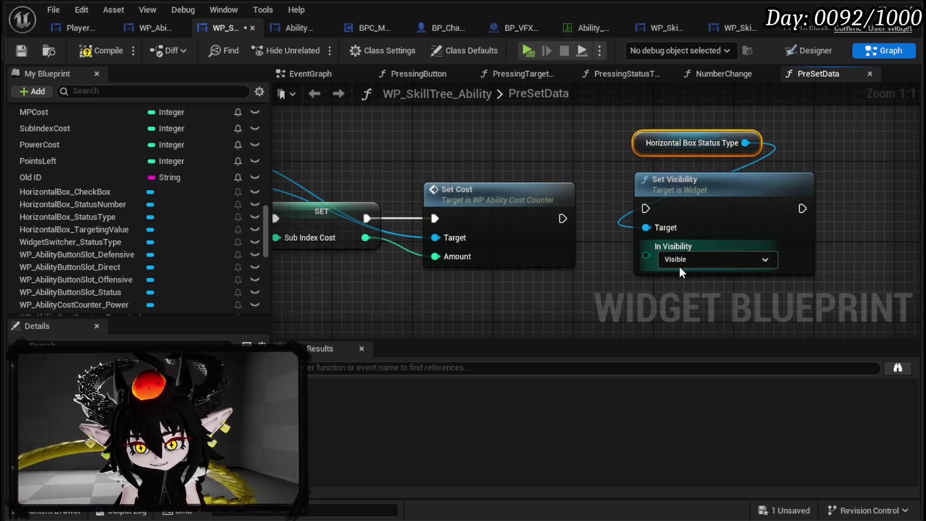
# Step: Keep visibility Visible, chain Set Visibility after Set Cost, and save the blueprint
pyautogui.click(669, 253)
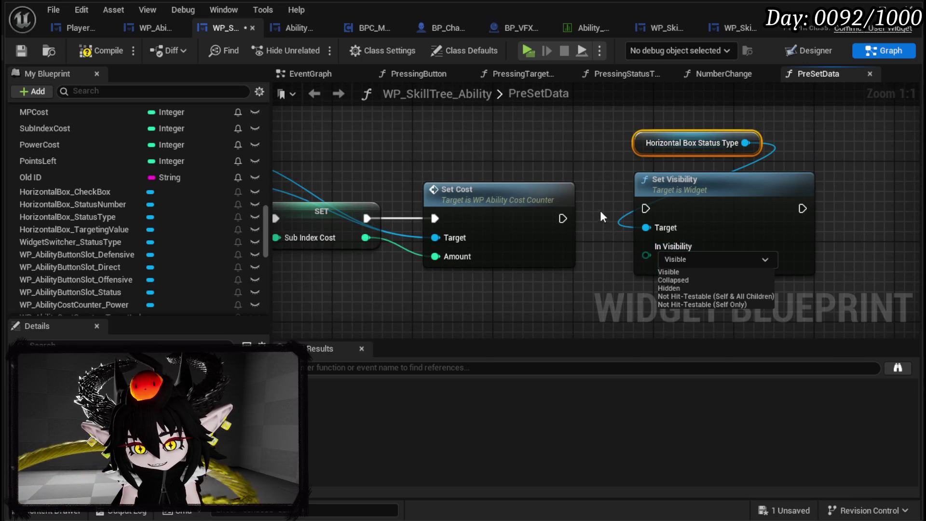
pyautogui.click(644, 207)
pyautogui.moveTo(645, 208); pyautogui.dragTo(561, 218)
pyautogui.moveTo(680, 198); pyautogui.dragTo(648, 208)
pyautogui.scroll(-3, 669, 144)
pyautogui.moveTo(742, 155)
pyautogui.mouseDown()
pyautogui.moveTo(722, 121)
pyautogui.moveTo(615, 174)
pyautogui.moveTo(588, 200)
pyautogui.moveTo(548, 210)
pyautogui.mouseUp()
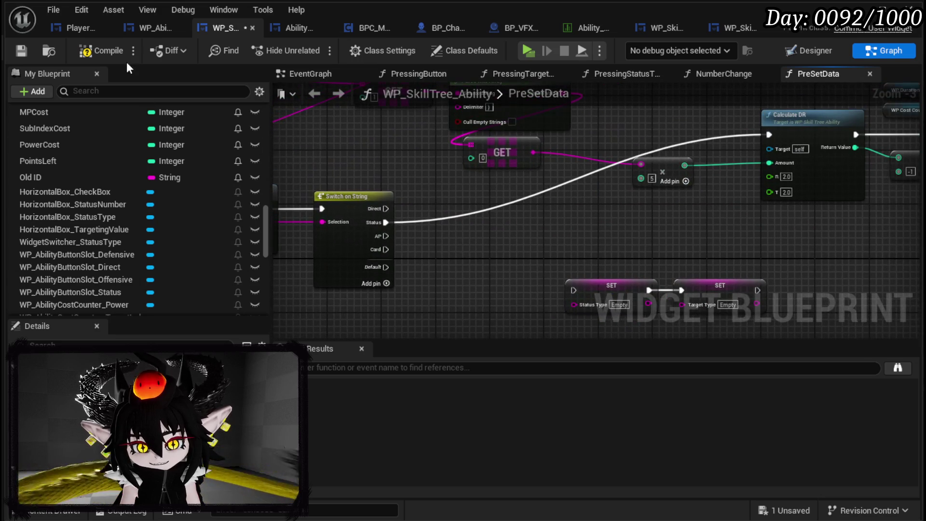
pyautogui.click(24, 50)
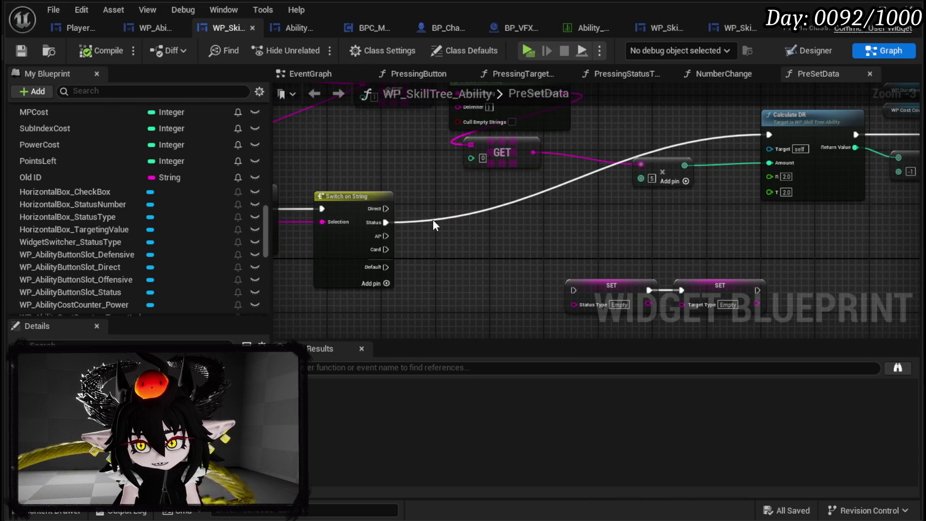
# Step: Wire Switch on String's AP and Card cases into the first Status Type SET node and save
pyautogui.moveTo(357, 199); pyautogui.dragTo(550, 253)
pyautogui.moveTo(526, 284); pyautogui.dragTo(750, 242)
pyautogui.moveTo(663, 251); pyautogui.dragTo(552, 222)
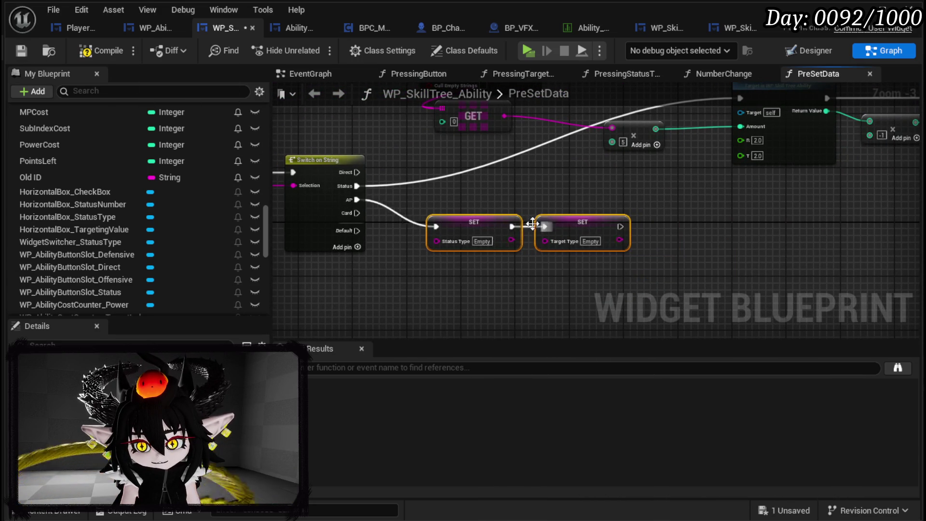
pyautogui.moveTo(358, 213); pyautogui.dragTo(436, 227)
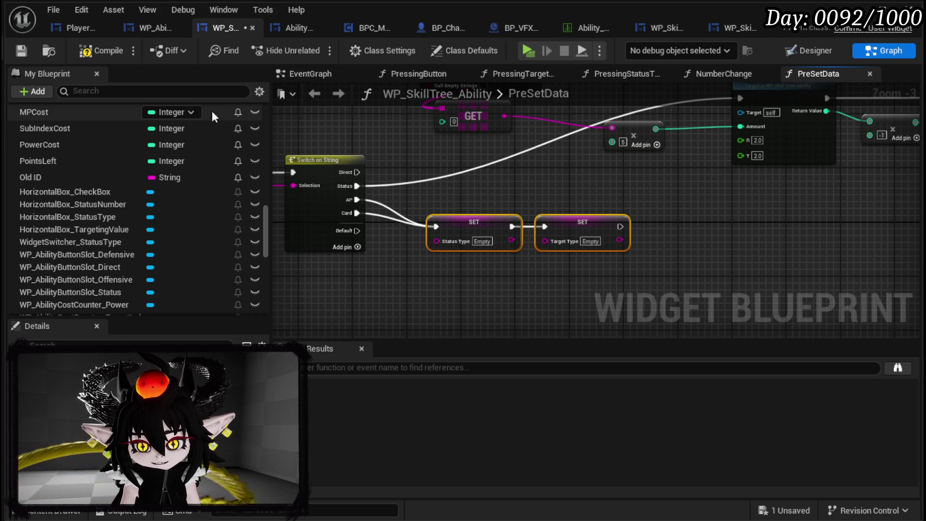
pyautogui.click(25, 50)
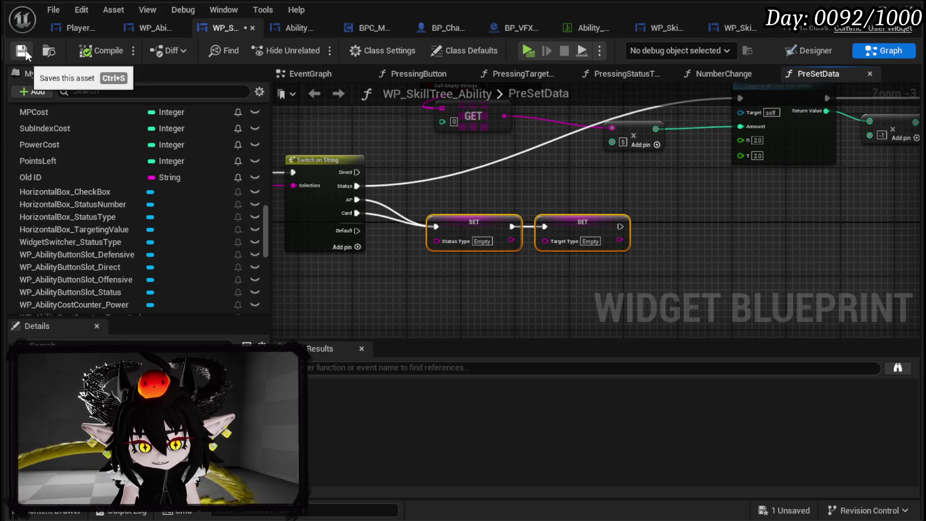
# Step: Play, edit the TEST_3 card, then remove the PreSetData breakpoint and resume
pyautogui.hotkey('alt', 'Tab')
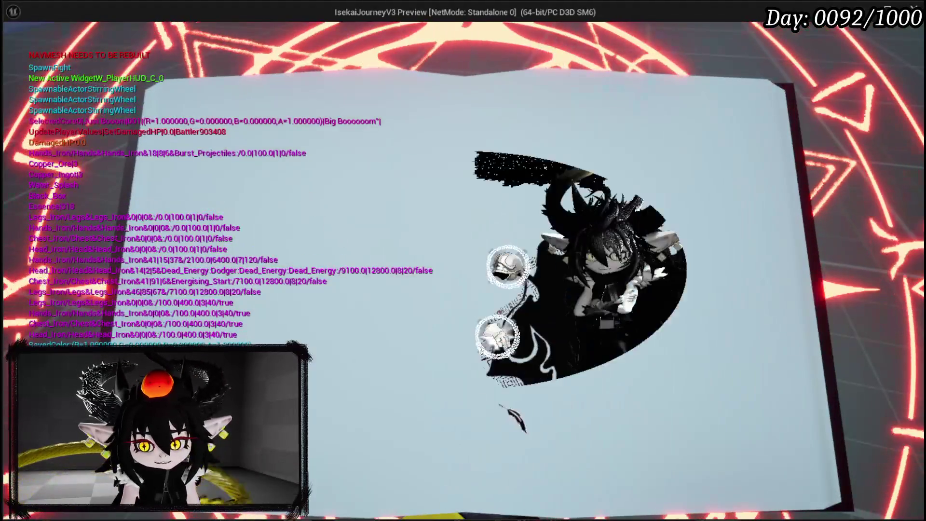
pyautogui.click(609, 424)
pyautogui.click(300, 227)
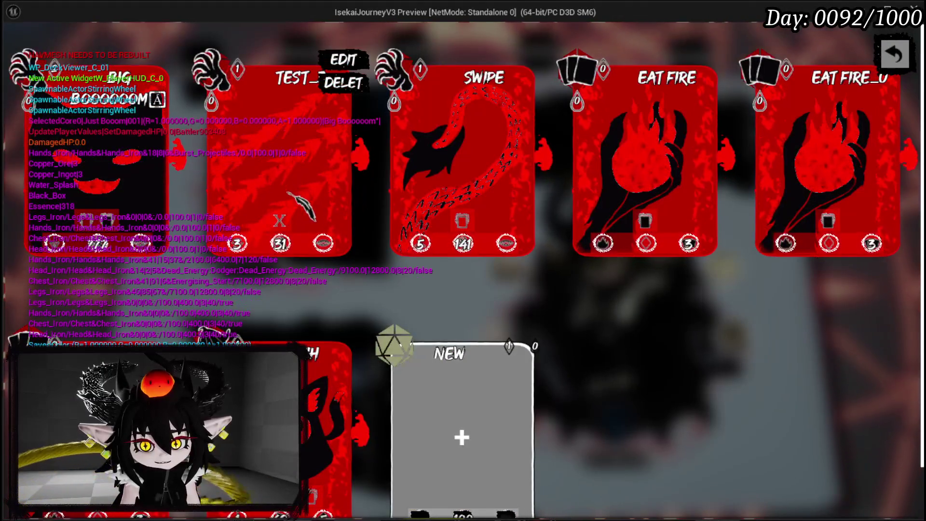
pyautogui.click(337, 57)
pyautogui.rightClick(584, 131)
pyautogui.click(627, 201)
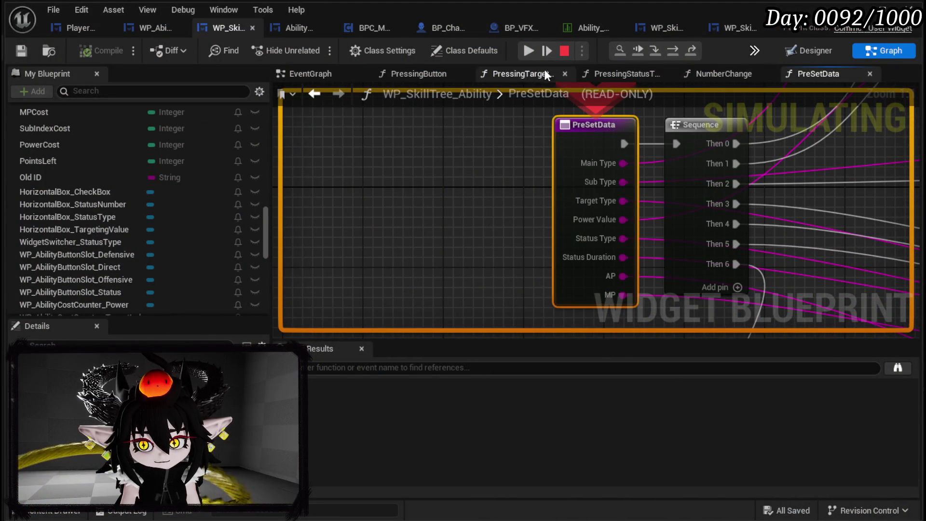
pyautogui.click(528, 51)
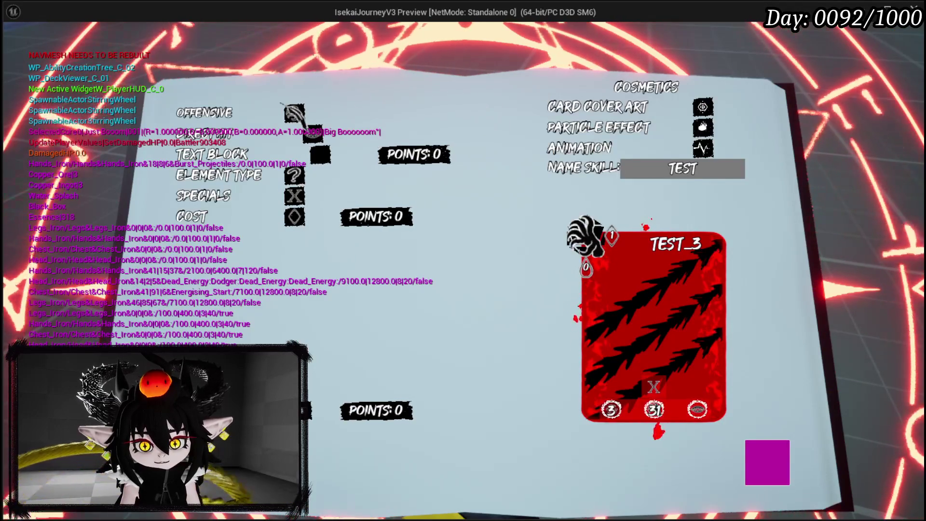
# Step: Choose Direct Hit as the offensive type and set Power to 31
pyautogui.click(294, 134)
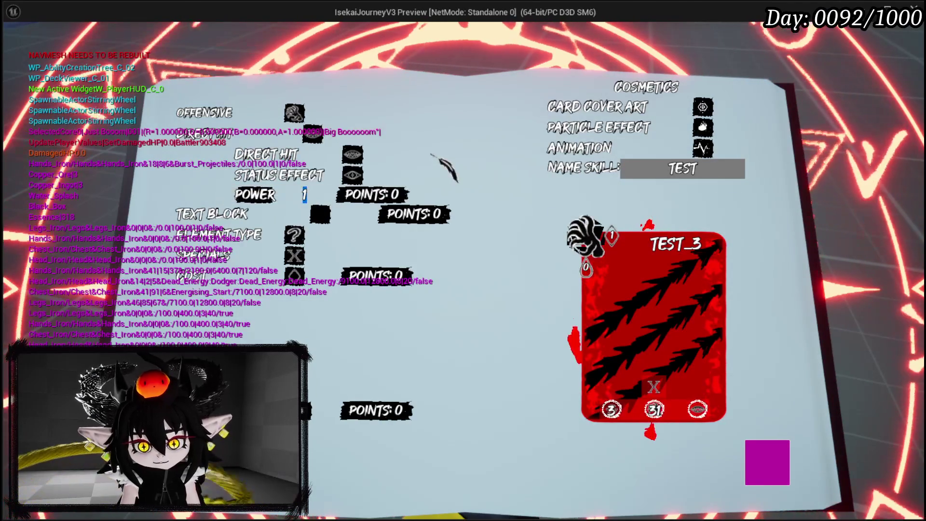
pyautogui.press('BackSpace')
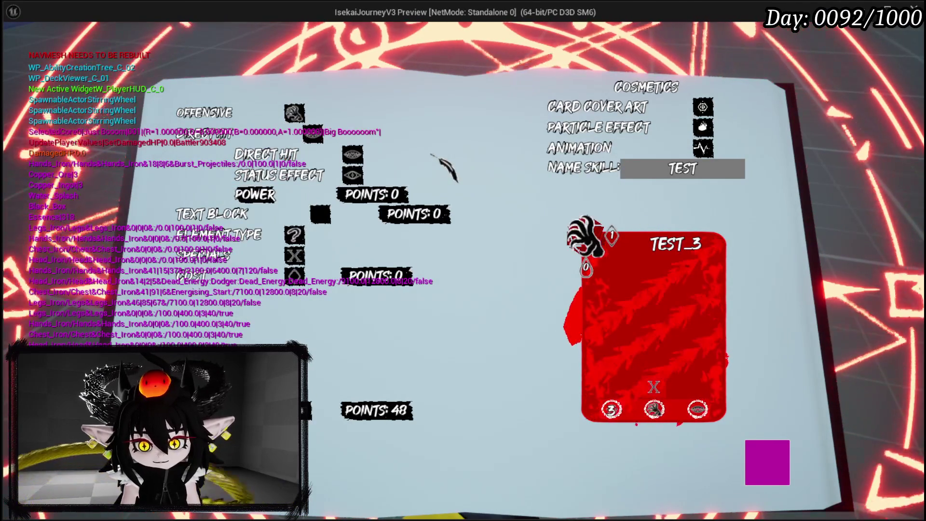
pyautogui.write('31')
pyautogui.press('Return')
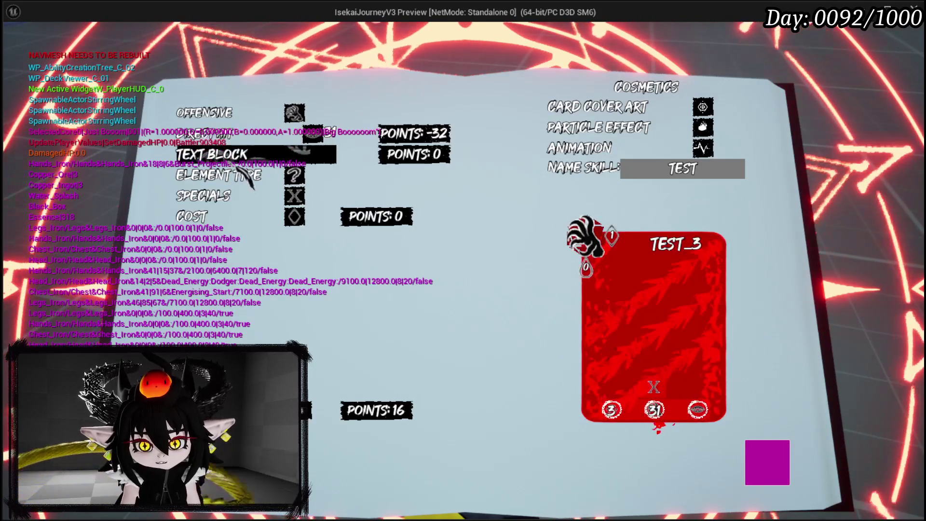
# Step: Pick Bounce targeting with an amount of 3, then exit the preview to the graph
pyautogui.click(242, 163)
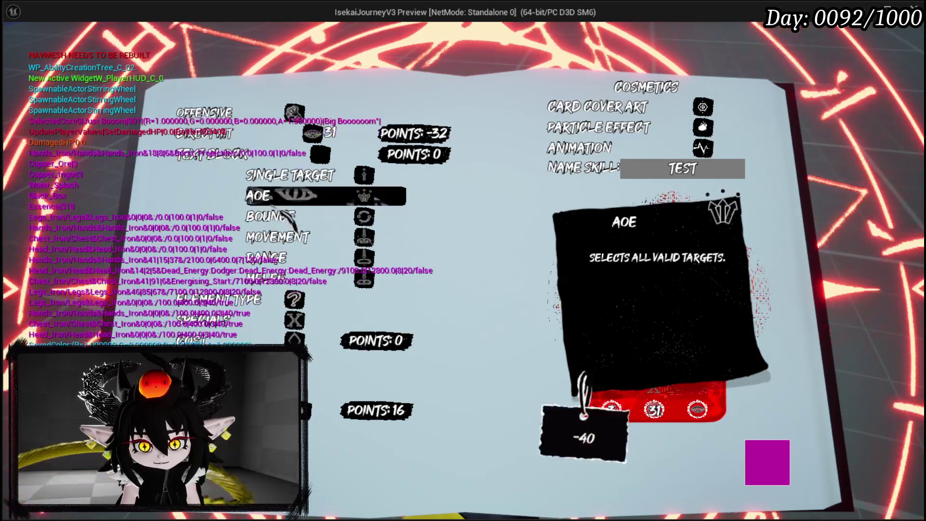
pyautogui.click(282, 217)
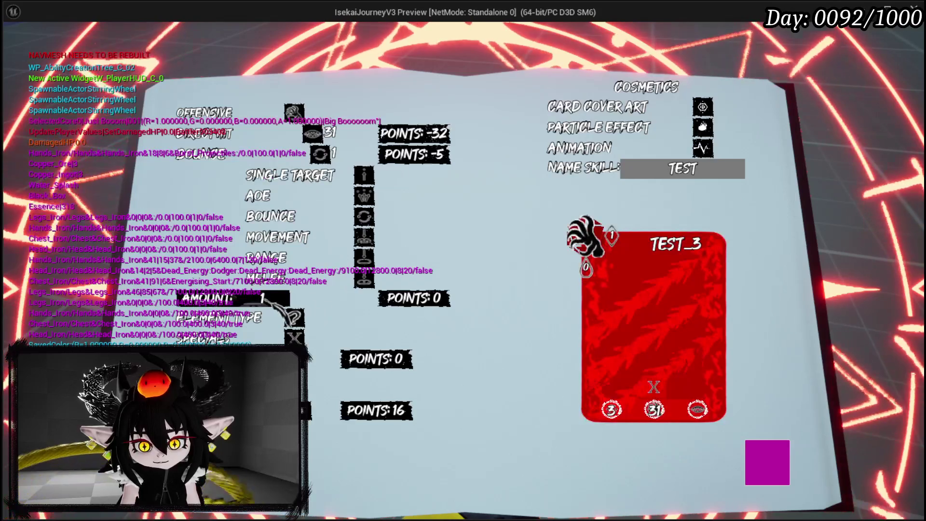
pyautogui.click(262, 298)
pyautogui.write('3')
pyautogui.press('Return')
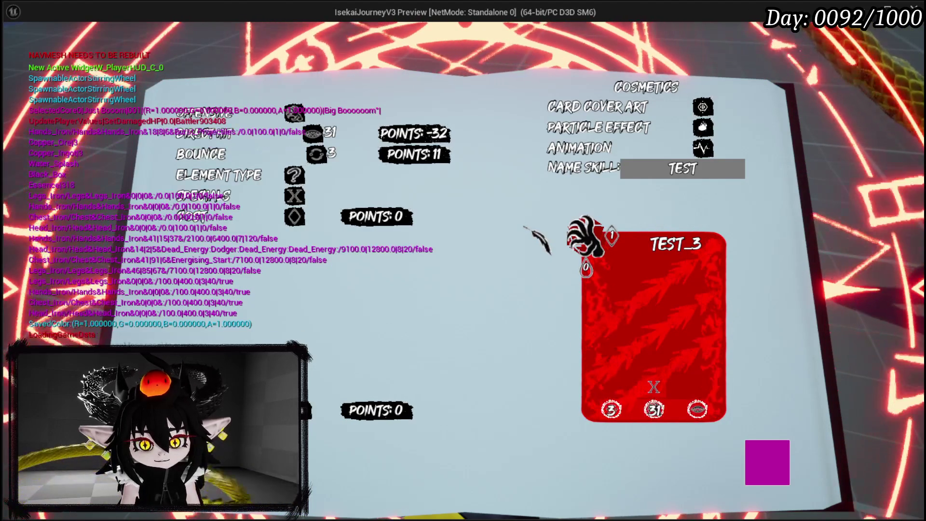
pyautogui.moveTo(341, 138)
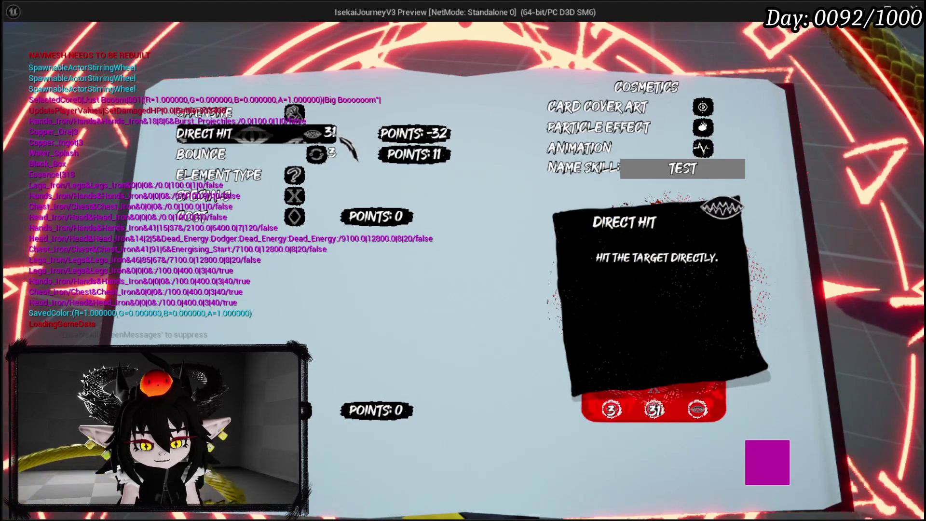
pyautogui.press('Escape')
pyautogui.moveTo(510, 141)
pyautogui.mouseDown()
pyautogui.moveTo(465, 244)
pyautogui.moveTo(382, 255)
pyautogui.mouseUp()
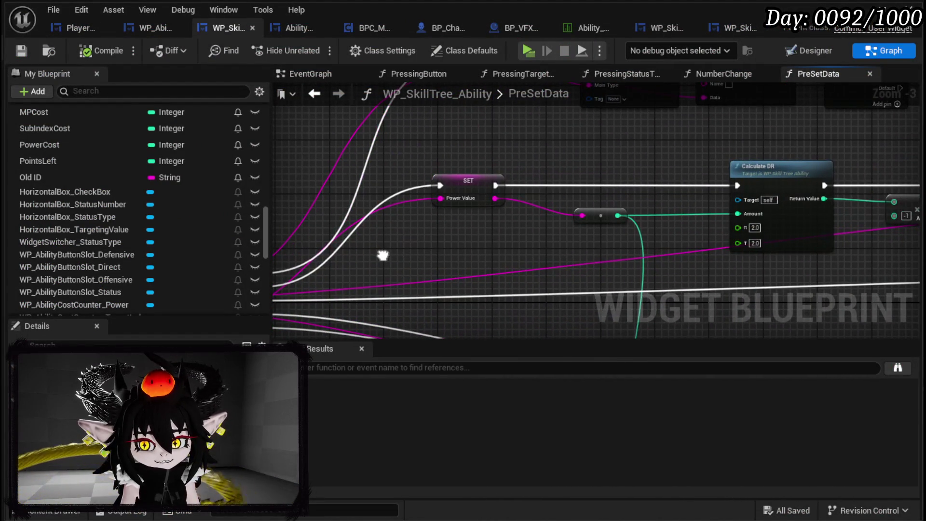
# Step: Review the Power Value setter and power cost nodes, then save the blueprint
pyautogui.click(468, 181)
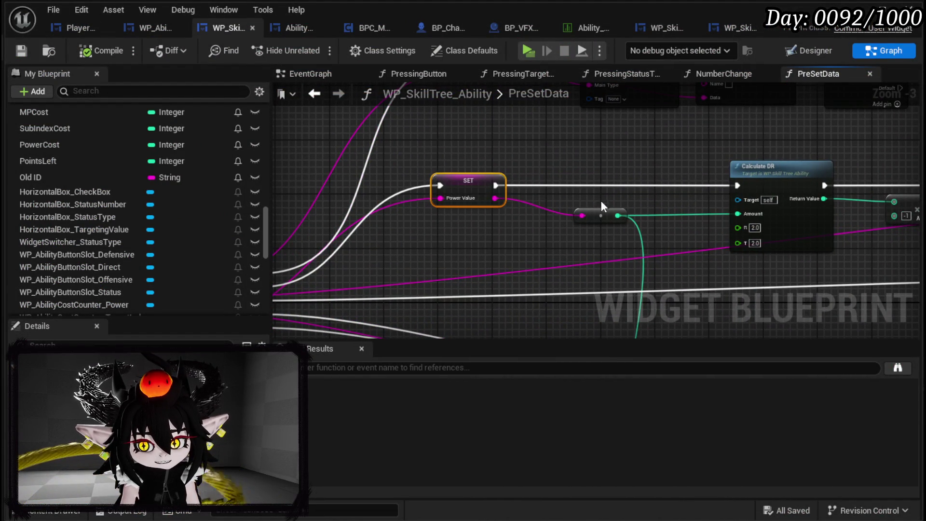
pyautogui.moveTo(583, 205); pyautogui.dragTo(337, 213)
pyautogui.moveTo(537, 256)
pyautogui.mouseDown()
pyautogui.moveTo(407, 271)
pyautogui.moveTo(725, 144)
pyautogui.mouseUp()
pyautogui.click(729, 144)
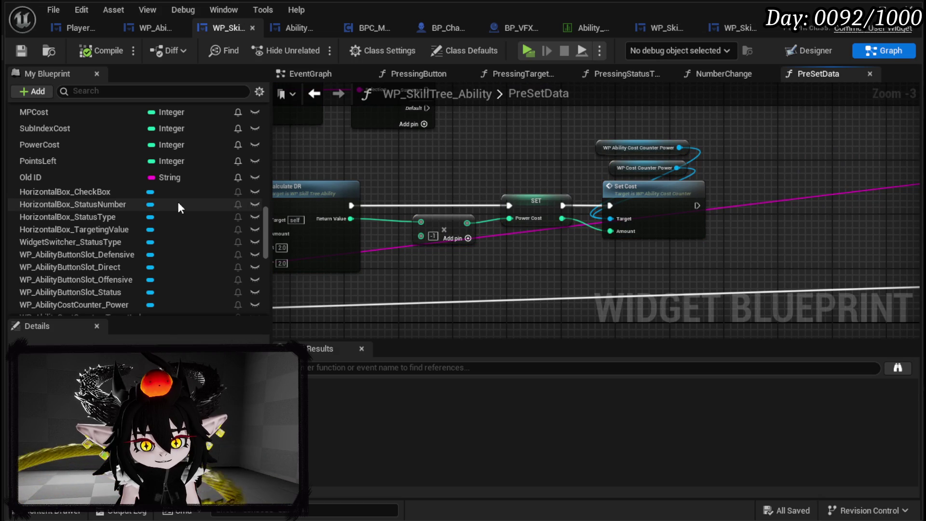
pyautogui.scroll(-3, 178, 208)
pyautogui.scroll(-3, 179, 208)
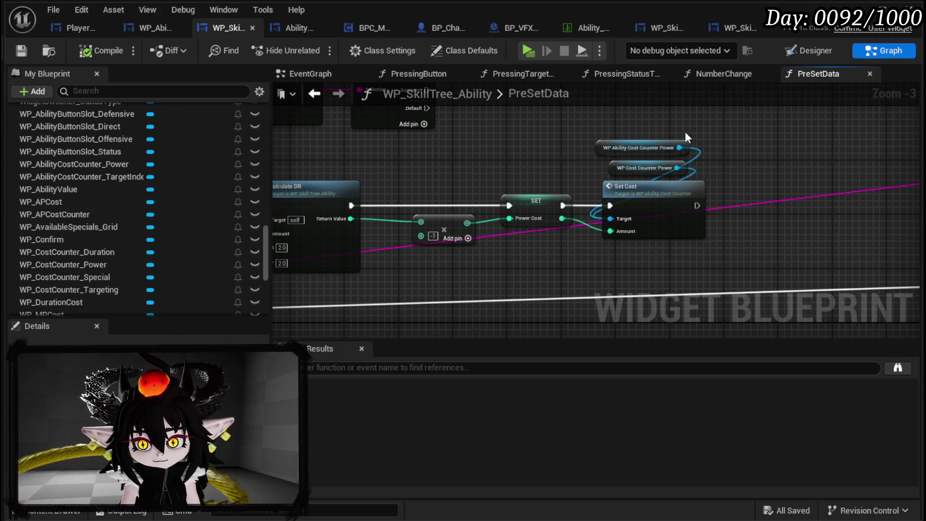
pyautogui.click(22, 50)
# Step: Add a breakpoint on the Power Value SET node and start Play
pyautogui.moveTo(698, 164)
pyautogui.mouseDown()
pyautogui.moveTo(544, 156)
pyautogui.moveTo(742, 136)
pyautogui.mouseUp()
pyautogui.moveTo(338, 145); pyautogui.dragTo(613, 145)
pyautogui.moveTo(295, 159); pyautogui.dragTo(384, 159)
pyautogui.moveTo(582, 159)
pyautogui.mouseDown()
pyautogui.moveTo(796, 154)
pyautogui.moveTo(637, 159)
pyautogui.mouseUp()
pyautogui.rightClick(638, 159)
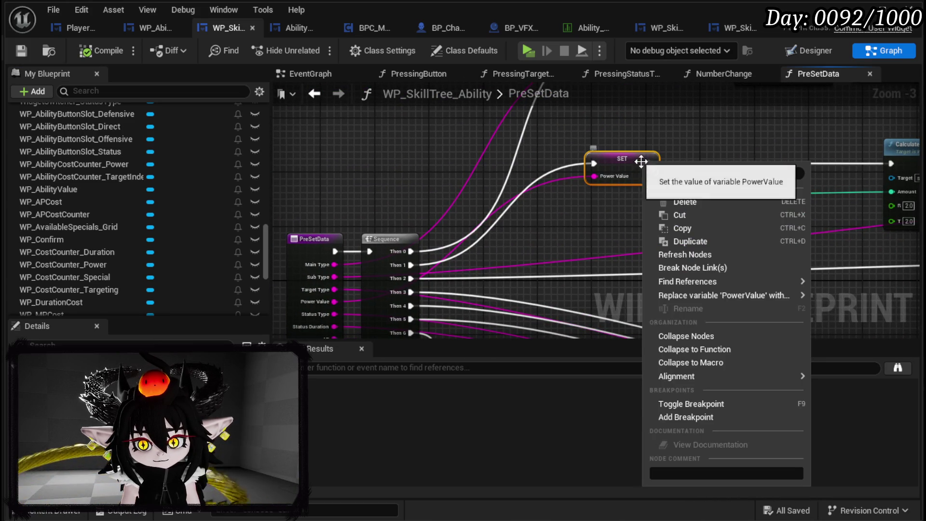
pyautogui.click(679, 417)
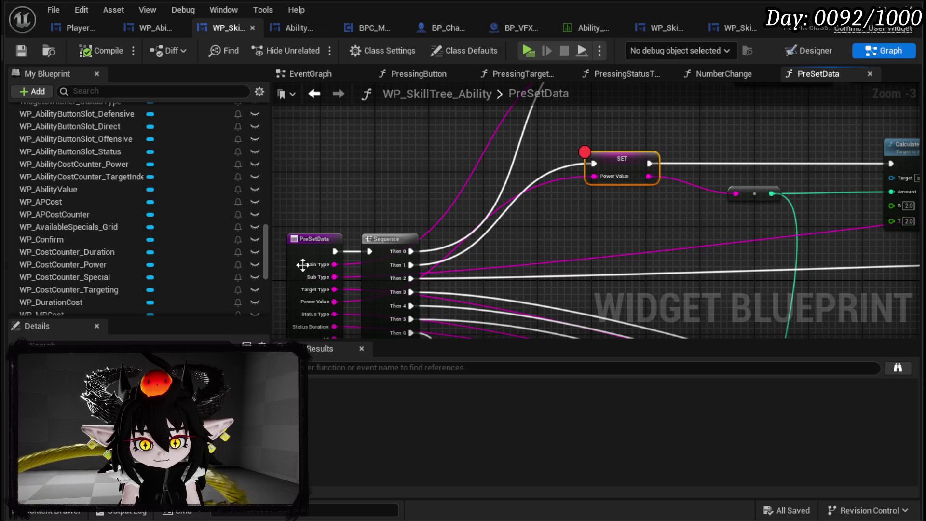
pyautogui.moveTo(302, 265); pyautogui.dragTo(275, 264)
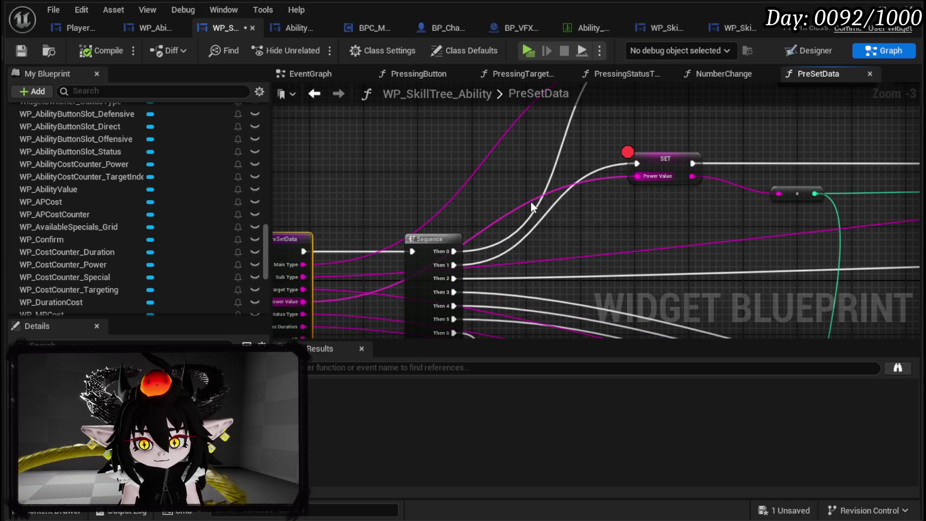
pyautogui.click(526, 51)
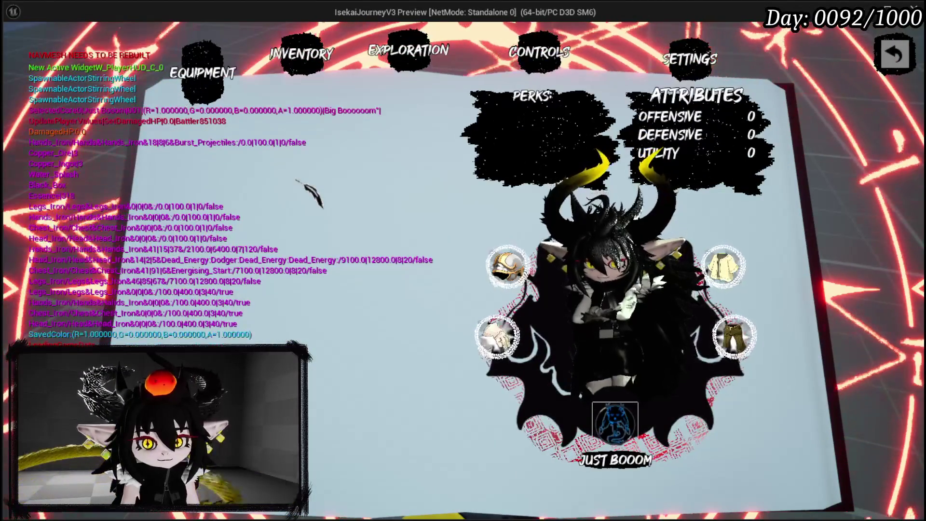
# Step: Open the in-game deck and edit the Test_3 card to hit the Power Value breakpoint
pyautogui.click(615, 422)
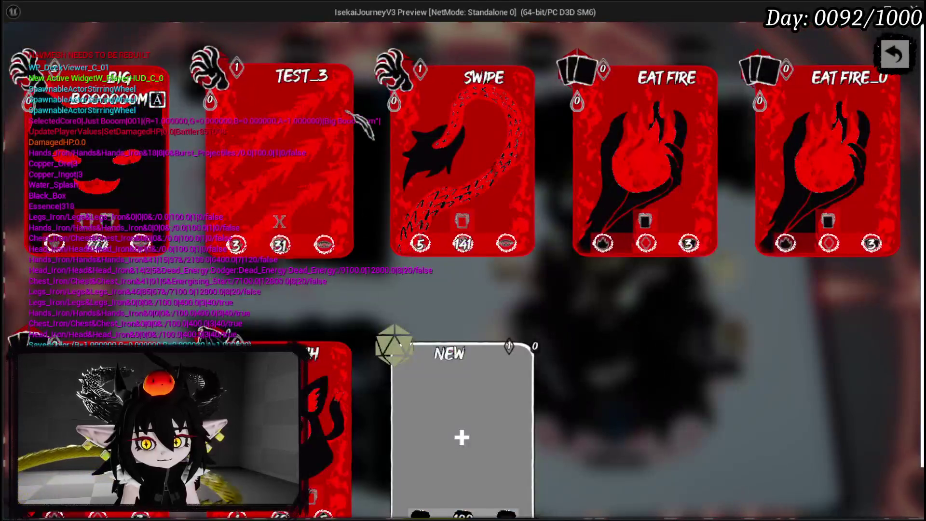
pyautogui.click(390, 159)
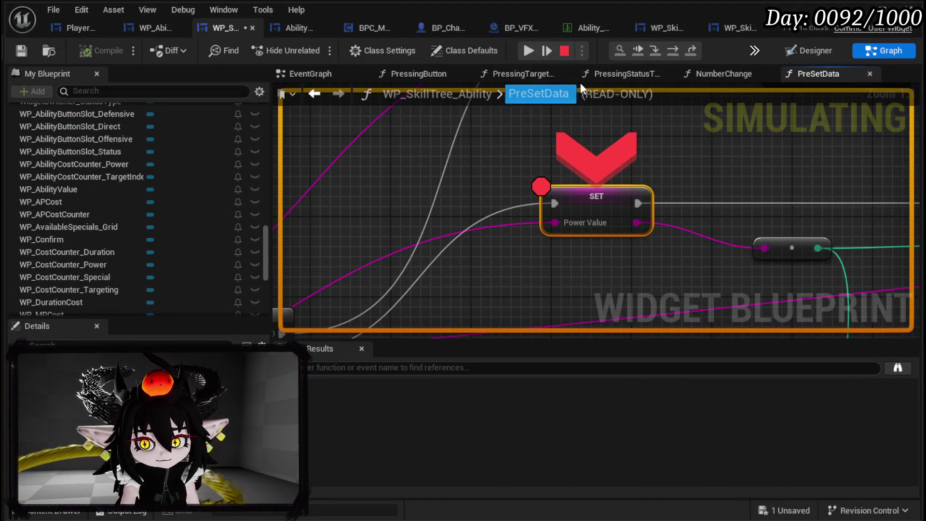
# Step: Step execution through to the Set Cost node, confirming Power Cost reads -32
pyautogui.click(670, 51)
pyautogui.click(670, 51)
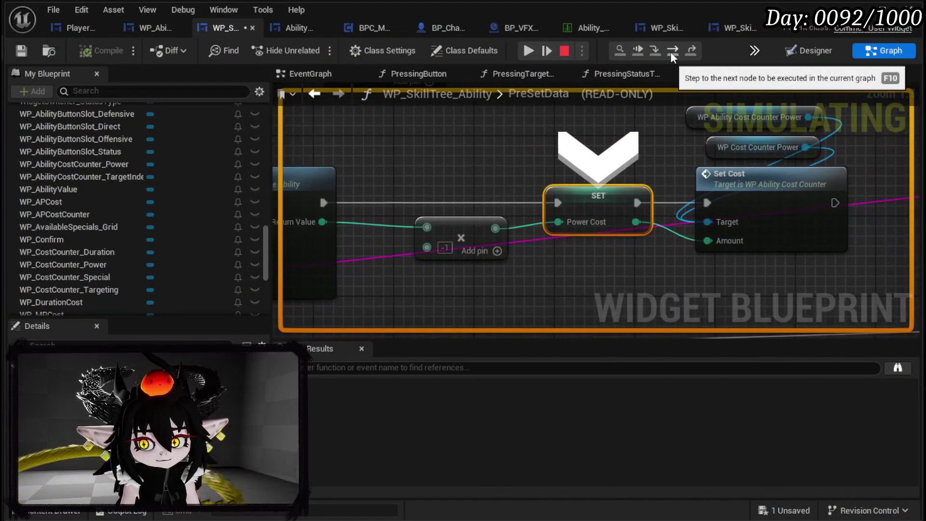
pyautogui.moveTo(565, 220)
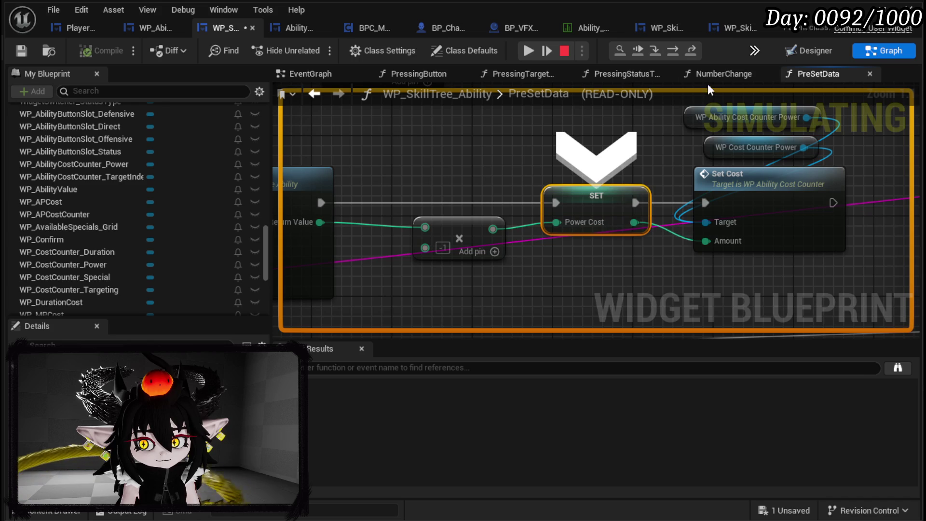
pyautogui.click(679, 49)
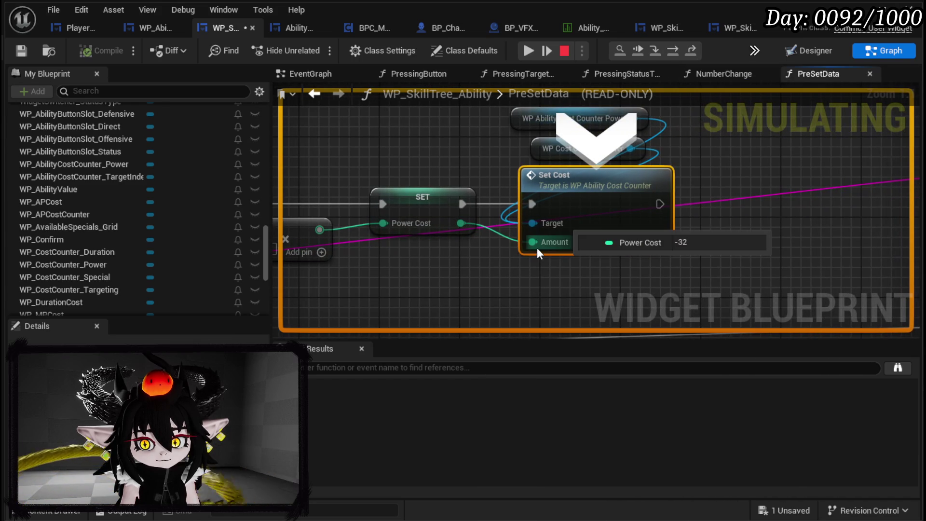
pyautogui.moveTo(488, 157); pyautogui.dragTo(482, 220)
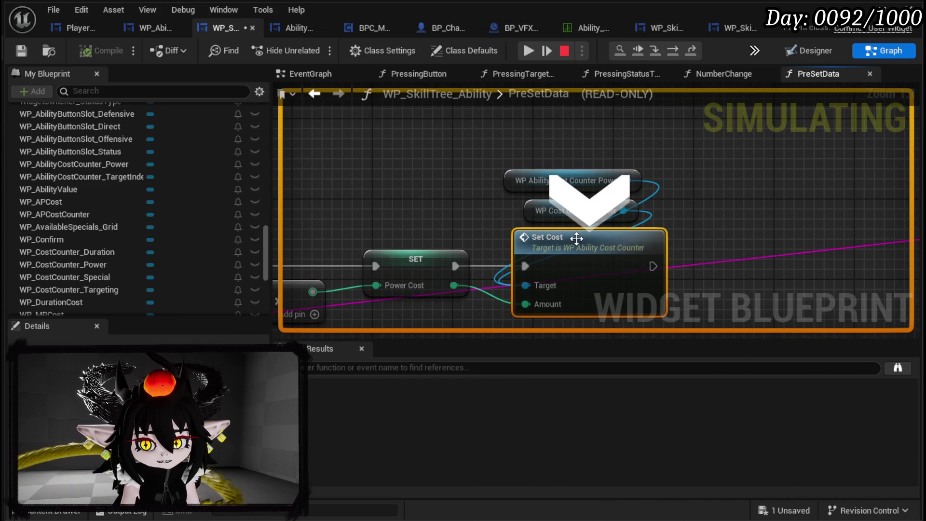
# Step: Stop the running simulation and save the blueprint
pyautogui.click(564, 51)
pyautogui.moveTo(419, 154); pyautogui.dragTo(456, 191)
pyautogui.click(606, 183)
pyautogui.click(21, 50)
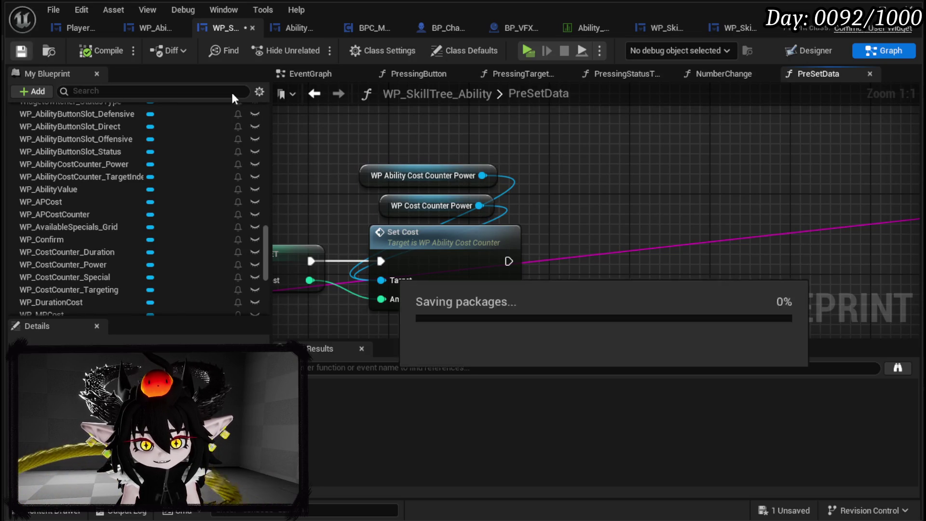
# Step: Select the Sub Type POINTS counter and add a WP_CostCounter_Power getter to PreSetData
pyautogui.scroll(-5, 471, 183)
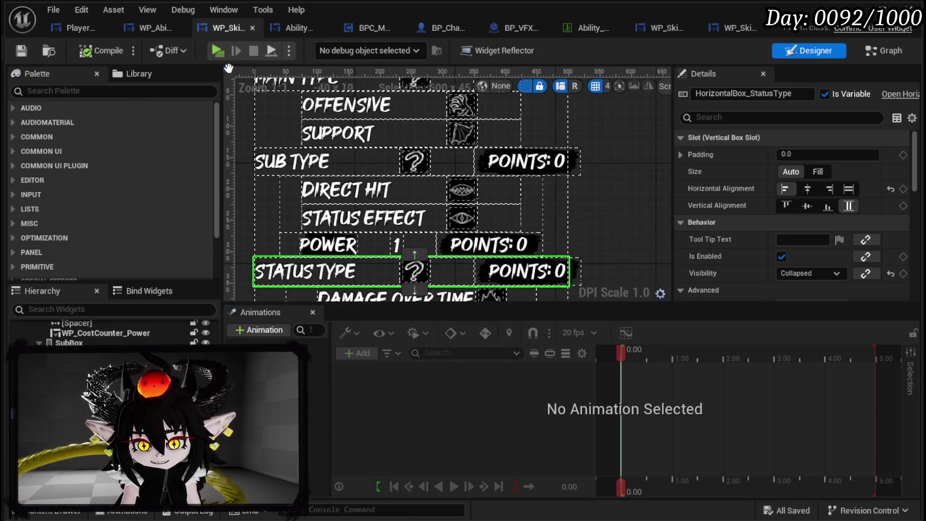
pyautogui.click(536, 167)
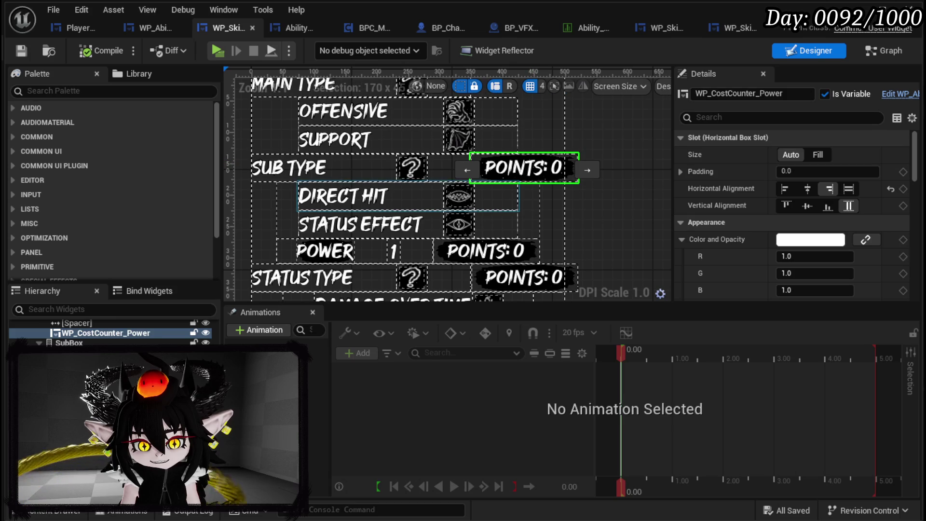
pyautogui.scroll(3, 114, 337)
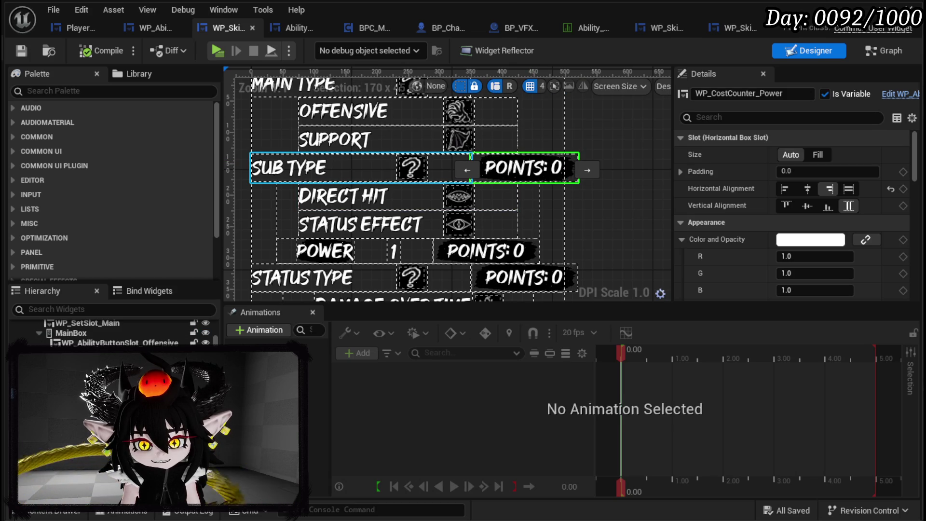
pyautogui.click(875, 52)
pyautogui.moveTo(76, 261)
pyautogui.mouseDown()
pyautogui.moveTo(609, 137)
pyautogui.moveTo(598, 144)
pyautogui.mouseUp()
pyautogui.click(619, 175)
# Step: Add a Set Visibility node after Set Cost, set to Not Hit-Testable (Self & All Children)
pyautogui.moveTo(480, 205); pyautogui.dragTo(602, 214)
pyautogui.write('Set Visi')
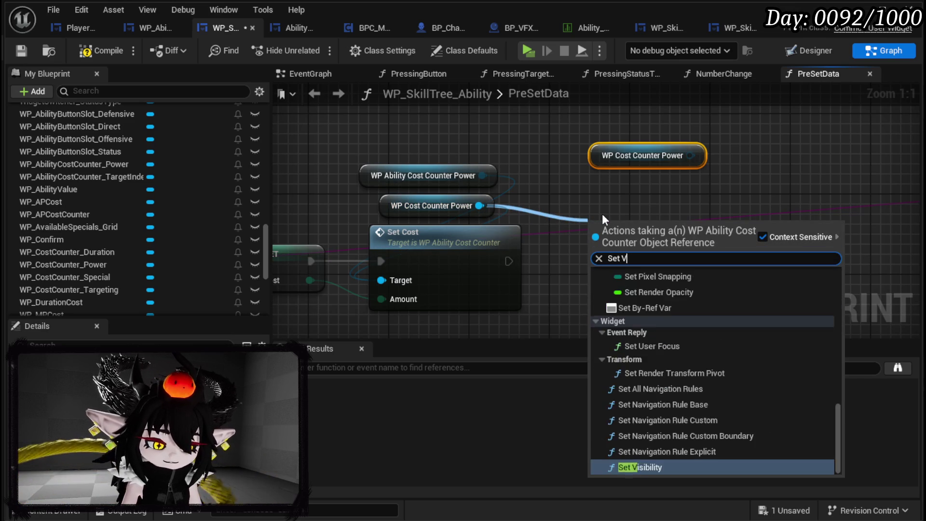
pyautogui.click(648, 318)
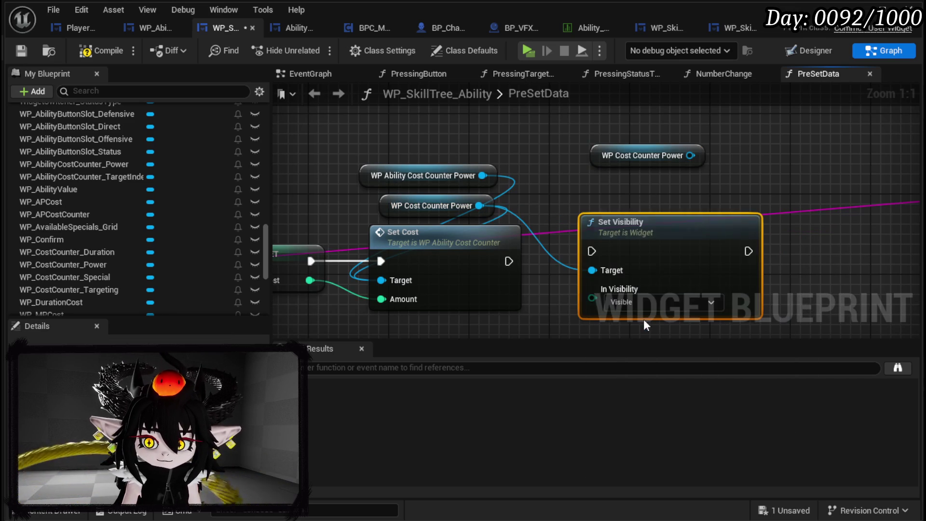
pyautogui.moveTo(508, 261)
pyautogui.mouseDown()
pyautogui.moveTo(592, 251)
pyautogui.moveTo(615, 267)
pyautogui.mouseUp()
pyautogui.moveTo(377, 174)
pyautogui.mouseDown()
pyautogui.moveTo(345, 163)
pyautogui.moveTo(355, 154)
pyautogui.mouseUp()
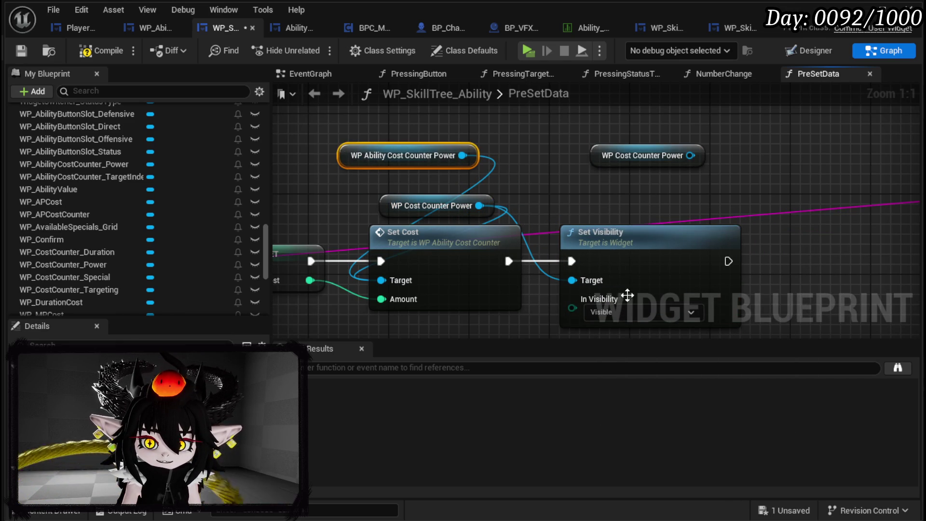
pyautogui.click(616, 311)
pyautogui.click(622, 348)
# Step: Delete the spare cost counter getter, then compile and save the blueprint
pyautogui.click(637, 155)
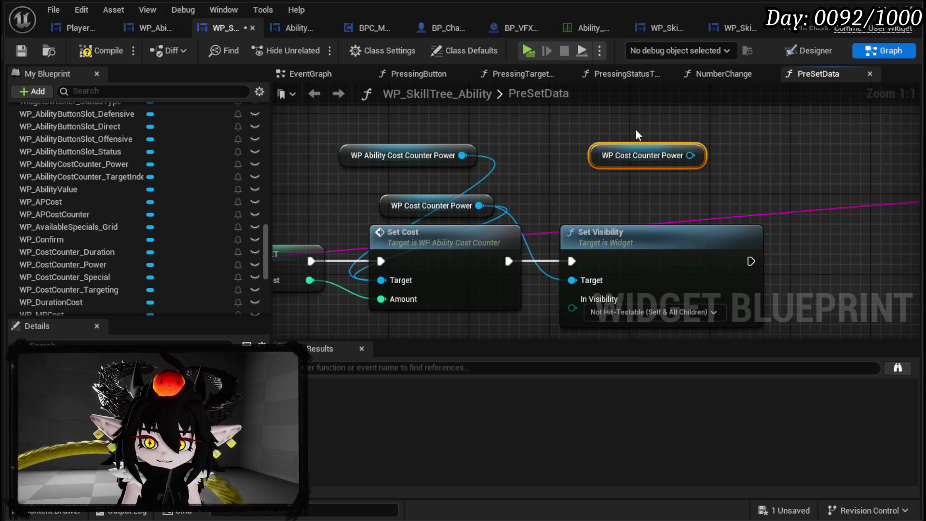
pyautogui.press('Delete')
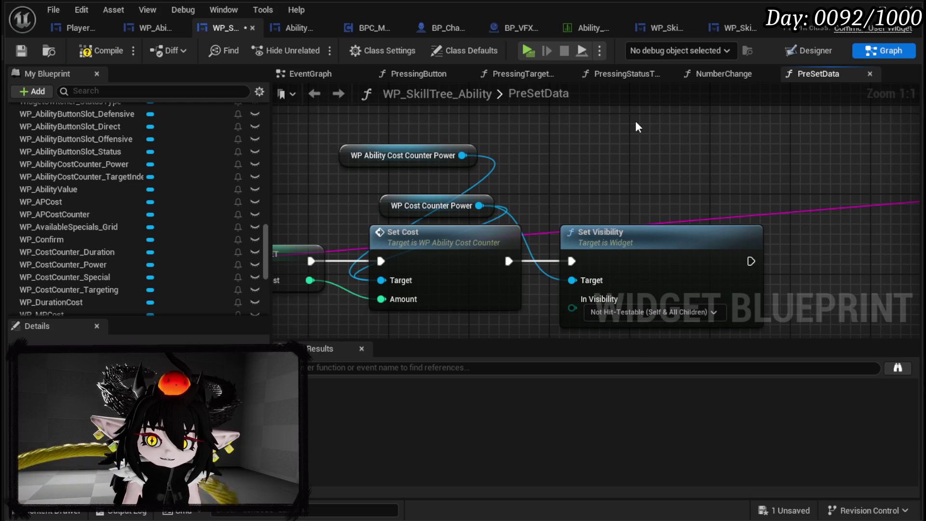
pyautogui.click(18, 50)
pyautogui.moveTo(351, 178)
pyautogui.mouseDown()
pyautogui.moveTo(376, 156)
pyautogui.moveTo(394, 207)
pyautogui.moveTo(358, 160)
pyautogui.mouseUp()
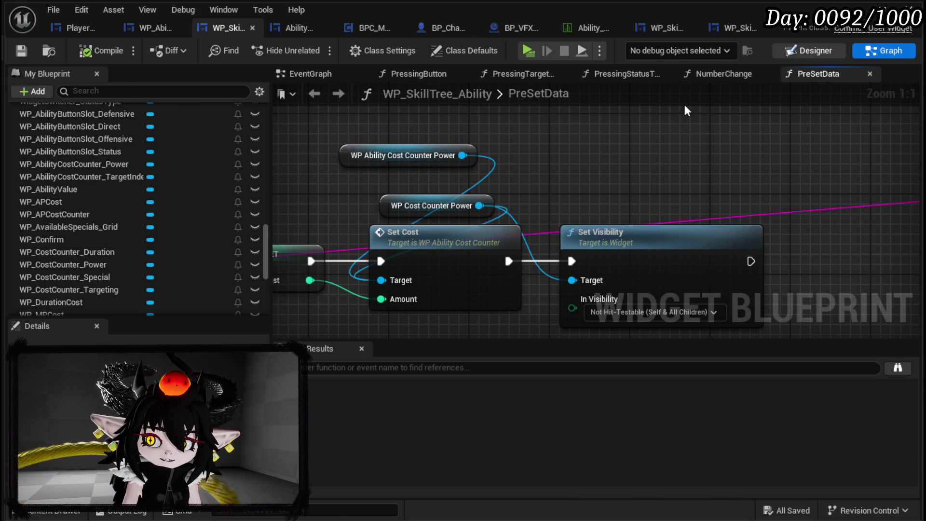
pyautogui.click(809, 50)
pyautogui.scroll(-2, 418, 198)
pyautogui.scroll(2, 305, 197)
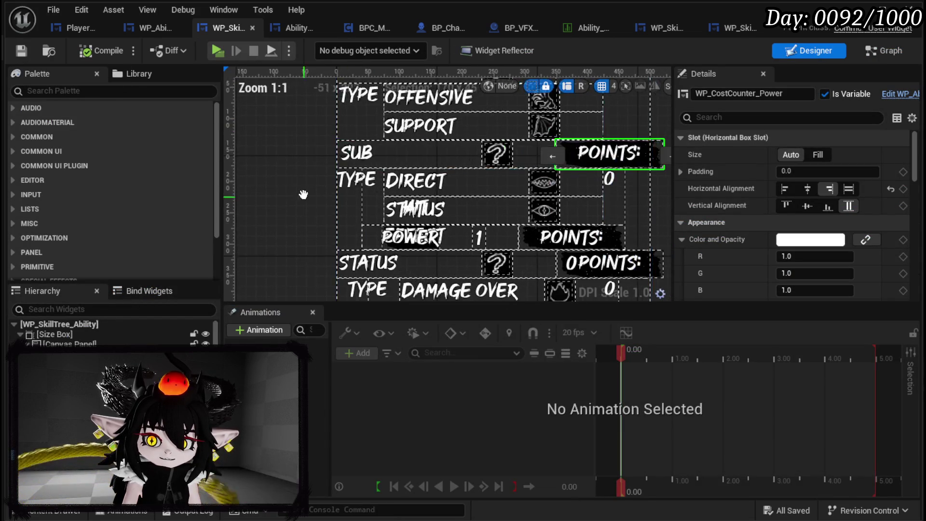
pyautogui.click(416, 181)
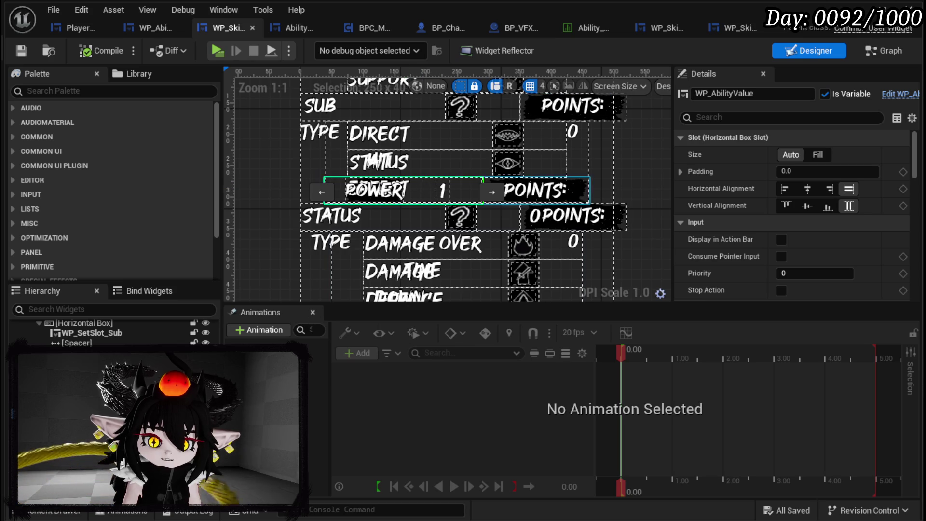
pyautogui.click(535, 191)
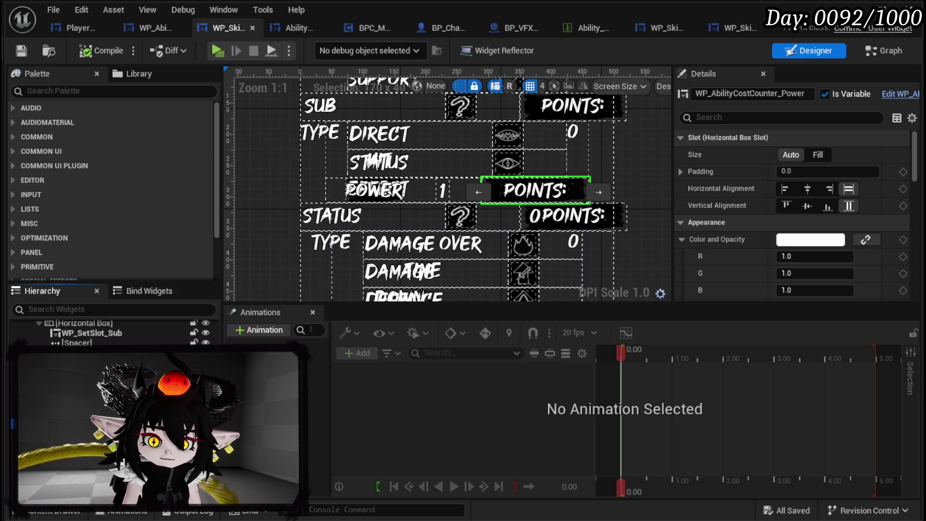
pyautogui.click(535, 191)
pyautogui.click(536, 191)
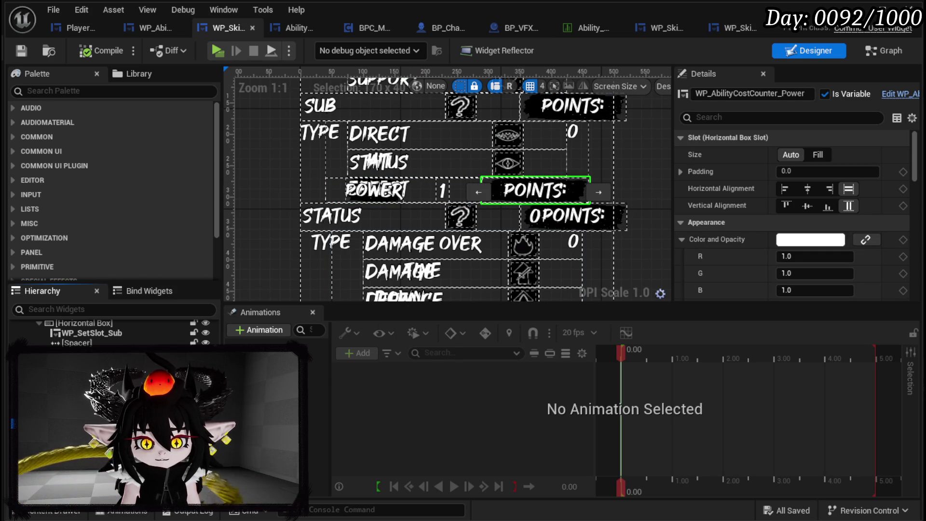
pyautogui.click(887, 53)
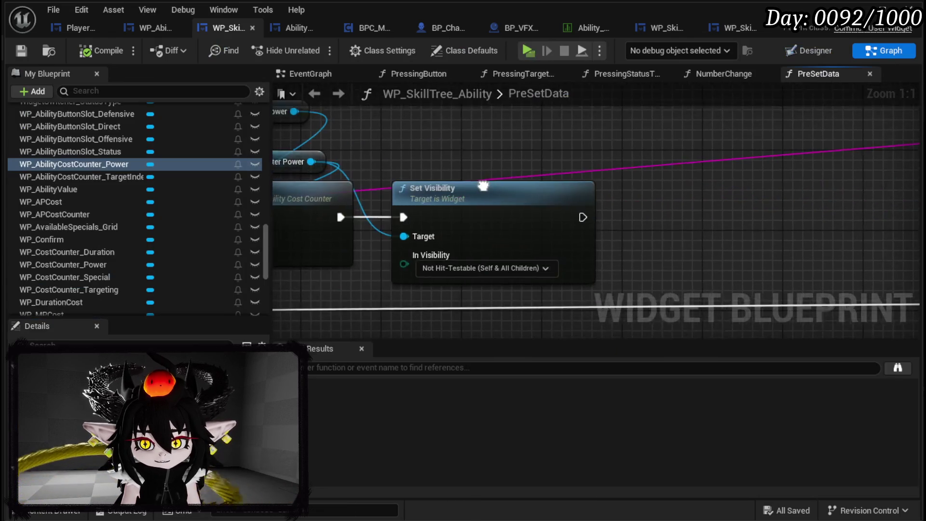
# Step: Wire WP Cost Counter Power into Set Visibility's Target and save
pyautogui.scroll(-2, 510, 178)
pyautogui.moveTo(472, 136); pyautogui.dragTo(551, 230)
pyautogui.moveTo(436, 177)
pyautogui.mouseDown()
pyautogui.moveTo(408, 160)
pyautogui.moveTo(414, 169)
pyautogui.mouseUp()
pyautogui.click(322, 124)
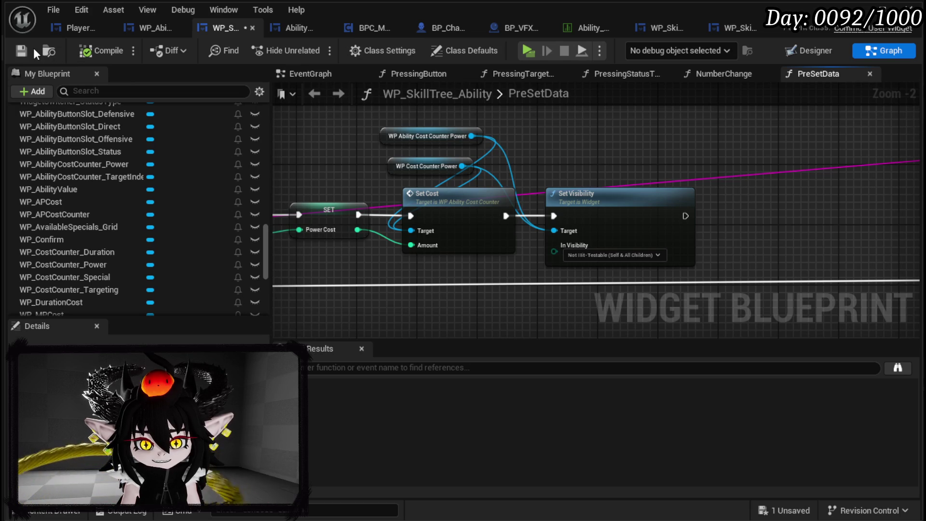
pyautogui.click(21, 50)
# Step: Reposition the Power Value node near the Set Cost and Set Visibility nodes
pyautogui.scroll(-2, 535, 146)
pyautogui.moveTo(638, 144)
pyautogui.mouseDown()
pyautogui.moveTo(362, 121)
pyautogui.moveTo(293, 141)
pyautogui.moveTo(369, 190)
pyautogui.moveTo(317, 210)
pyautogui.mouseUp()
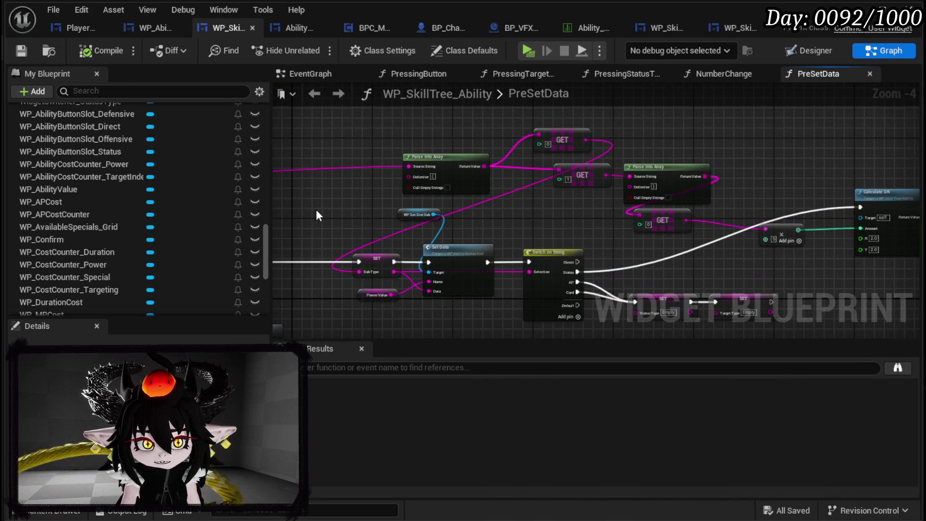
pyautogui.moveTo(322, 204)
pyautogui.mouseDown()
pyautogui.moveTo(583, 218)
pyautogui.moveTo(493, 248)
pyautogui.mouseUp()
pyautogui.moveTo(356, 250); pyautogui.dragTo(701, 136)
pyautogui.scroll(1, 701, 136)
pyautogui.moveTo(338, 188)
pyautogui.mouseDown()
pyautogui.moveTo(537, 184)
pyautogui.moveTo(411, 192)
pyautogui.mouseUp()
pyautogui.scroll(2, 411, 192)
pyautogui.moveTo(466, 253); pyautogui.dragTo(443, 245)
pyautogui.click(574, 261)
# Step: Shift the Parse Into Array and GET nodes left, then save the blueprint
pyautogui.moveTo(569, 260)
pyautogui.mouseDown()
pyautogui.moveTo(487, 260)
pyautogui.moveTo(478, 303)
pyautogui.moveTo(568, 252)
pyautogui.moveTo(521, 219)
pyautogui.moveTo(555, 203)
pyautogui.moveTo(545, 261)
pyautogui.moveTo(563, 206)
pyautogui.moveTo(494, 199)
pyautogui.mouseUp()
pyautogui.scroll(-1, 568, 253)
pyautogui.scroll(-2, 495, 199)
pyautogui.moveTo(467, 139)
pyautogui.mouseDown()
pyautogui.moveTo(670, 189)
pyautogui.moveTo(481, 176)
pyautogui.moveTo(727, 148)
pyautogui.mouseUp()
pyautogui.moveTo(458, 139)
pyautogui.mouseDown()
pyautogui.moveTo(709, 193)
pyautogui.moveTo(506, 157)
pyautogui.mouseUp()
pyautogui.scroll(2, 483, 202)
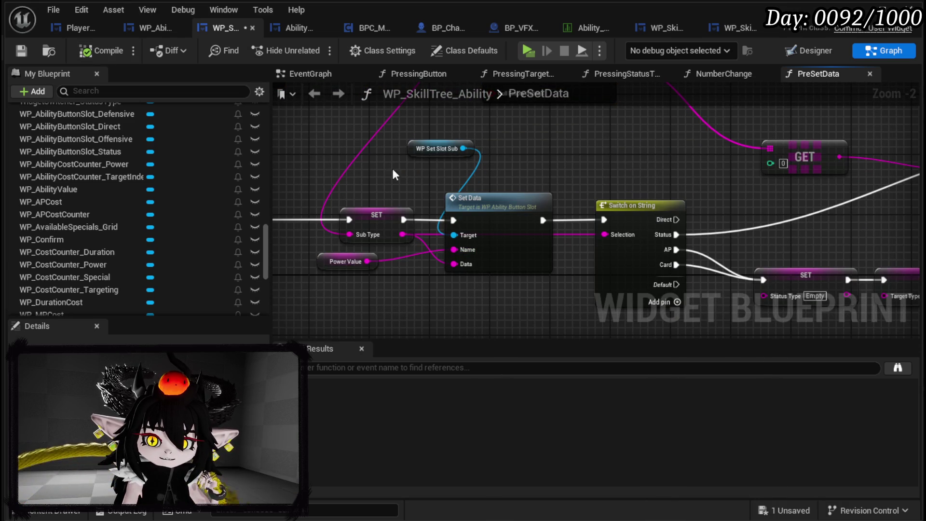
pyautogui.moveTo(539, 157)
pyautogui.mouseDown()
pyautogui.moveTo(335, 136)
pyautogui.moveTo(290, 145)
pyautogui.moveTo(471, 206)
pyautogui.moveTo(289, 253)
pyautogui.moveTo(656, 222)
pyautogui.moveTo(924, 229)
pyautogui.mouseUp()
pyautogui.click(21, 51)
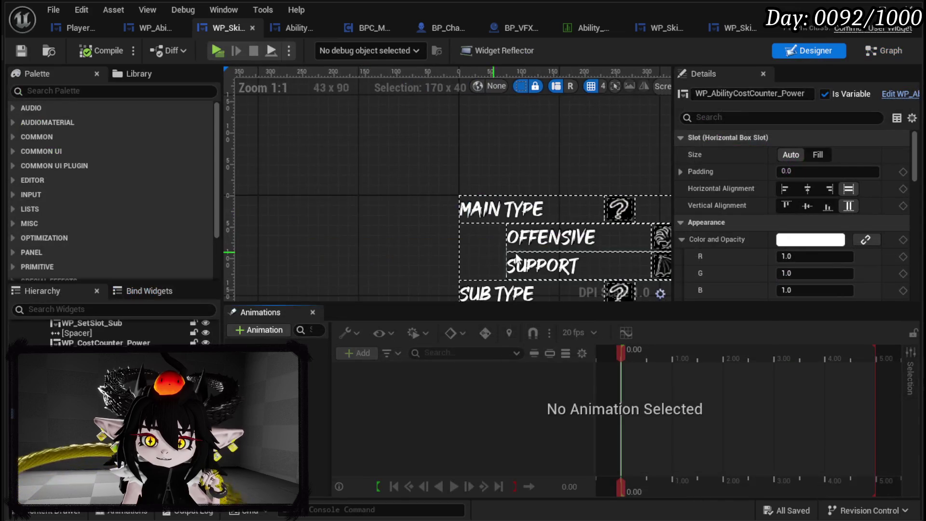
# Step: Select the SUB TYPE widget, then nudge the Power Value node right in PreSetData
pyautogui.click(419, 182)
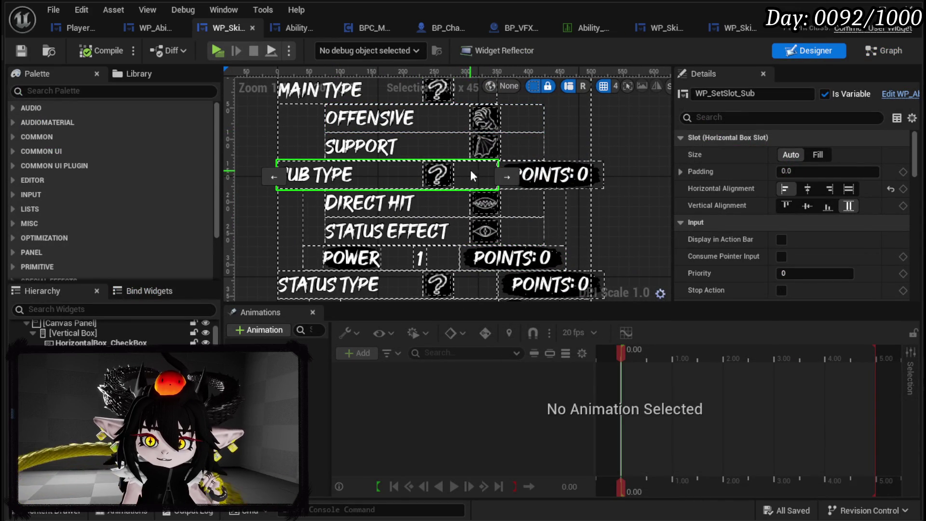
pyautogui.click(882, 52)
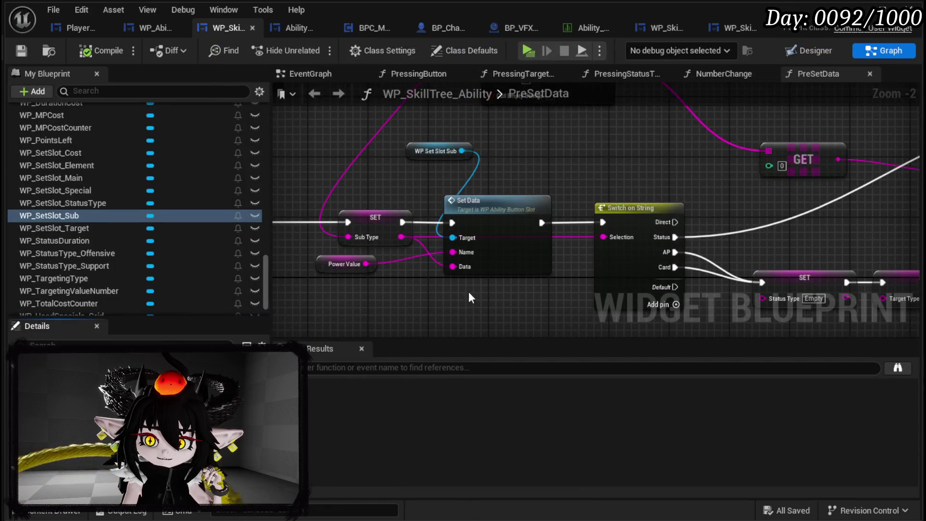
pyautogui.moveTo(337, 273); pyautogui.dragTo(361, 273)
# Step: Toggle off the breakpoint on the SET Power Value node
pyautogui.rightClick(499, 222)
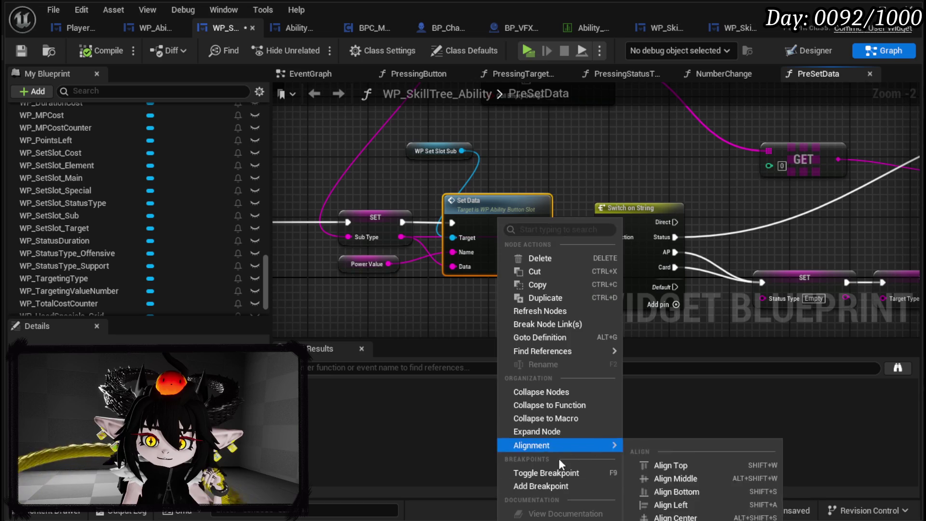
pyautogui.press('Escape')
pyautogui.scroll(-4, 420, 226)
pyautogui.scroll(3, 703, 244)
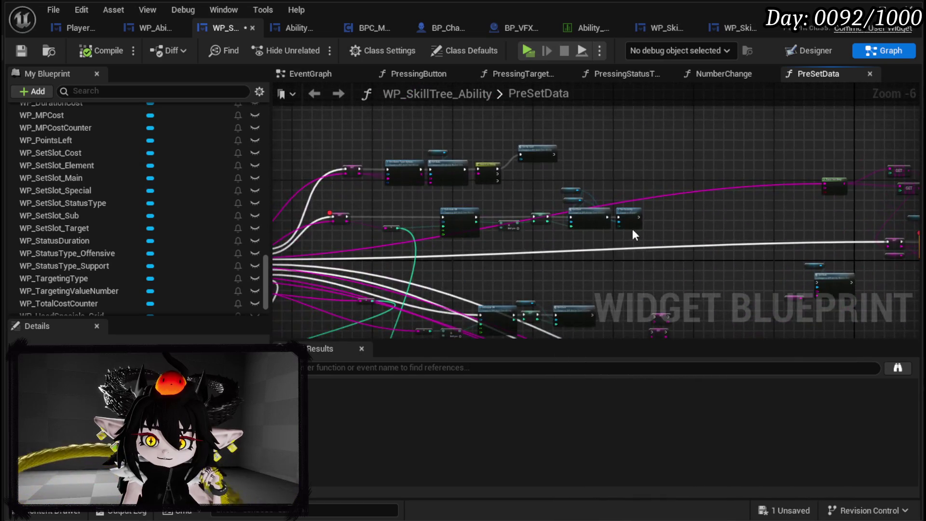
pyautogui.rightClick(412, 207)
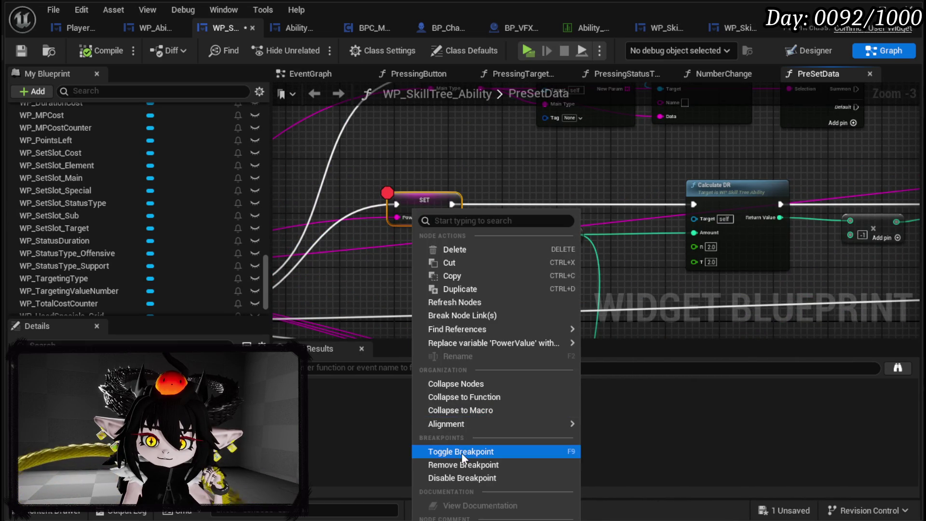
pyautogui.click(462, 451)
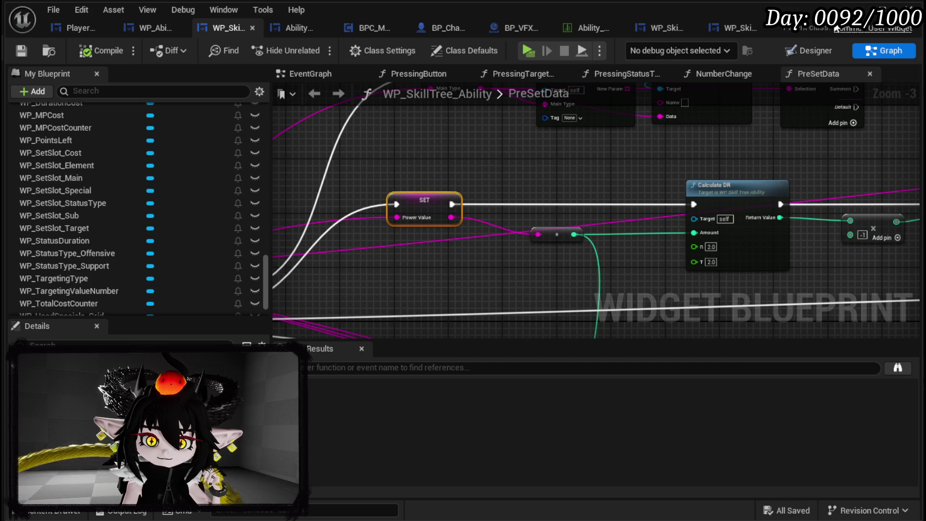
pyautogui.scroll(15, 133, 153)
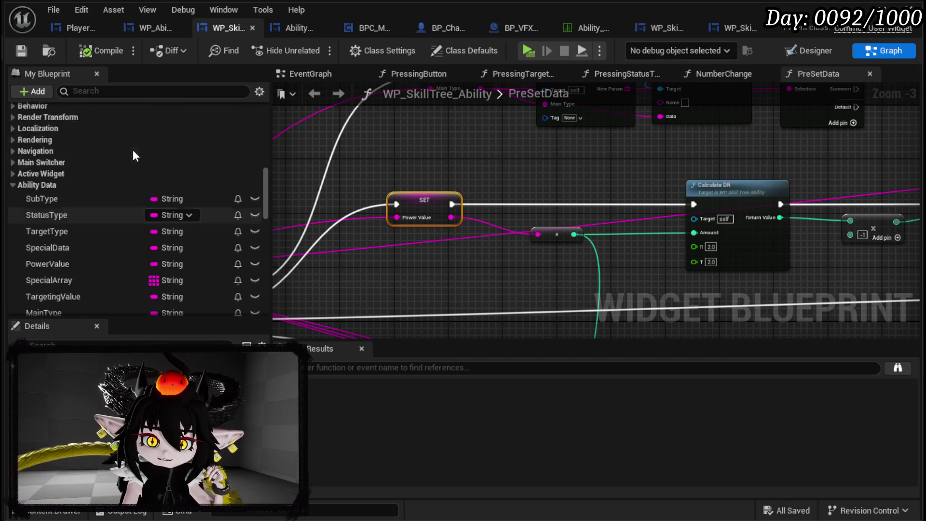
pyautogui.scroll(20, 132, 155)
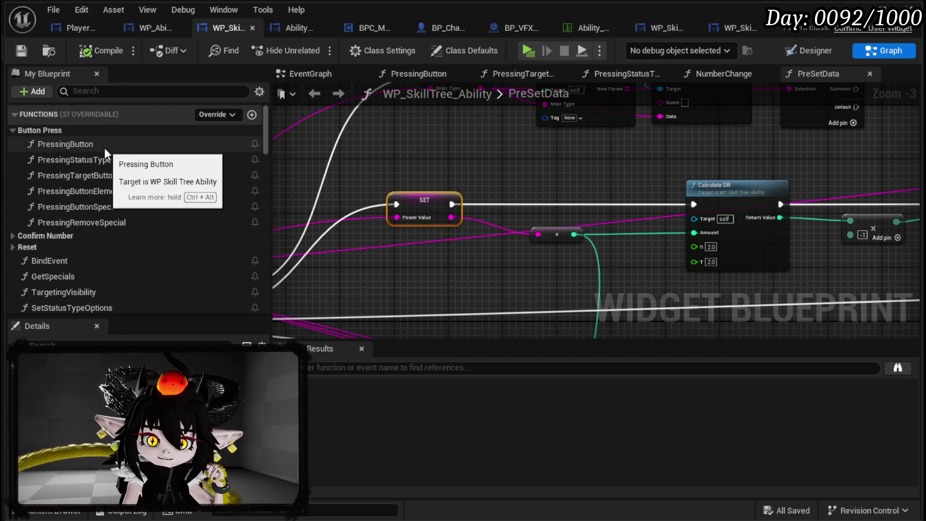
pyautogui.doubleClick(104, 145)
pyautogui.scroll(-5, 627, 232)
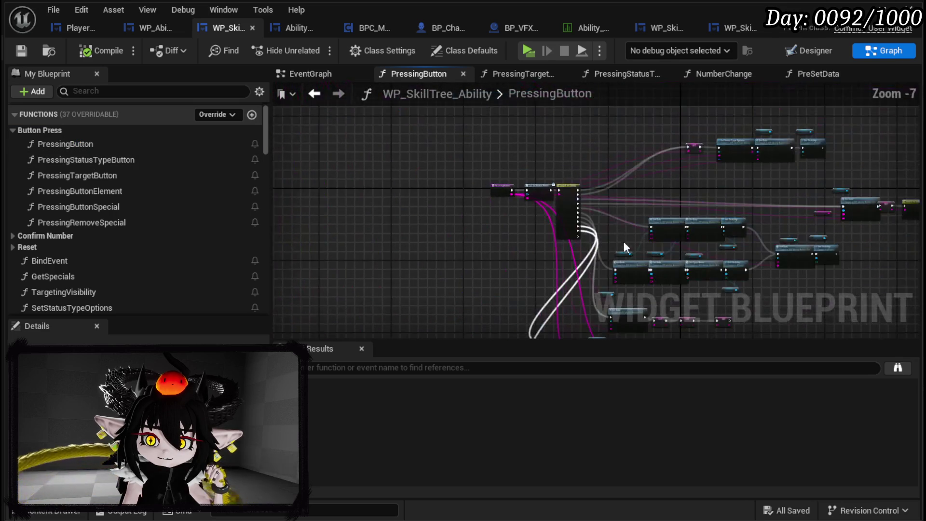
pyautogui.scroll(4, 539, 225)
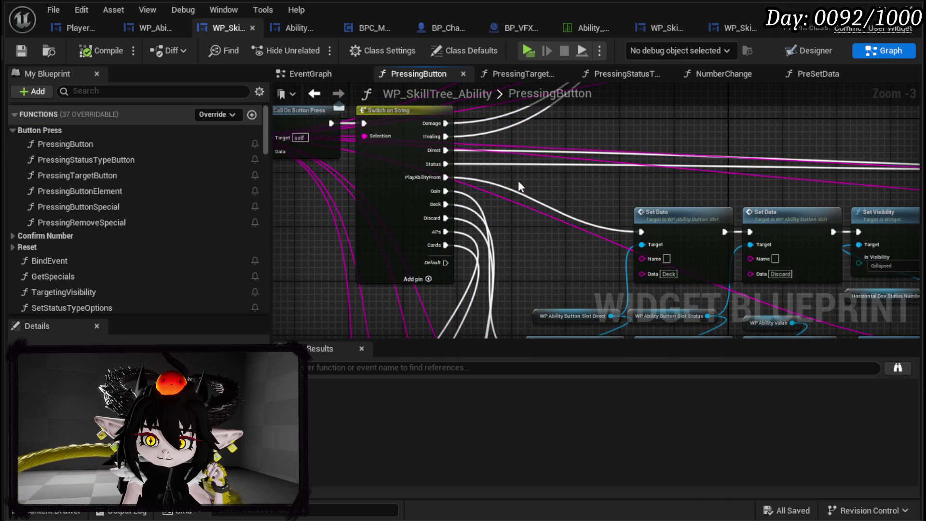
pyautogui.scroll(3, 571, 266)
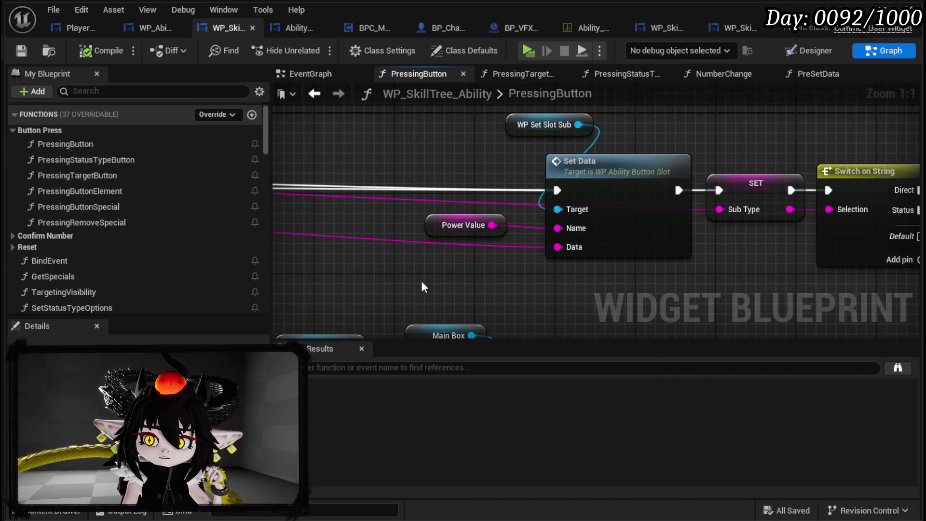
pyautogui.scroll(-2, 422, 283)
pyautogui.moveTo(644, 289)
pyautogui.mouseDown()
pyautogui.moveTo(513, 242)
pyautogui.moveTo(494, 269)
pyautogui.moveTo(496, 232)
pyautogui.mouseUp()
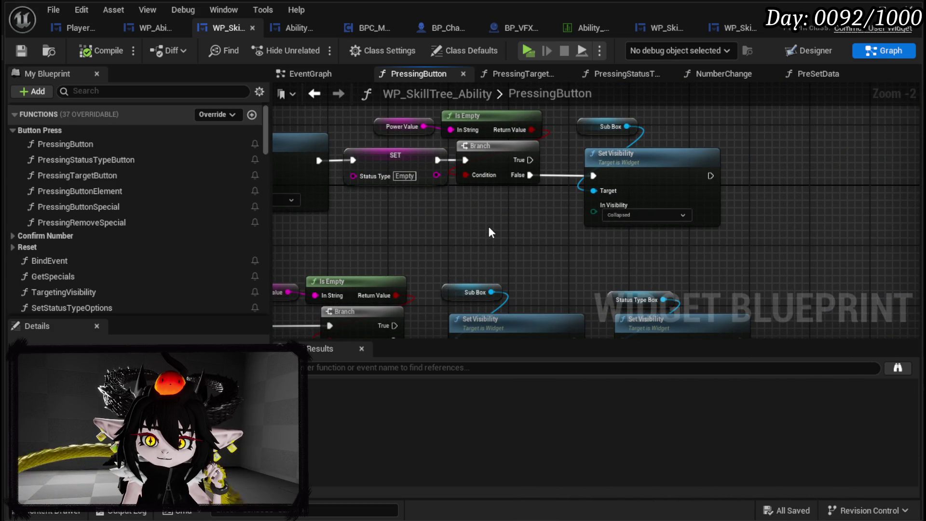
pyautogui.moveTo(490, 229)
pyautogui.mouseDown()
pyautogui.moveTo(639, 231)
pyautogui.moveTo(577, 264)
pyautogui.moveTo(921, 210)
pyautogui.mouseUp()
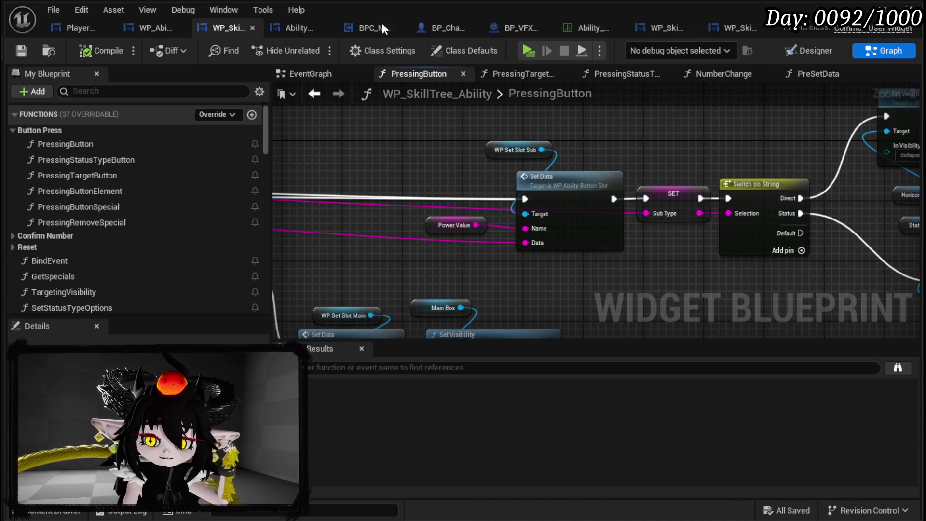
pyautogui.click(848, 7)
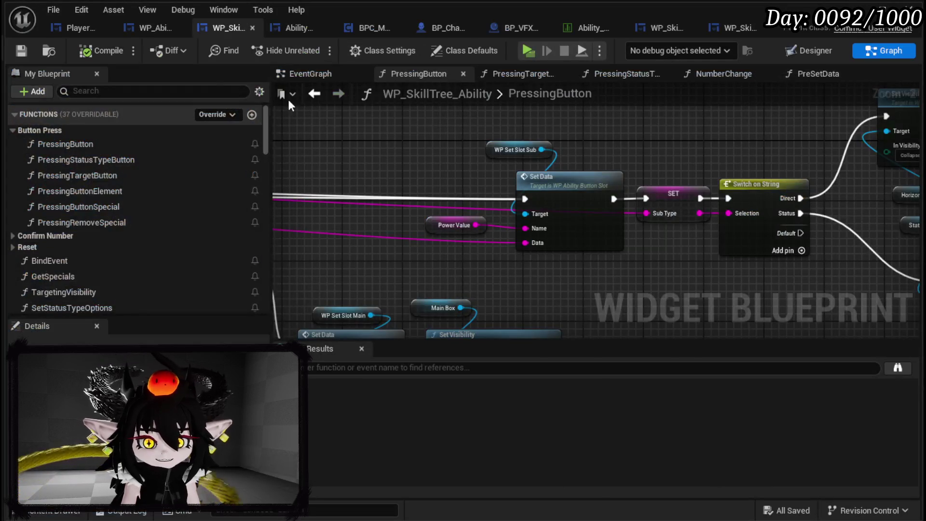
pyautogui.click(157, 27)
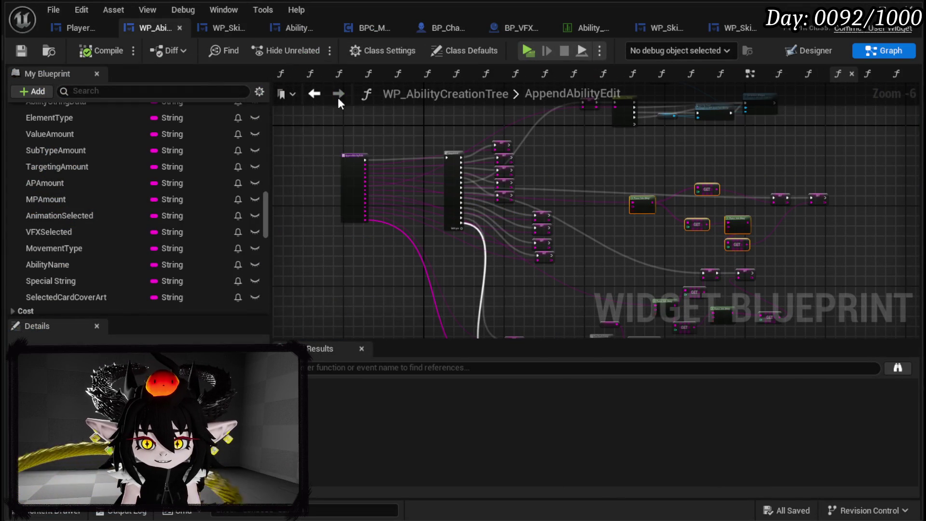
pyautogui.scroll(4, 570, 200)
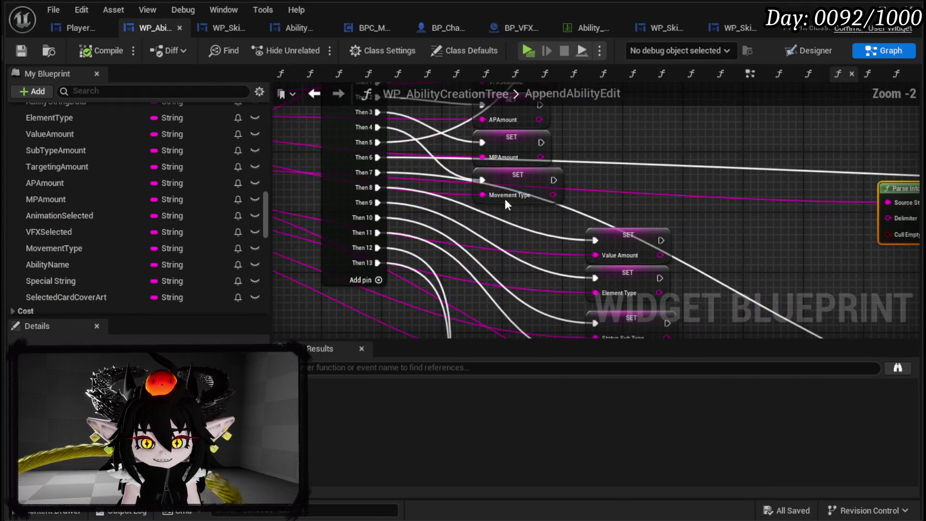
pyautogui.moveTo(570, 200); pyautogui.dragTo(358, 215)
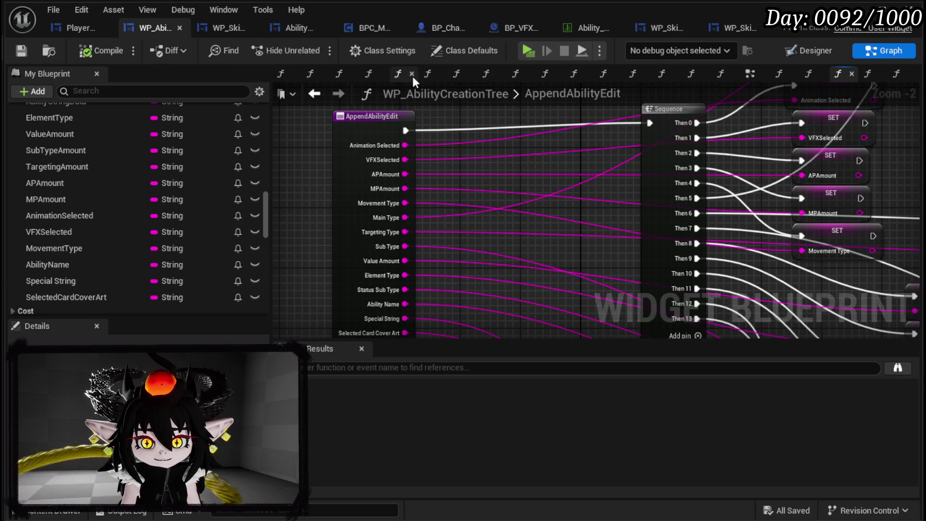
pyautogui.click(316, 94)
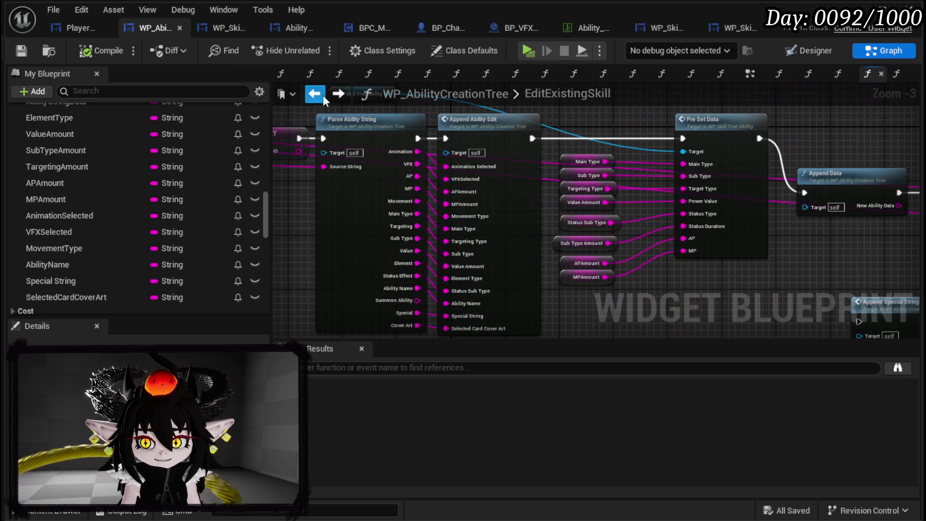
pyautogui.scroll(2, 586, 208)
pyautogui.doubleClick(585, 208)
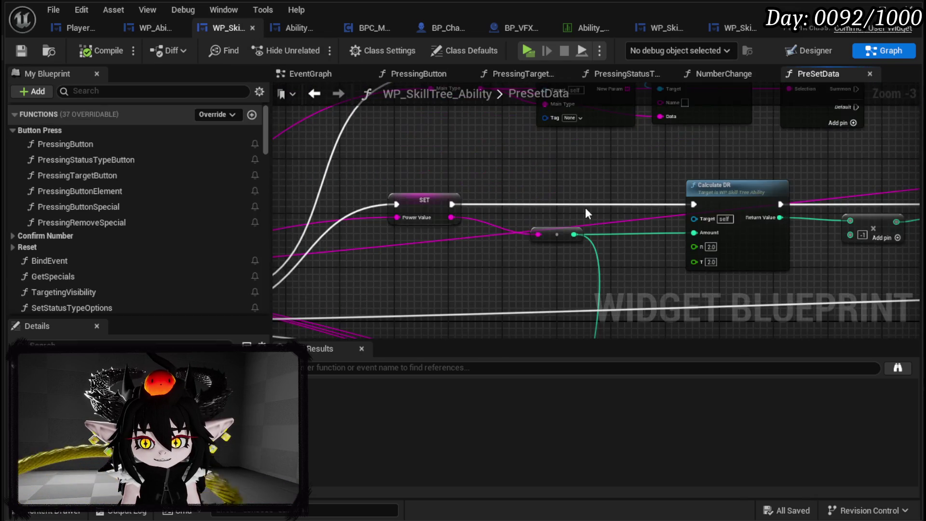
# Step: Add a new PreSetData input named Element and save the skill tree blueprint
pyautogui.click(433, 267)
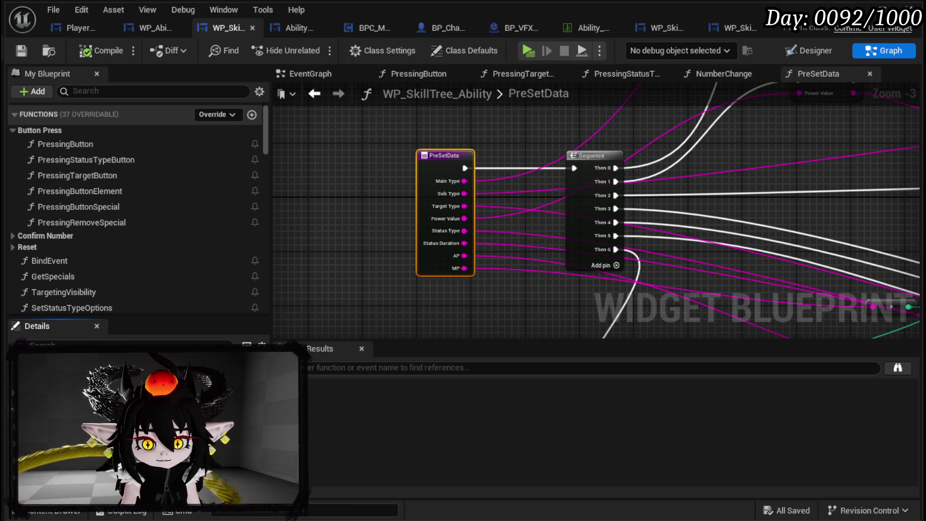
pyautogui.click(254, 434)
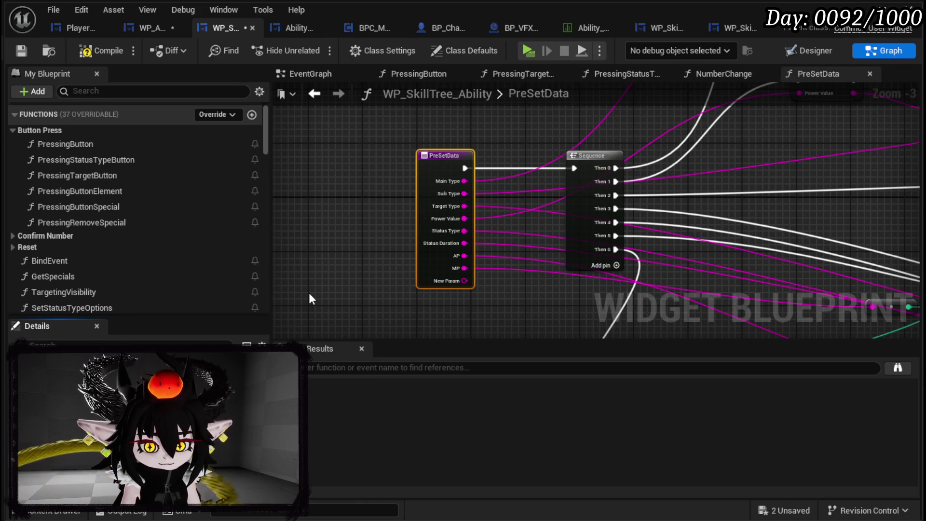
pyautogui.press('Return')
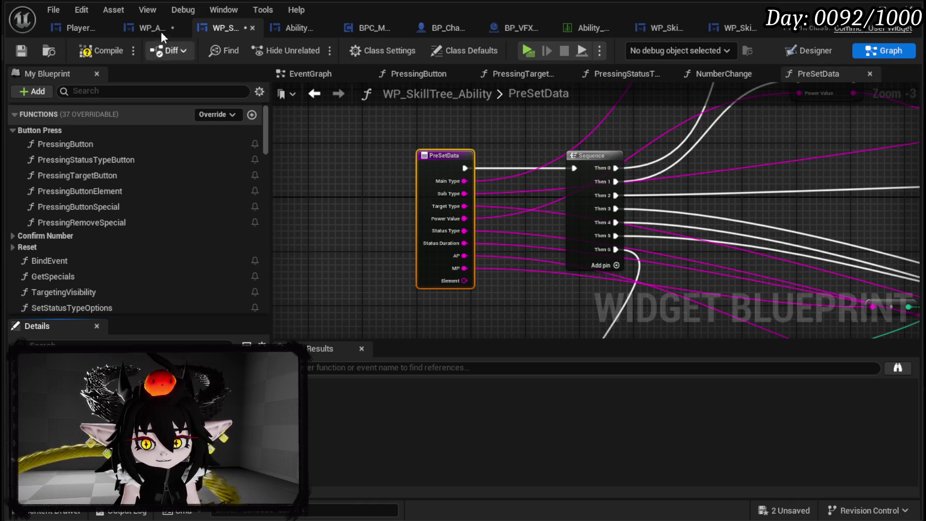
pyautogui.click(12, 50)
# Step: In EditExistingSkill, wire a Get Element Type node into PreSetData's Element input and save
pyautogui.click(153, 35)
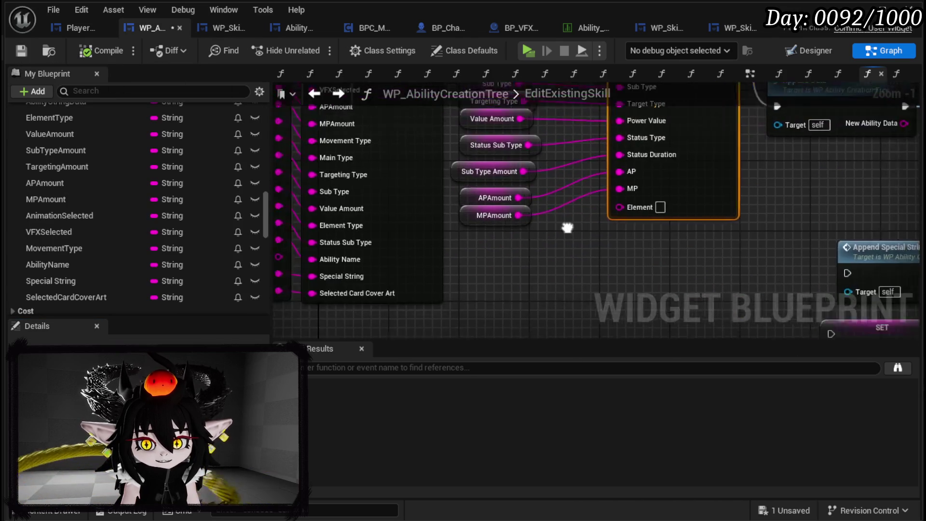
pyautogui.rightClick(385, 270)
pyautogui.write('get')
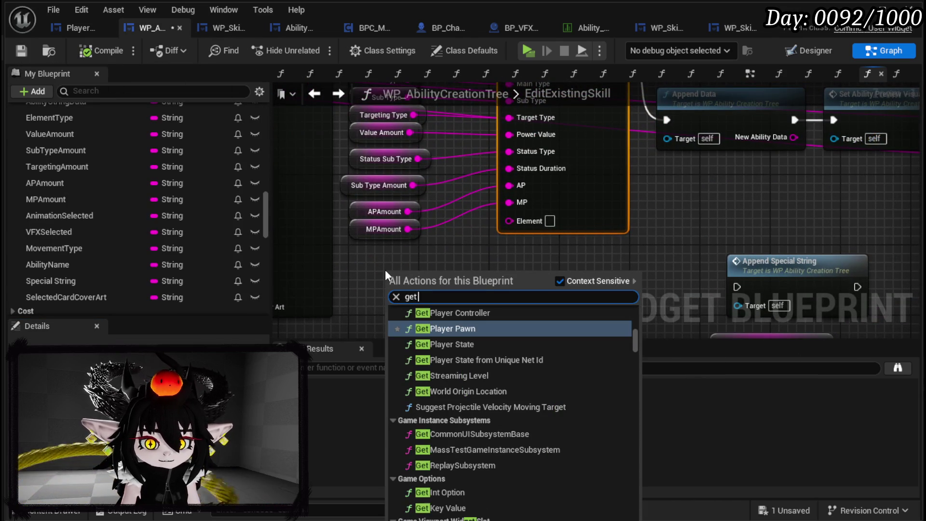
pyautogui.write(' Element')
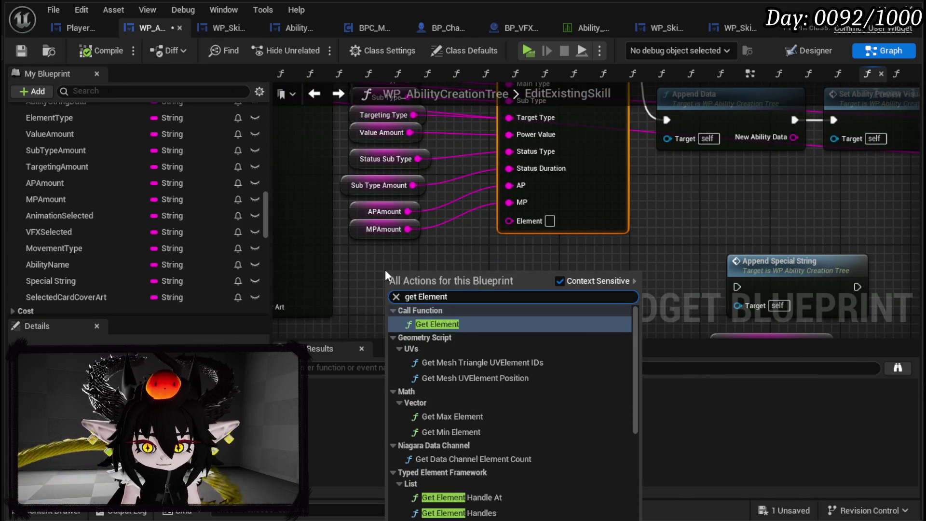
pyautogui.scroll(-5, 480, 478)
pyautogui.click(454, 517)
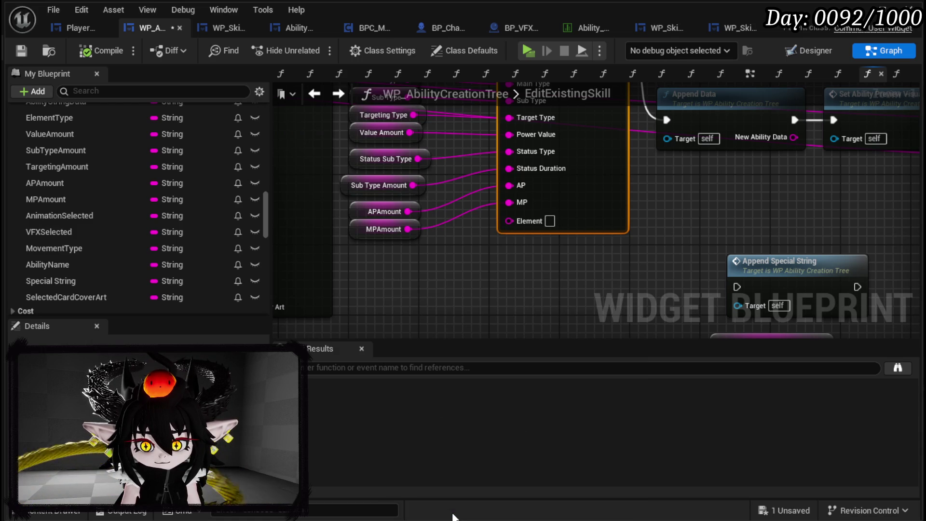
pyautogui.moveTo(445, 273); pyautogui.dragTo(510, 219)
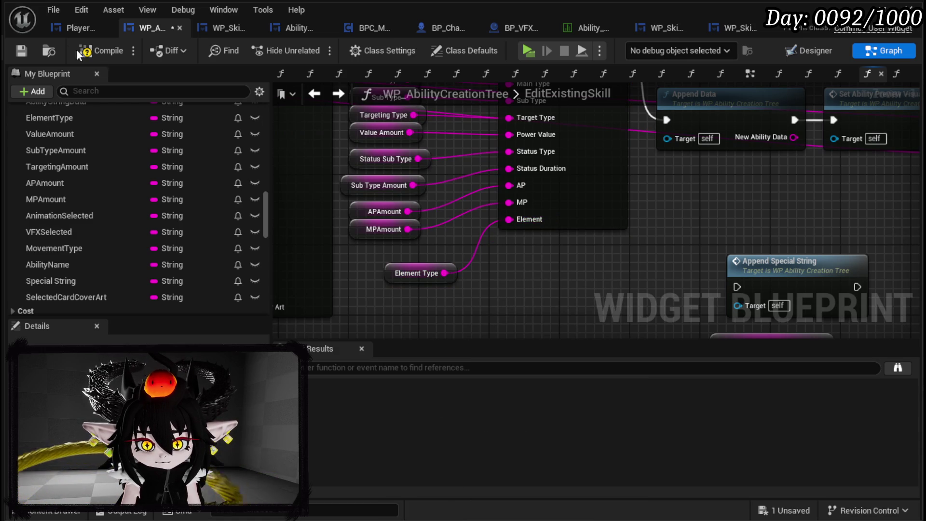
pyautogui.click(21, 54)
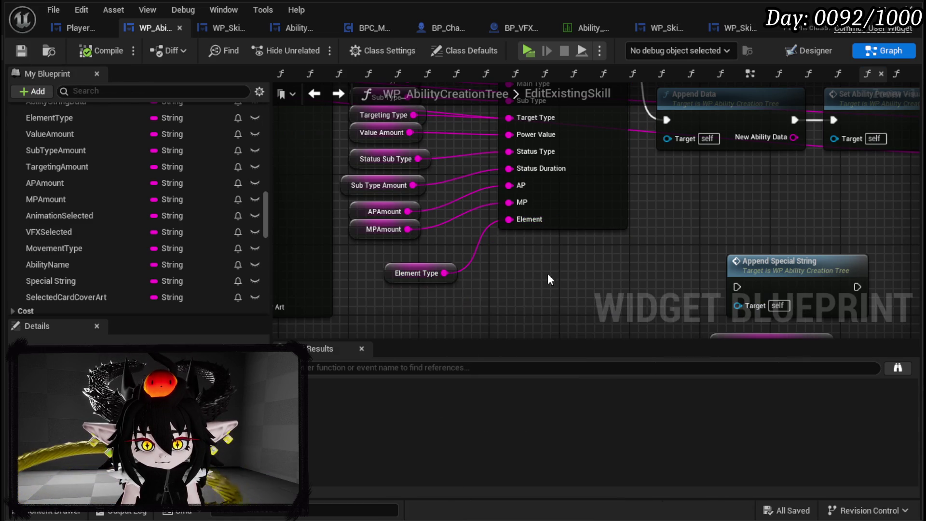
# Step: Tuck the Element Type getter under the other inputs, save, and reopen PreSetData
pyautogui.moveTo(411, 275); pyautogui.dragTo(372, 267)
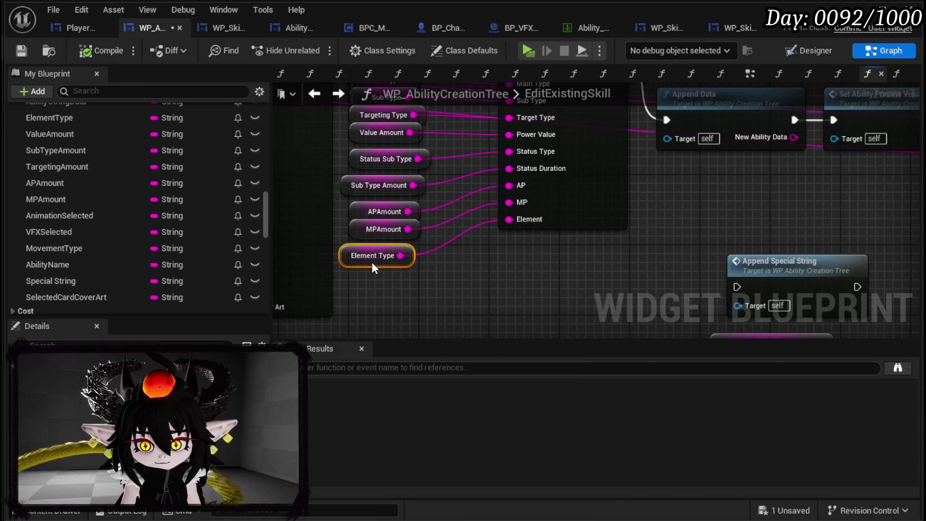
pyautogui.click(21, 51)
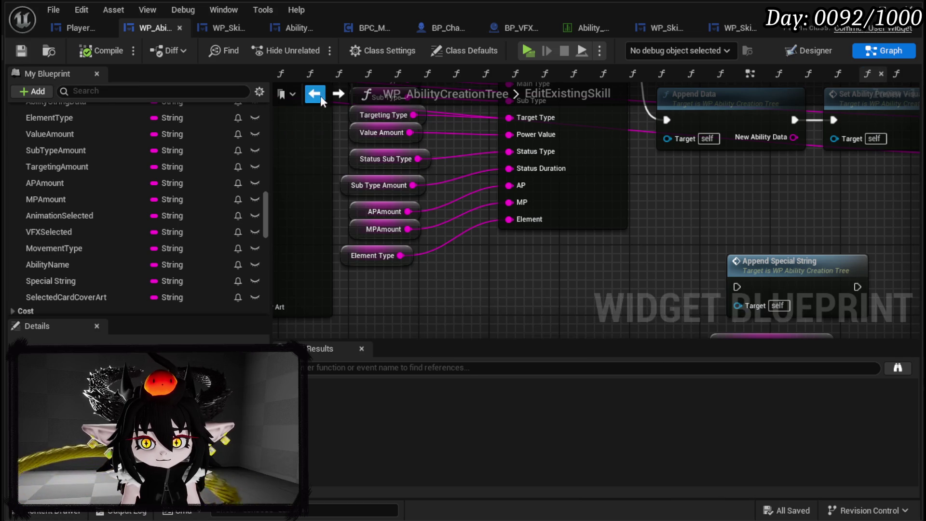
pyautogui.click(316, 95)
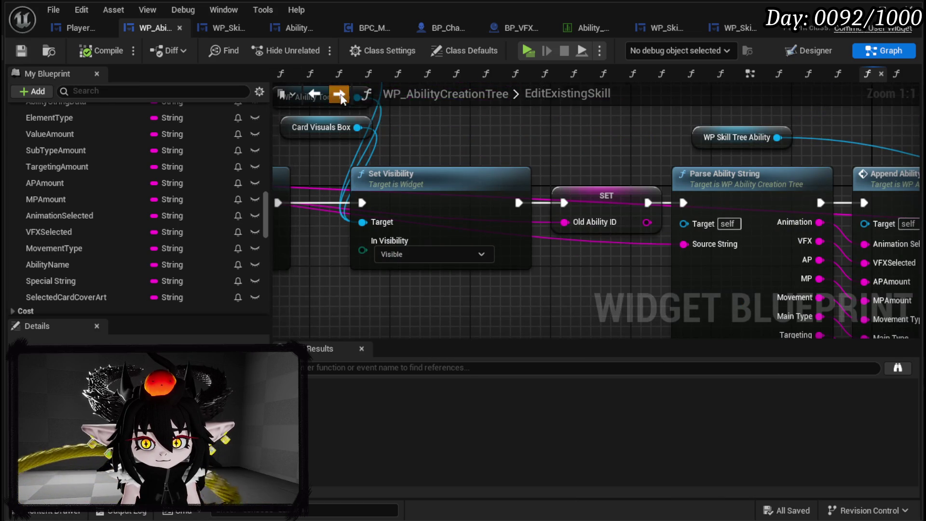
pyautogui.click(340, 95)
pyautogui.doubleClick(580, 206)
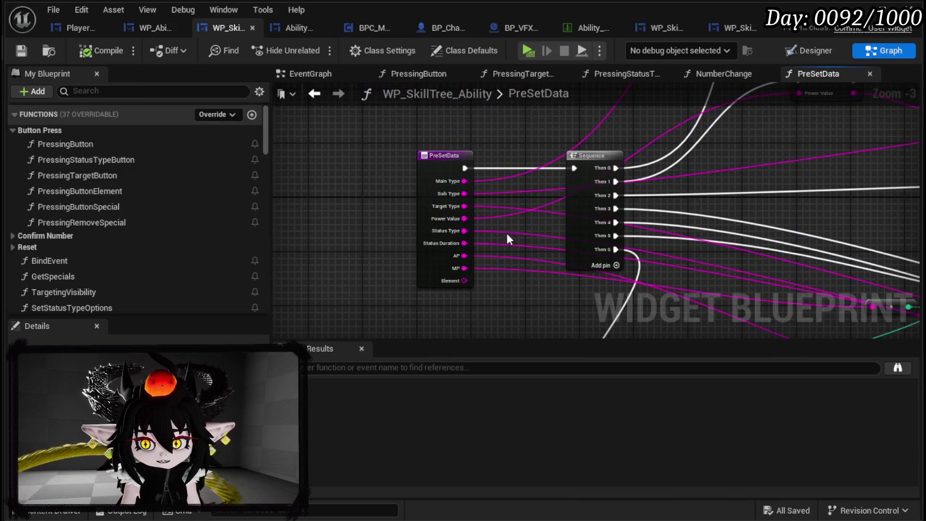
# Step: Copy WP Set Slot Element and Set Data from PressingButtonElement into PreSetData
pyautogui.doubleClick(106, 192)
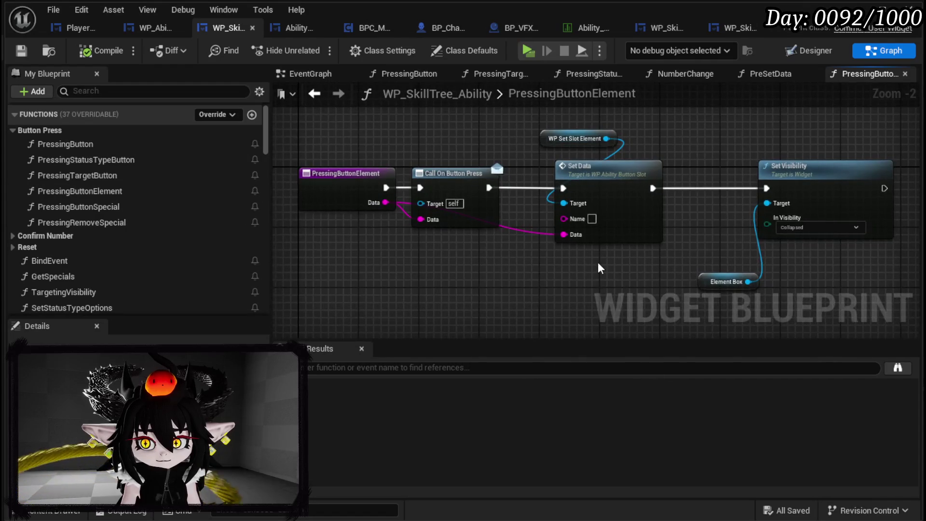
pyautogui.moveTo(590, 262); pyautogui.dragTo(484, 263)
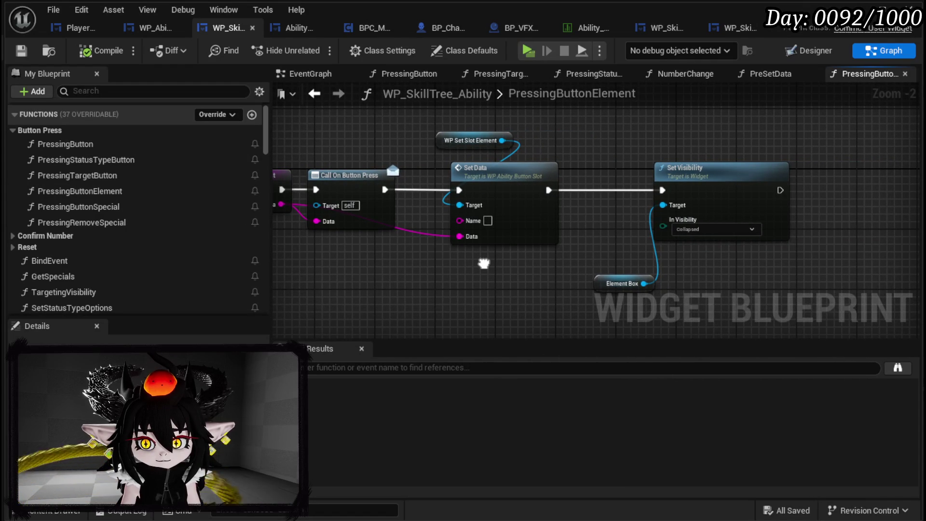
pyautogui.moveTo(484, 263); pyautogui.dragTo(481, 263)
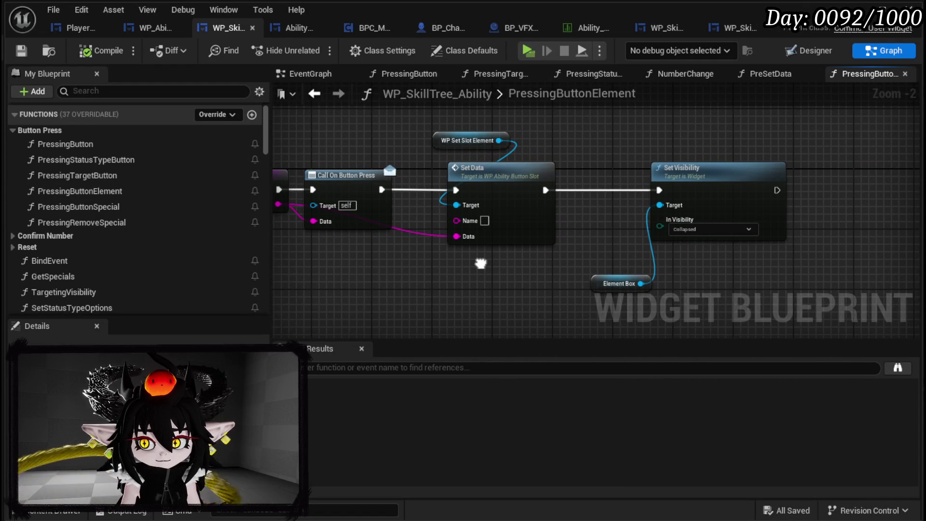
pyautogui.moveTo(409, 302); pyautogui.dragTo(555, 116)
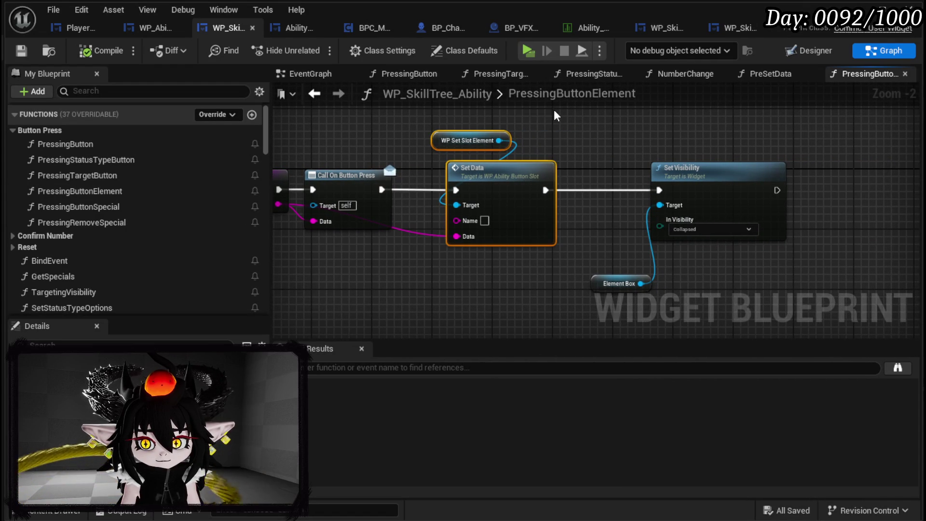
pyautogui.click(314, 94)
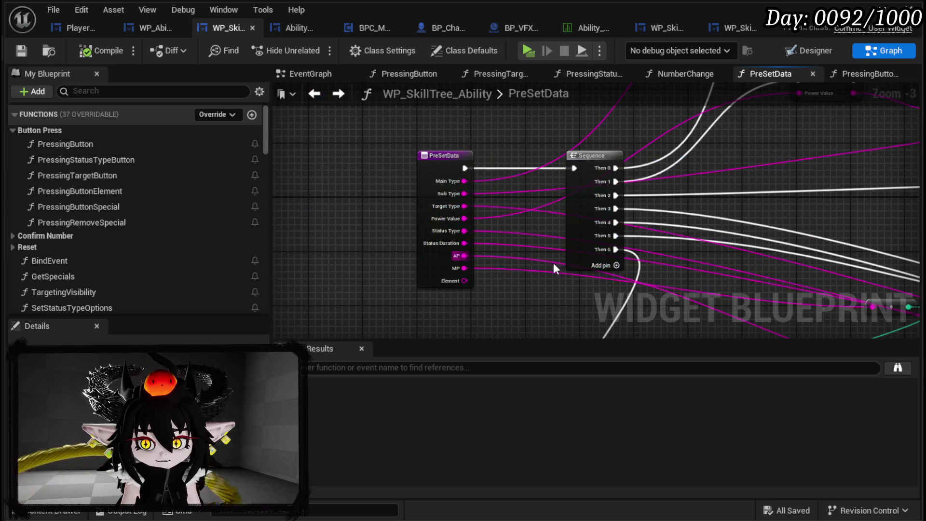
pyautogui.hotkey('ctrl', 'v')
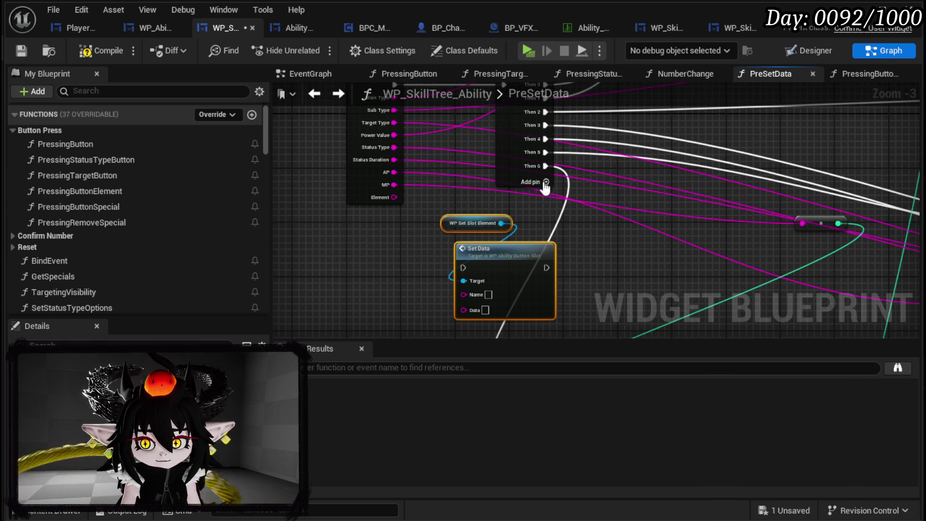
# Step: Run Set Data from a new Sequence Then 7 pin, feeding Element into Data
pyautogui.click(546, 181)
pyautogui.moveTo(546, 180)
pyautogui.mouseDown()
pyautogui.moveTo(461, 268)
pyautogui.moveTo(639, 248)
pyautogui.moveTo(645, 206)
pyautogui.mouseUp()
pyautogui.moveTo(382, 203); pyautogui.dragTo(612, 268)
pyautogui.scroll(-2, 552, 263)
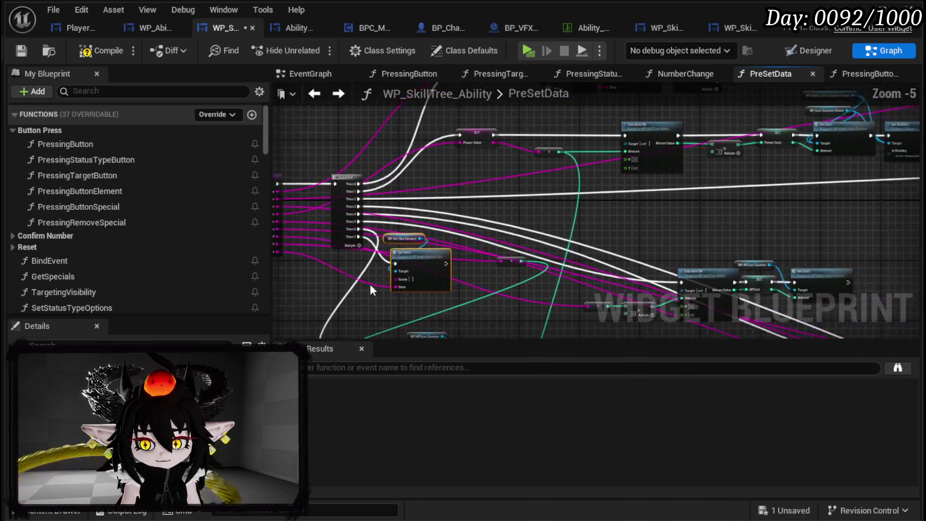
pyautogui.moveTo(419, 260); pyautogui.dragTo(434, 271)
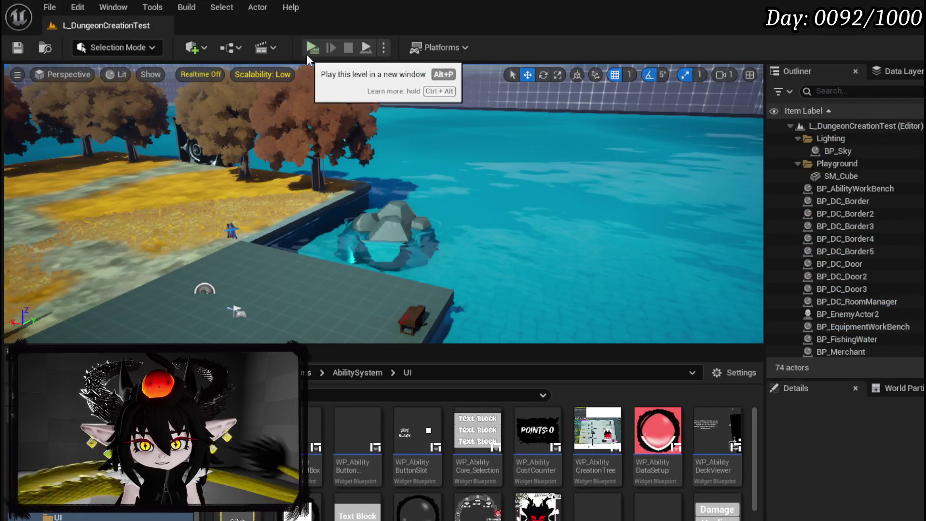
pyautogui.click(309, 50)
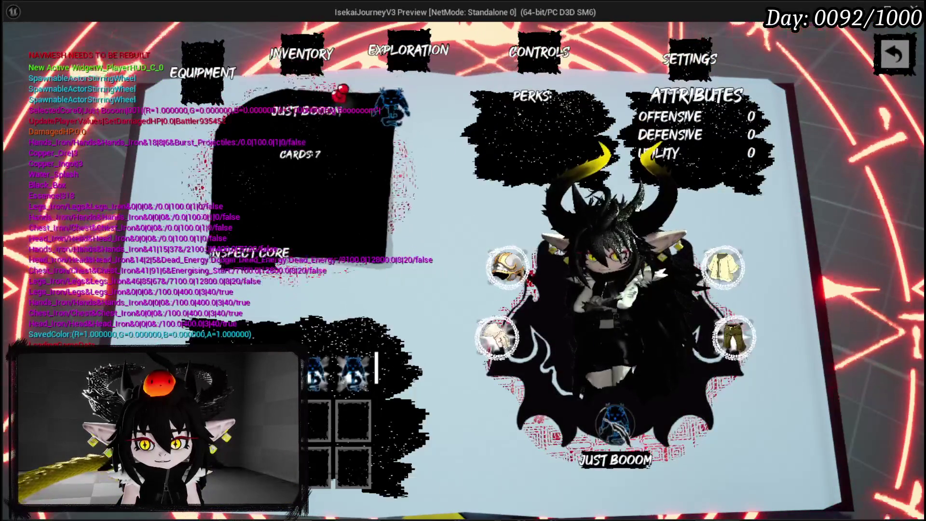
# Step: Open the TEST_3 card from the deck, check Power Value at the breakpoint, and resume
pyautogui.click(311, 195)
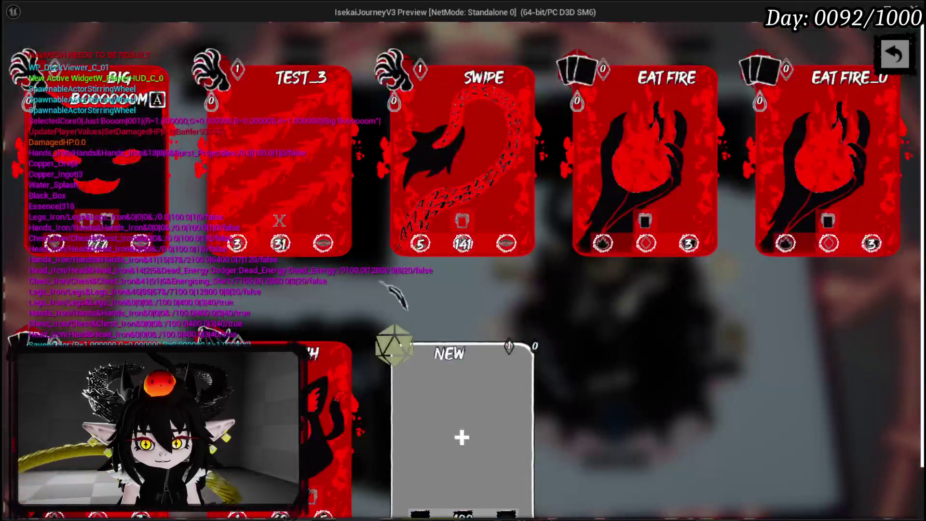
pyautogui.click(329, 63)
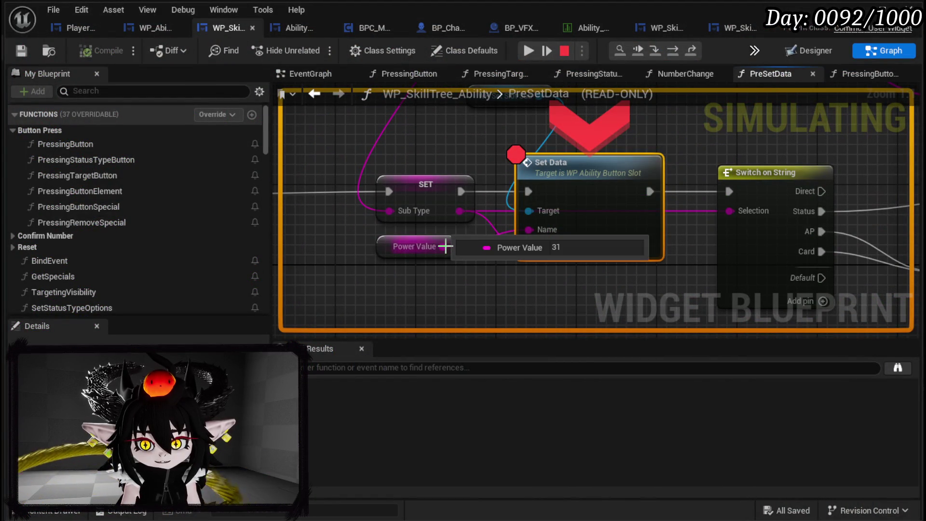
pyautogui.moveTo(450, 248)
pyautogui.moveTo(533, 288)
pyautogui.mouseDown()
pyautogui.moveTo(412, 288)
pyautogui.moveTo(513, 290)
pyautogui.mouseUp()
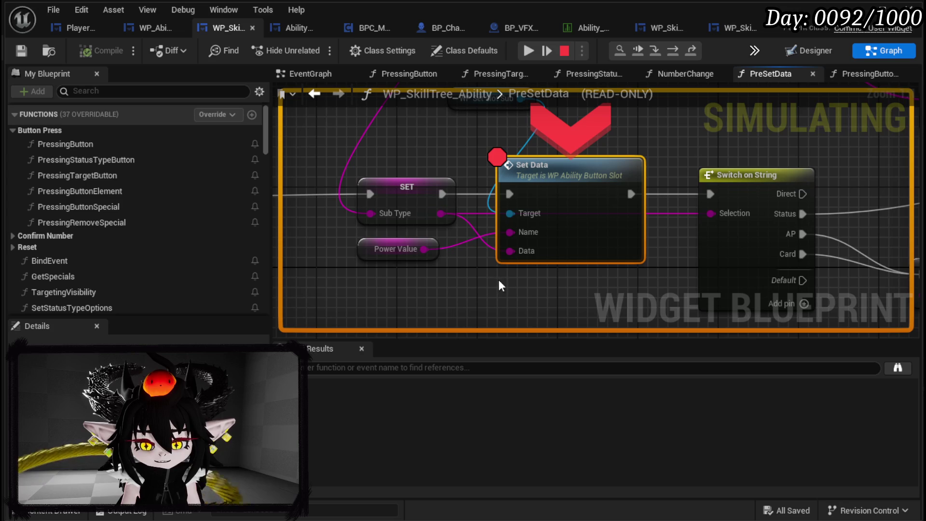
pyautogui.click(531, 51)
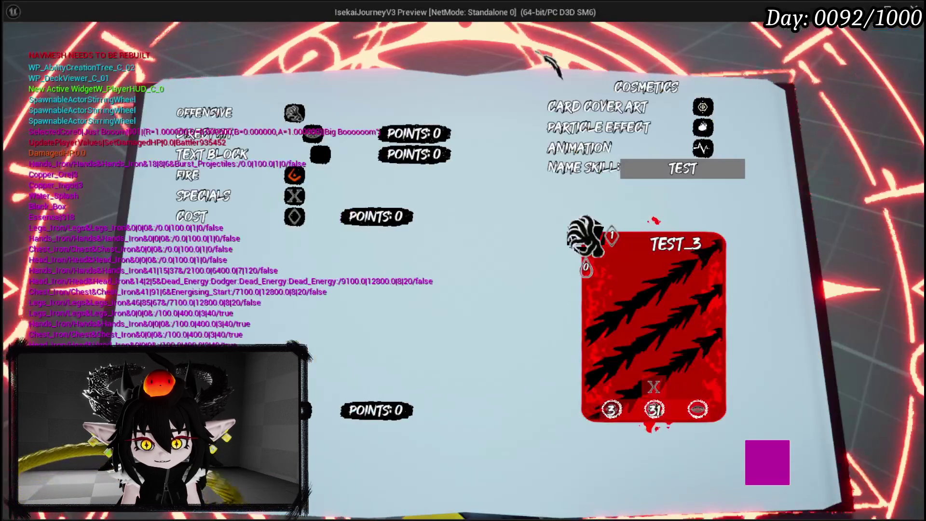
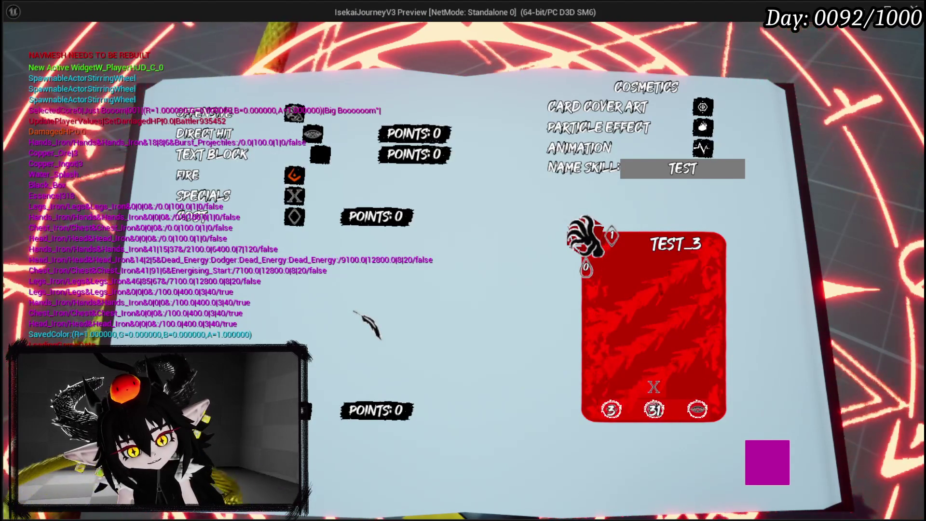
# Step: Browse the card's Specials, AP/MP Cost and Direct Hit options in the preview
pyautogui.click(261, 196)
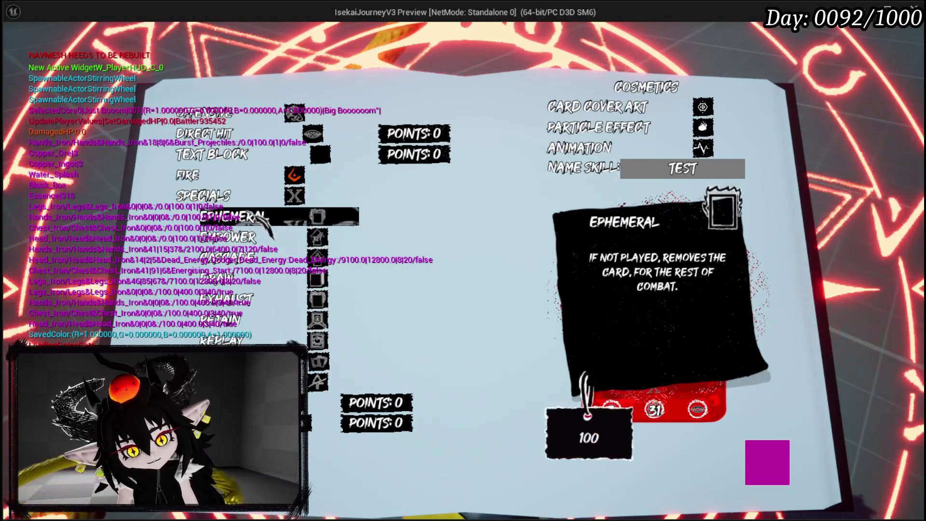
pyautogui.click(251, 195)
pyautogui.click(246, 217)
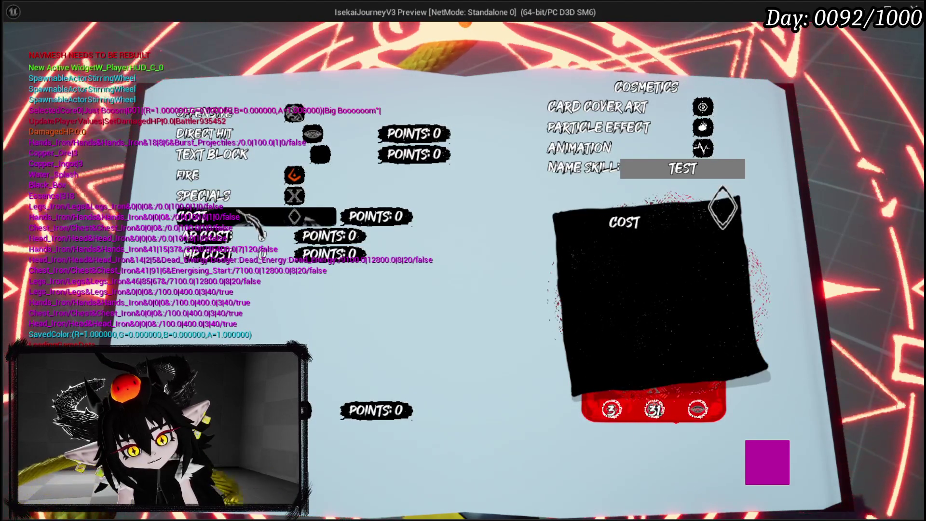
pyautogui.click(248, 220)
pyautogui.click(299, 135)
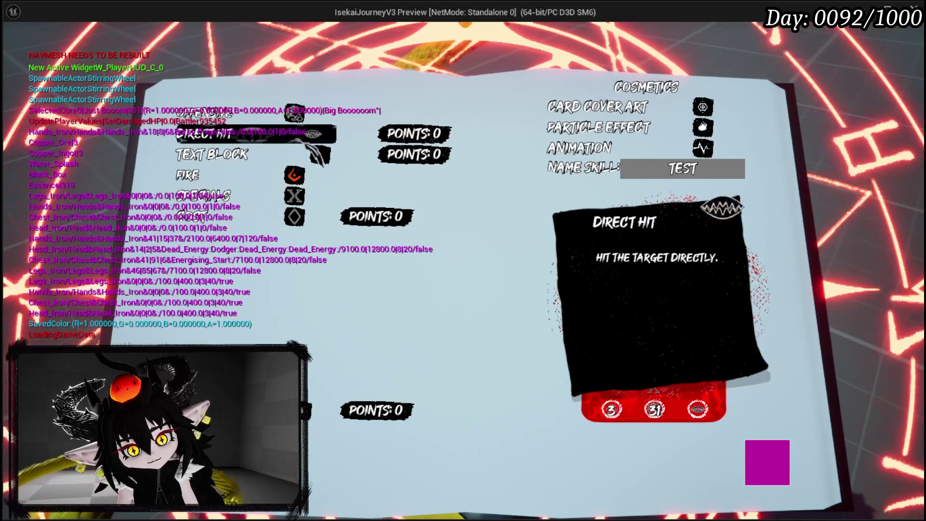
pyautogui.click(256, 155)
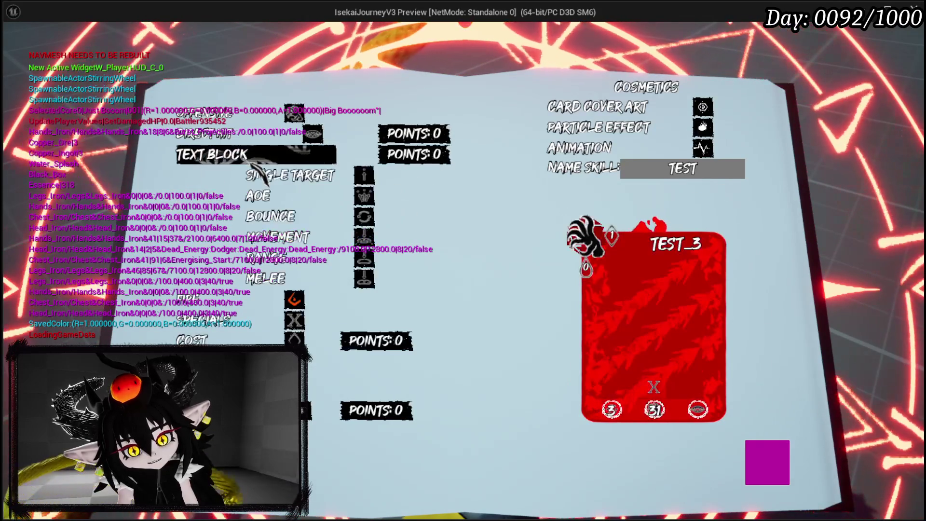
pyautogui.click(253, 154)
pyautogui.click(248, 135)
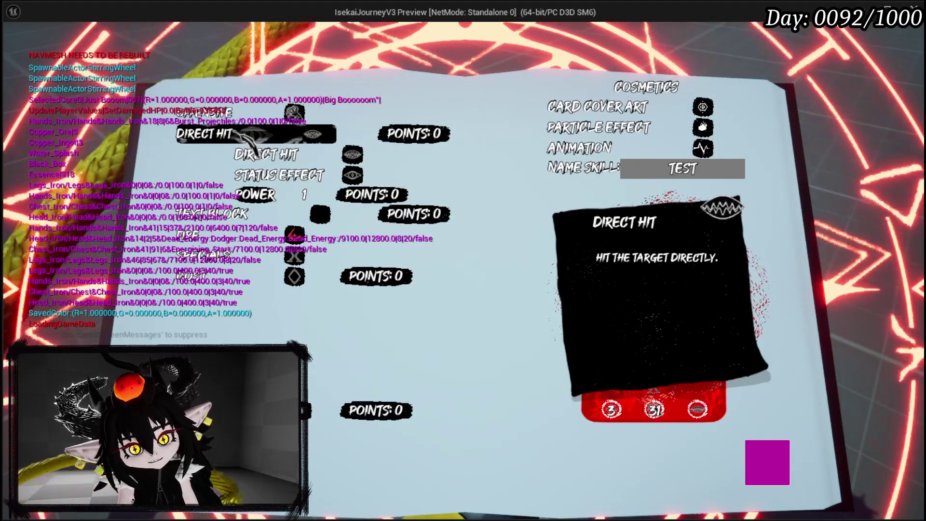
pyautogui.click(251, 155)
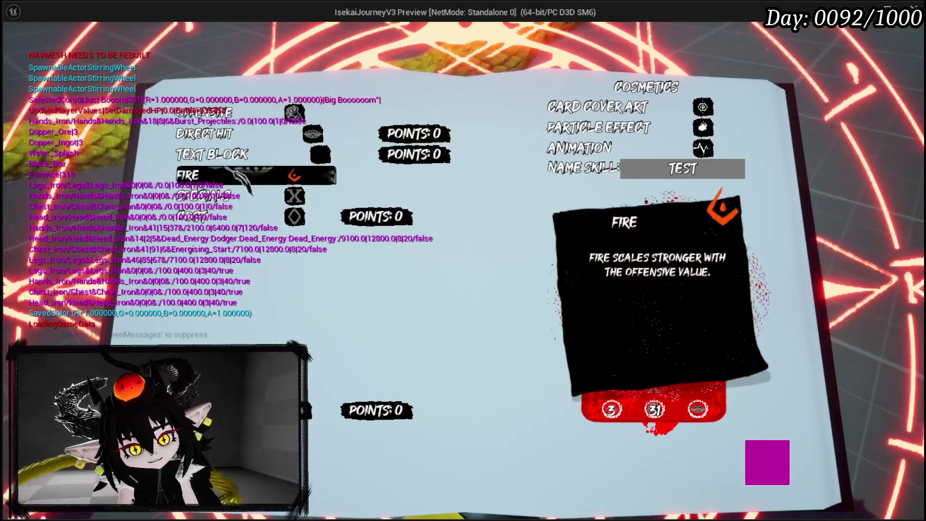
pyautogui.click(245, 220)
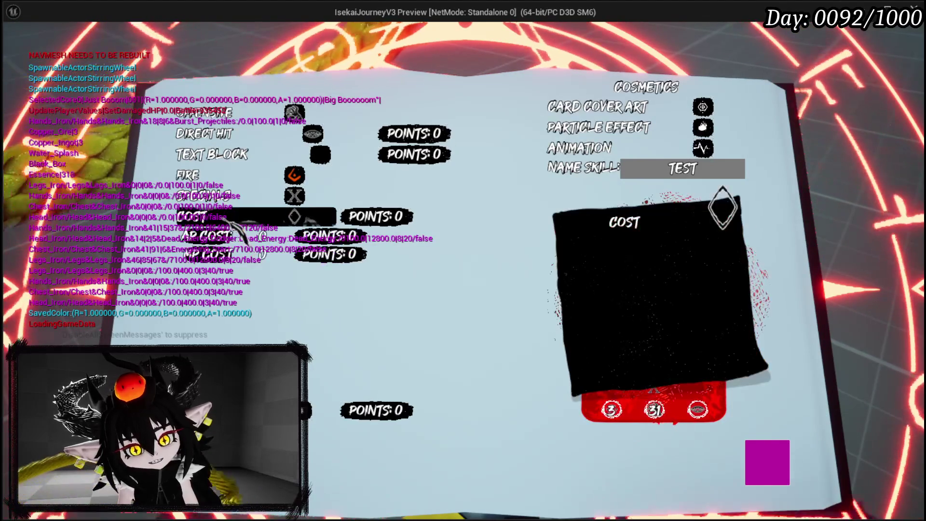
pyautogui.click(242, 220)
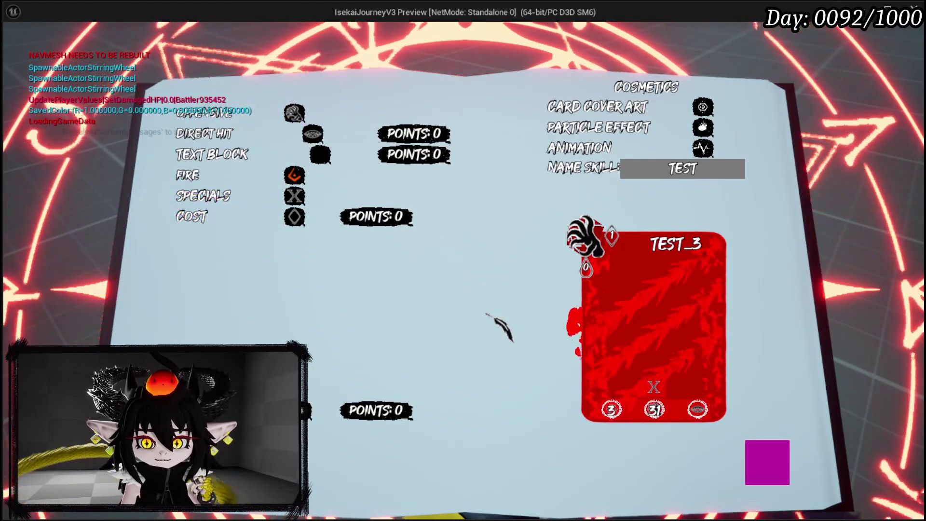
# Step: Give Direct Hit a Damage Over Time status effect with a Duration of 3
pyautogui.click(217, 138)
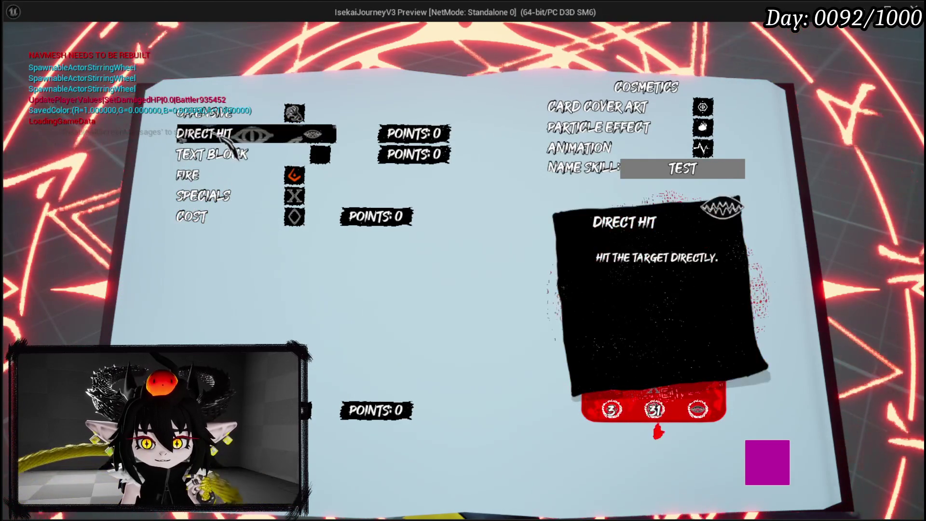
pyautogui.click(268, 175)
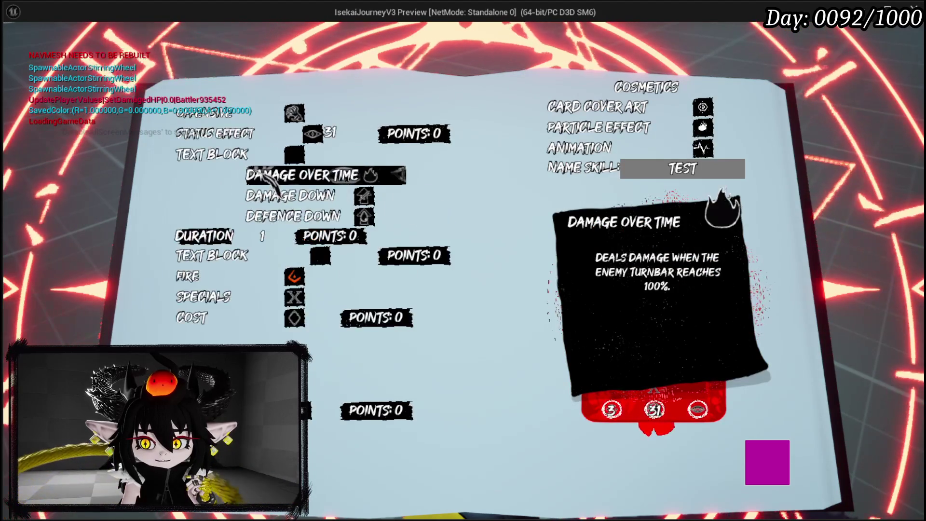
pyautogui.click(267, 177)
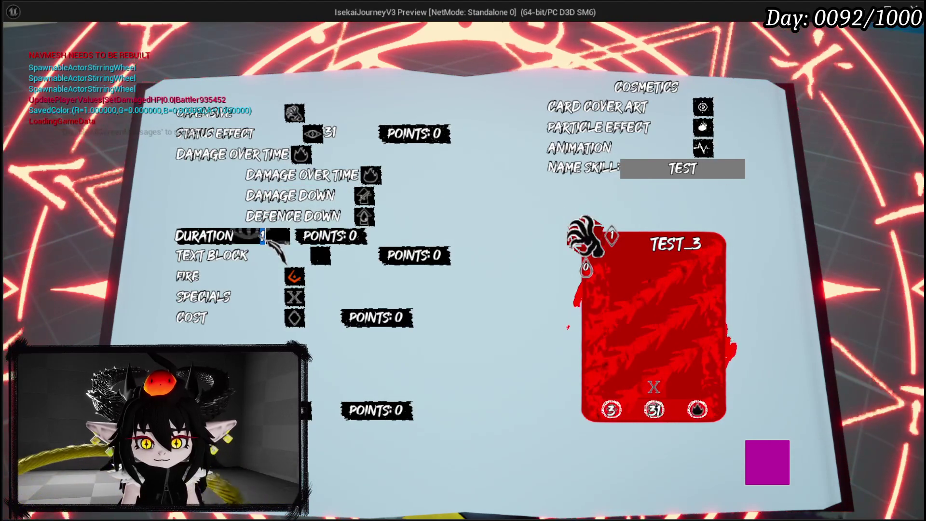
pyautogui.write('3')
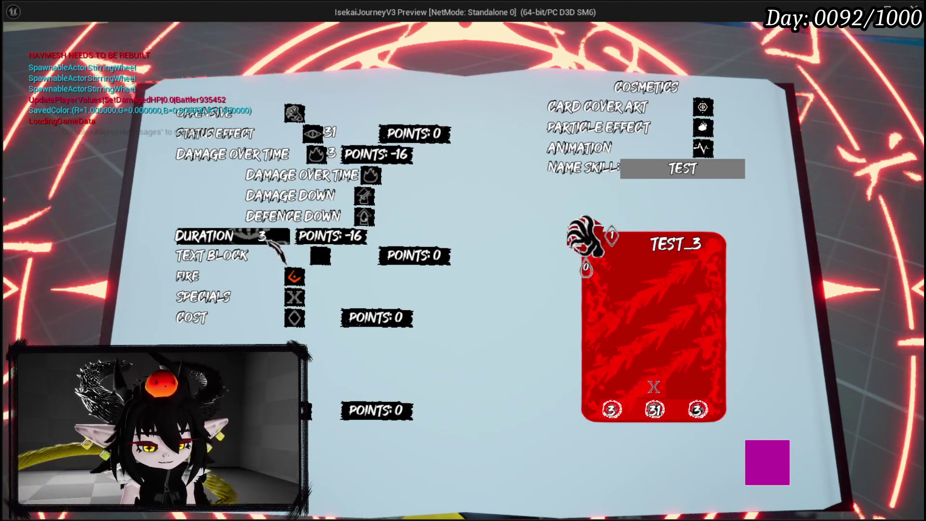
pyautogui.scroll(-5, 467, 154)
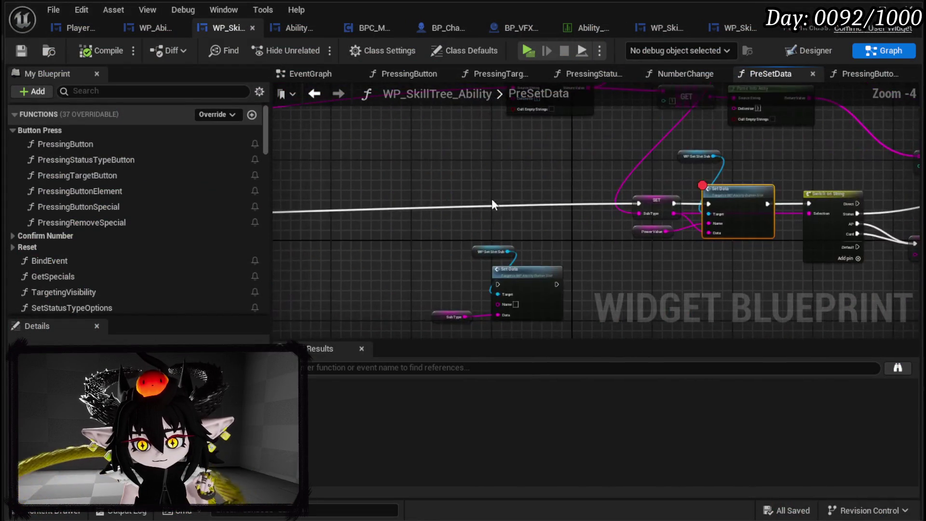
# Step: Add a Pressing Button call to the PreSetData graph beside the Sequence node
pyautogui.moveTo(312, 213)
pyautogui.mouseDown()
pyautogui.moveTo(295, 216)
pyautogui.moveTo(473, 208)
pyautogui.mouseUp()
pyautogui.scroll(-3, 472, 208)
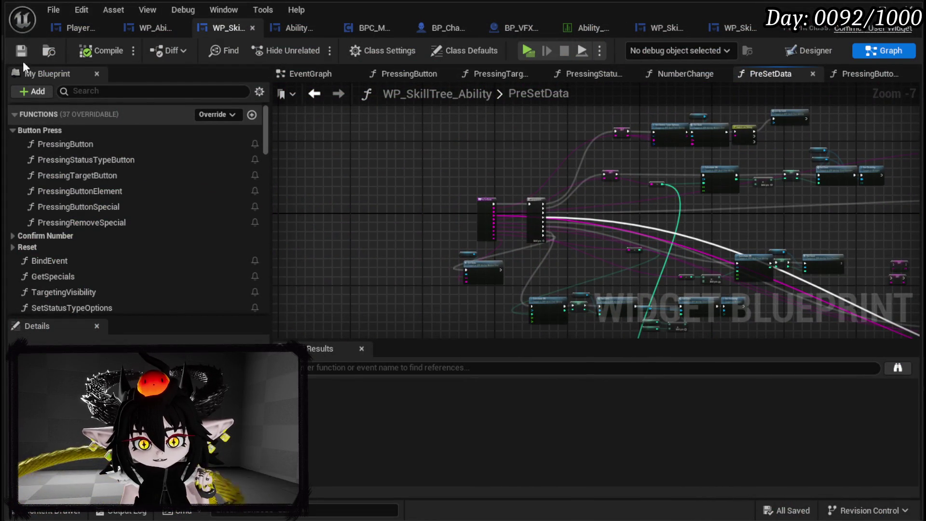
pyautogui.scroll(3, 587, 163)
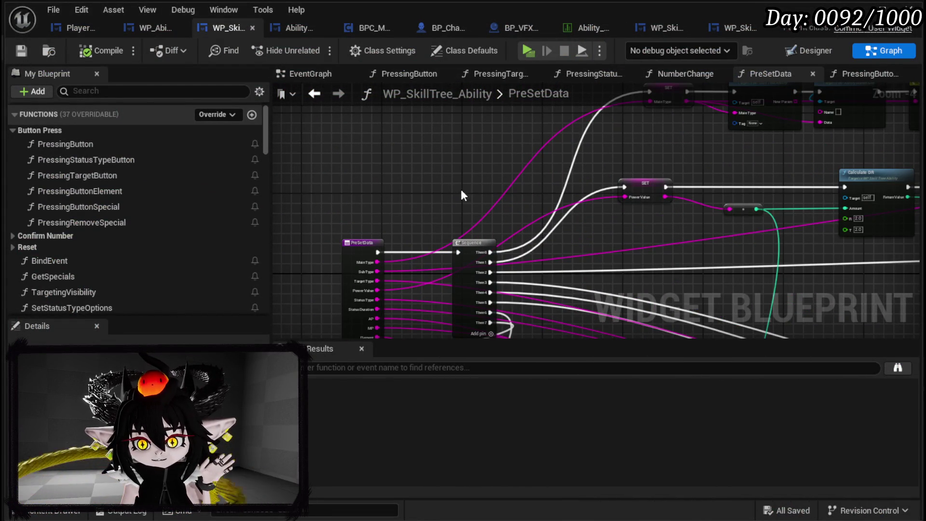
pyautogui.moveTo(472, 245); pyautogui.dragTo(456, 249)
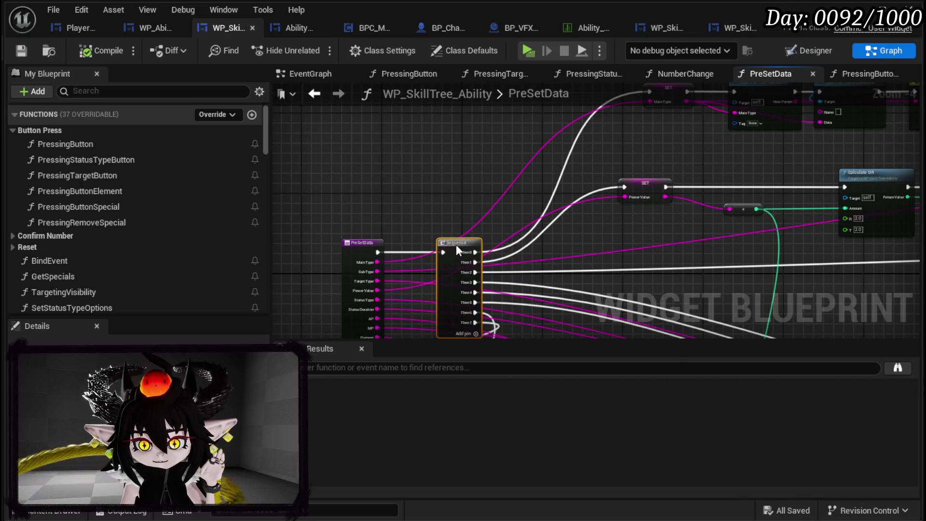
pyautogui.moveTo(84, 144); pyautogui.dragTo(520, 147)
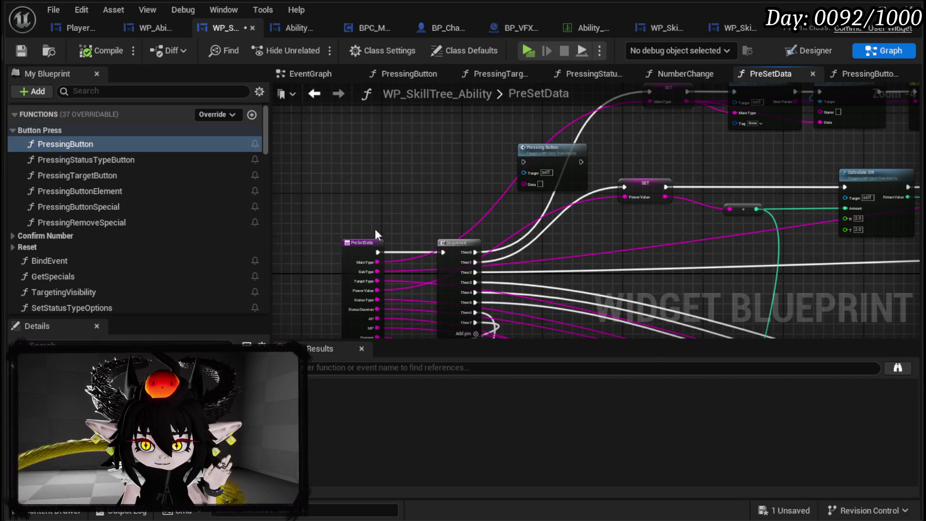
pyautogui.scroll(3, 349, 240)
# Step: Wire Main Type into Pressing Button's Data pin, then compile and save the blueprint
pyautogui.moveTo(349, 290)
pyautogui.mouseDown()
pyautogui.moveTo(439, 256)
pyautogui.moveTo(627, 152)
pyautogui.mouseUp()
pyautogui.moveTo(519, 274)
pyautogui.mouseDown()
pyautogui.moveTo(620, 103)
pyautogui.moveTo(514, 187)
pyautogui.moveTo(554, 108)
pyautogui.mouseUp()
pyautogui.moveTo(629, 195)
pyautogui.mouseDown()
pyautogui.moveTo(661, 126)
pyautogui.moveTo(654, 231)
pyautogui.mouseUp()
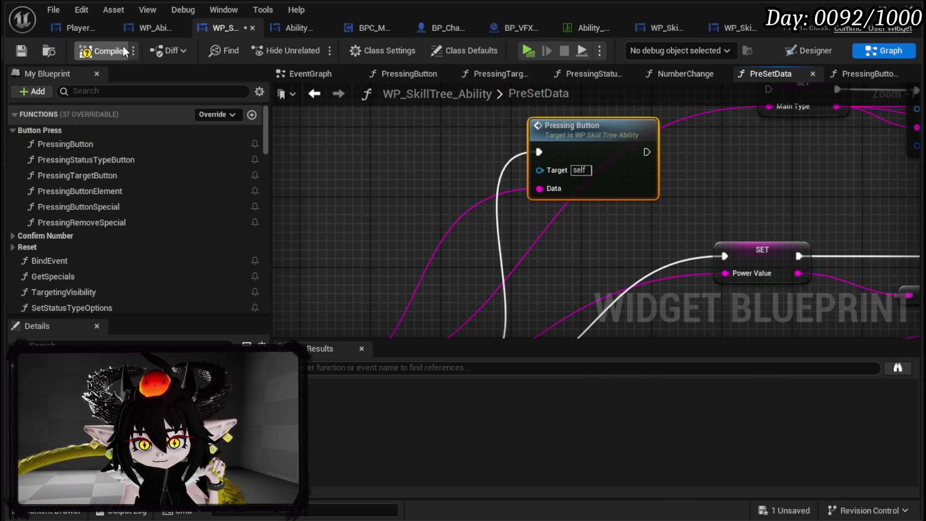
pyautogui.click(26, 48)
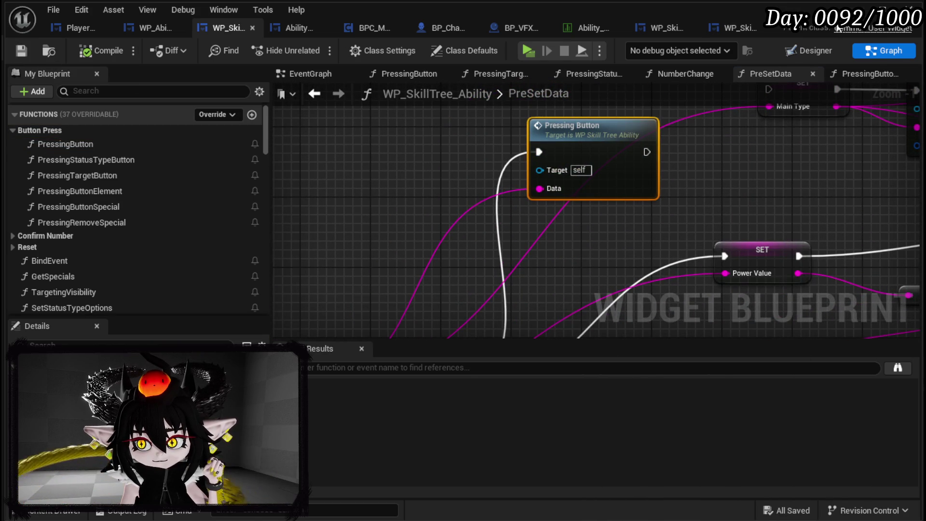
pyautogui.click(865, 9)
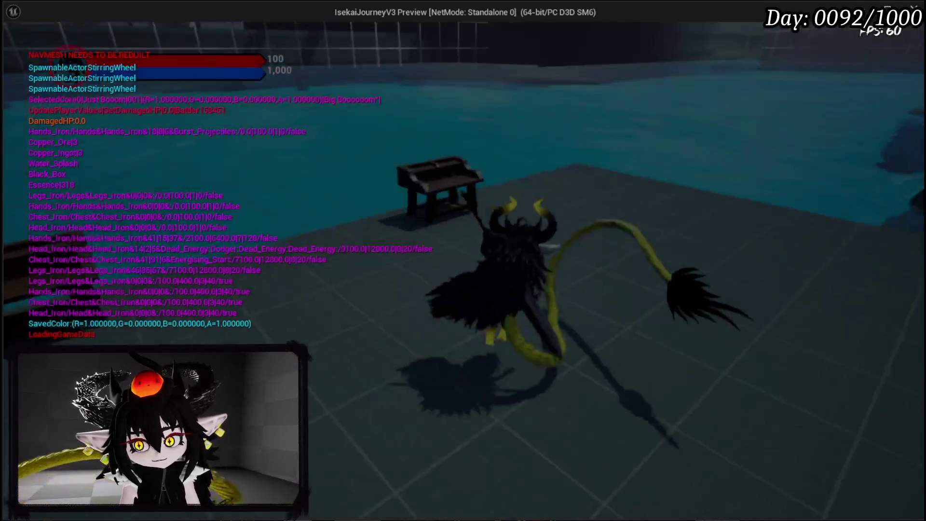
# Step: Edit the TEST_3 card from the book's card deck viewer and resume past the Set Data breakpoint
pyautogui.press('Tab')
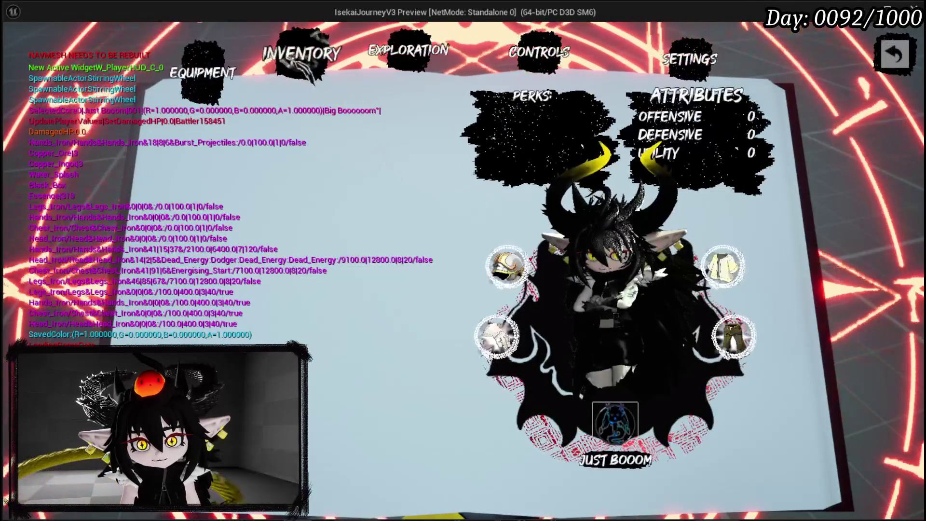
pyautogui.click(499, 336)
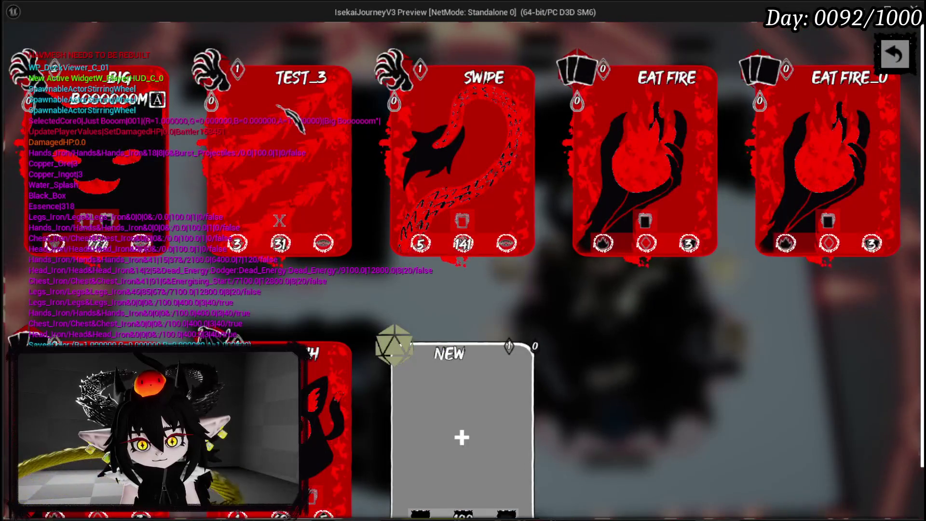
pyautogui.click(338, 59)
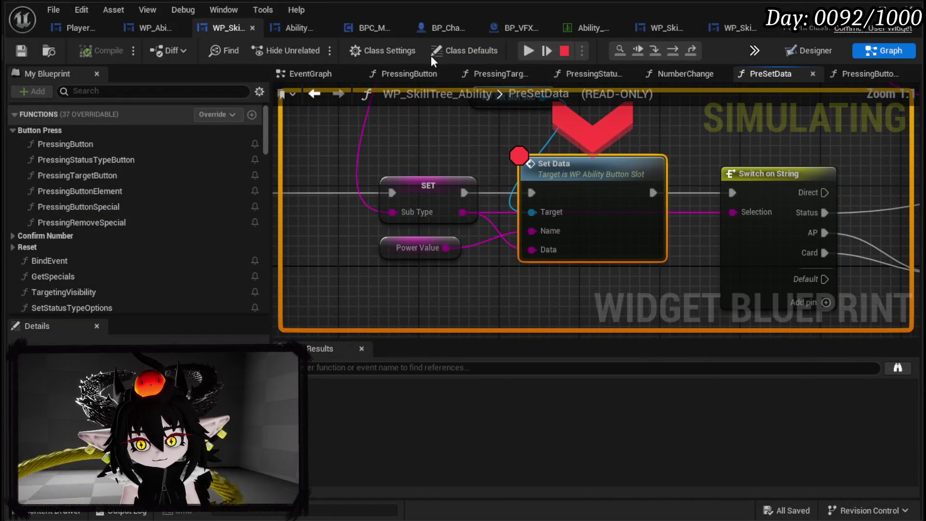
pyautogui.click(529, 52)
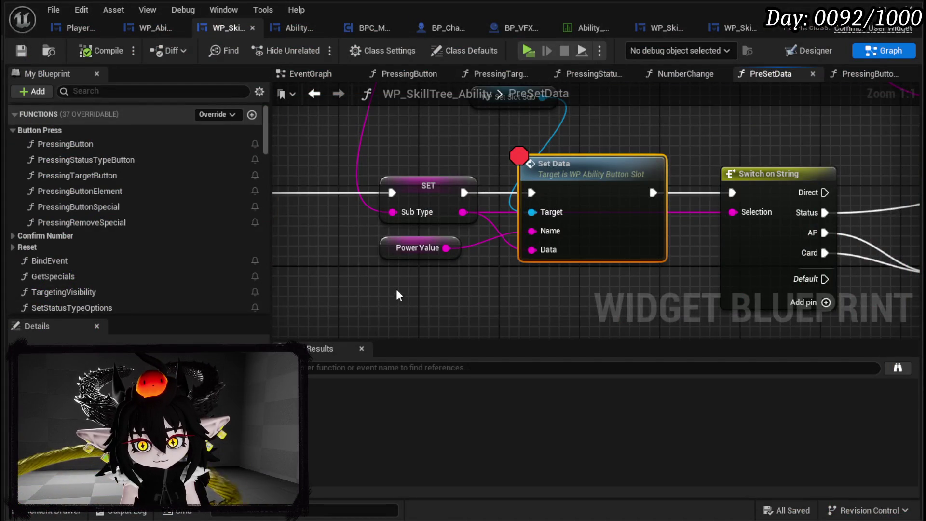
# Step: Compile the blueprint and move the Pressing Button node off the SET node
pyautogui.scroll(-7, 395, 291)
pyautogui.scroll(3, 358, 223)
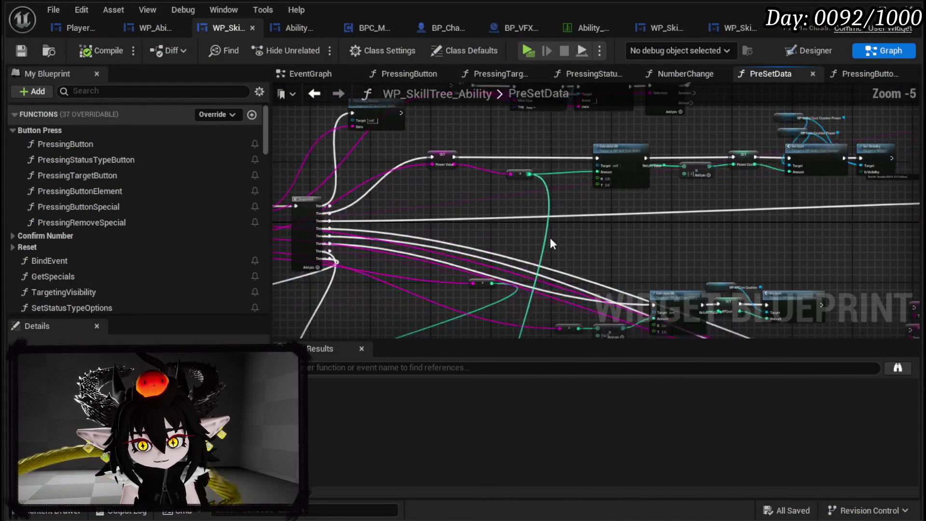
pyautogui.click(90, 48)
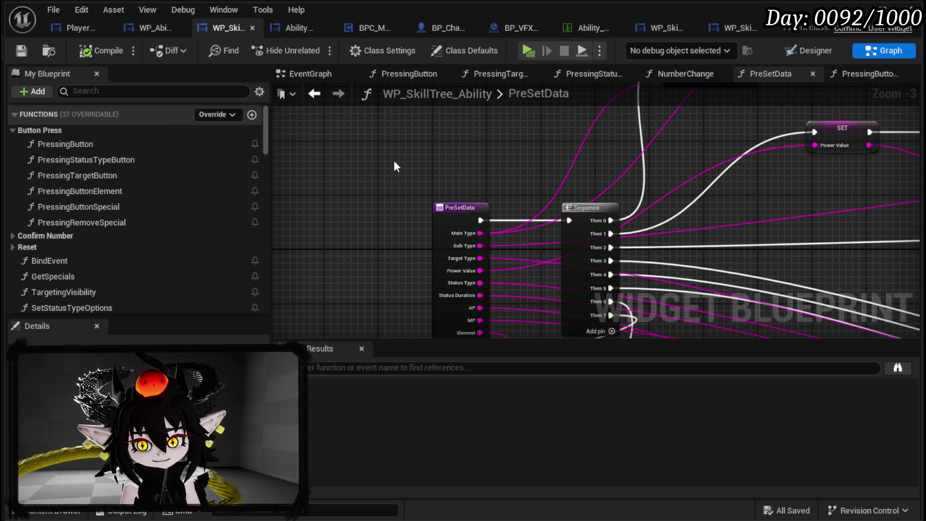
pyautogui.moveTo(555, 215)
pyautogui.mouseDown()
pyautogui.moveTo(402, 359)
pyautogui.moveTo(382, 325)
pyautogui.mouseUp()
pyautogui.click(530, 145)
pyautogui.moveTo(525, 256)
pyautogui.mouseDown()
pyautogui.moveTo(481, 144)
pyautogui.moveTo(511, 141)
pyautogui.moveTo(405, 141)
pyautogui.moveTo(304, 114)
pyautogui.mouseUp()
pyautogui.click(646, 153)
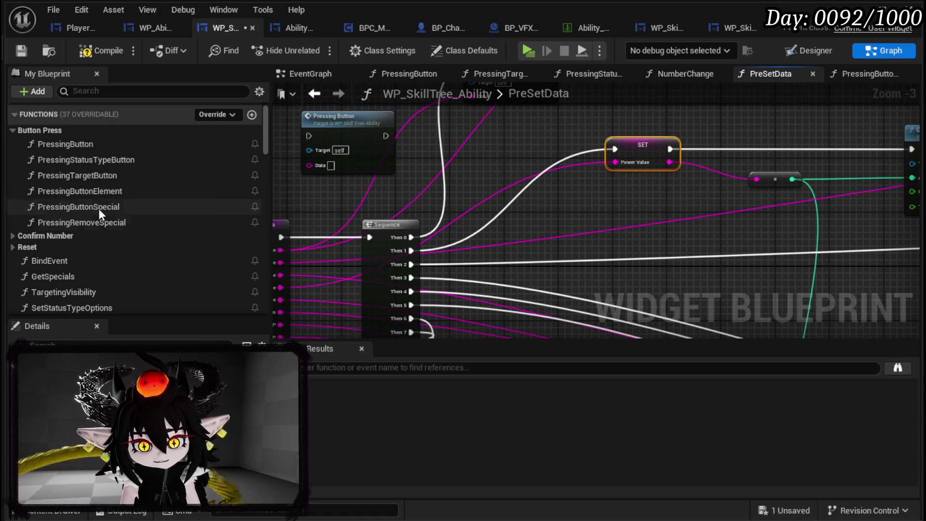
# Step: Add a Confirm Power Value call from Confirm Number beside SET and open its function graph
pyautogui.click(15, 236)
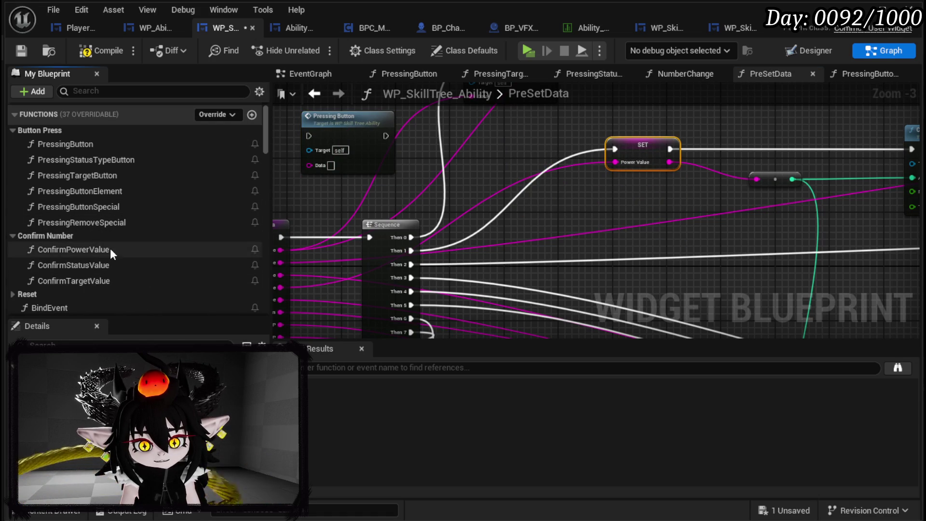
pyautogui.moveTo(92, 250); pyautogui.dragTo(519, 157)
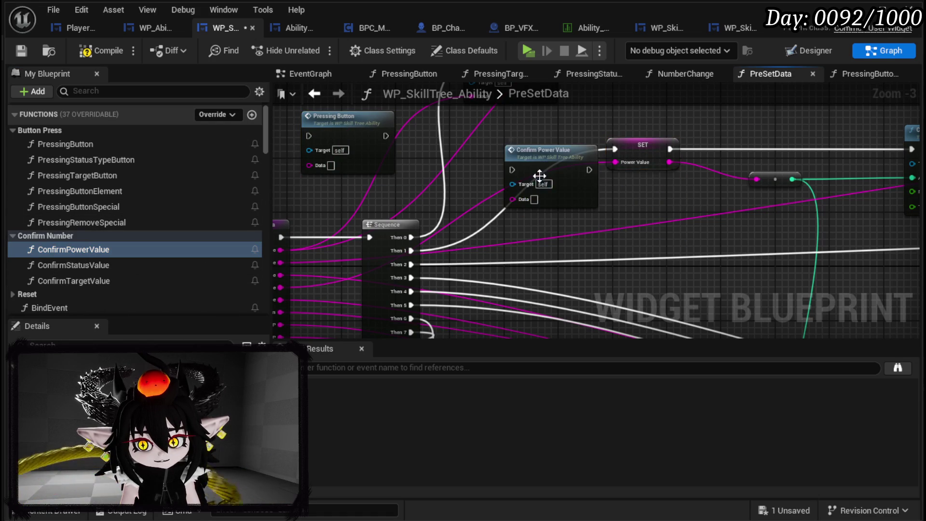
pyautogui.scroll(2, 550, 202)
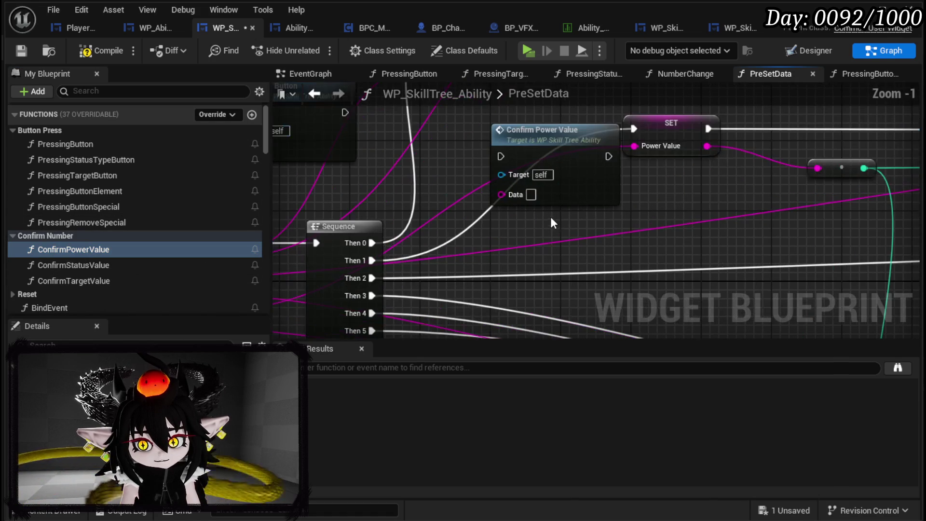
pyautogui.doubleClick(517, 165)
pyautogui.scroll(4, 417, 215)
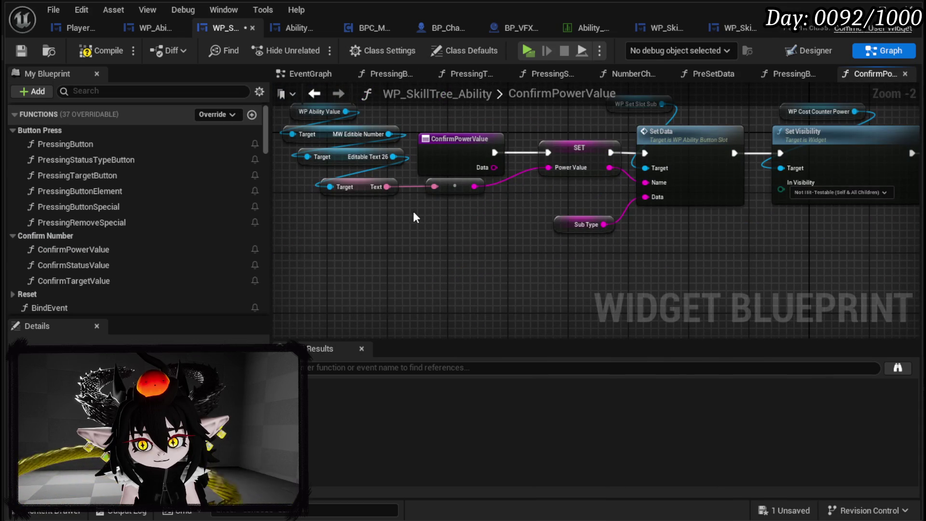
# Step: Inspect the ConfirmPowerValue logic, moving WP Cost Counter Power below Set Visibility
pyautogui.moveTo(414, 216); pyautogui.dragTo(418, 259)
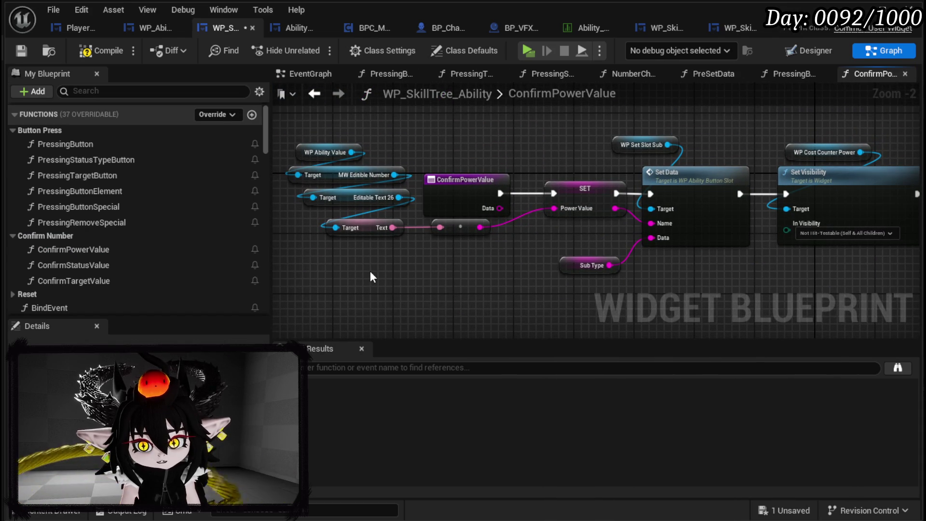
pyautogui.moveTo(328, 280); pyautogui.dragTo(395, 141)
pyautogui.moveTo(463, 139); pyautogui.dragTo(274, 146)
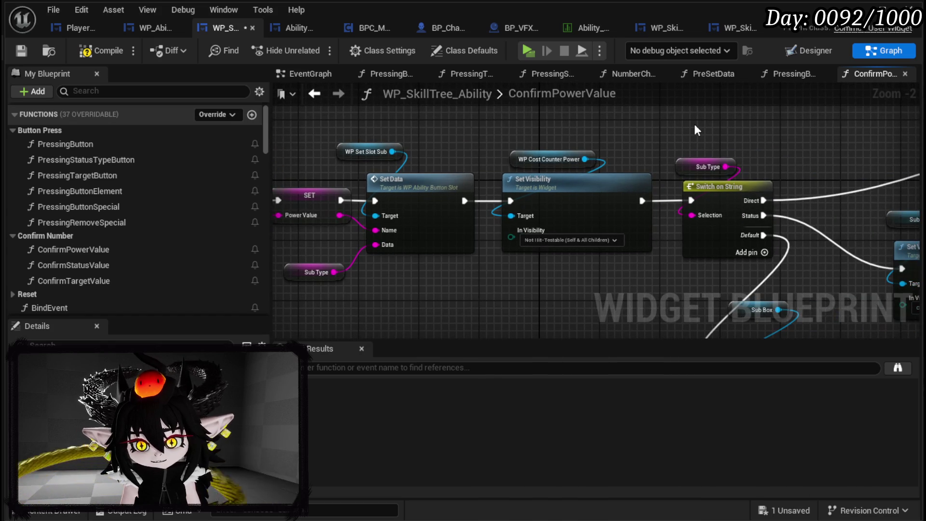
pyautogui.scroll(-1, 696, 130)
pyautogui.moveTo(695, 131)
pyautogui.mouseDown()
pyautogui.moveTo(413, 140)
pyautogui.moveTo(497, 135)
pyautogui.moveTo(533, 290)
pyautogui.moveTo(505, 146)
pyautogui.mouseUp()
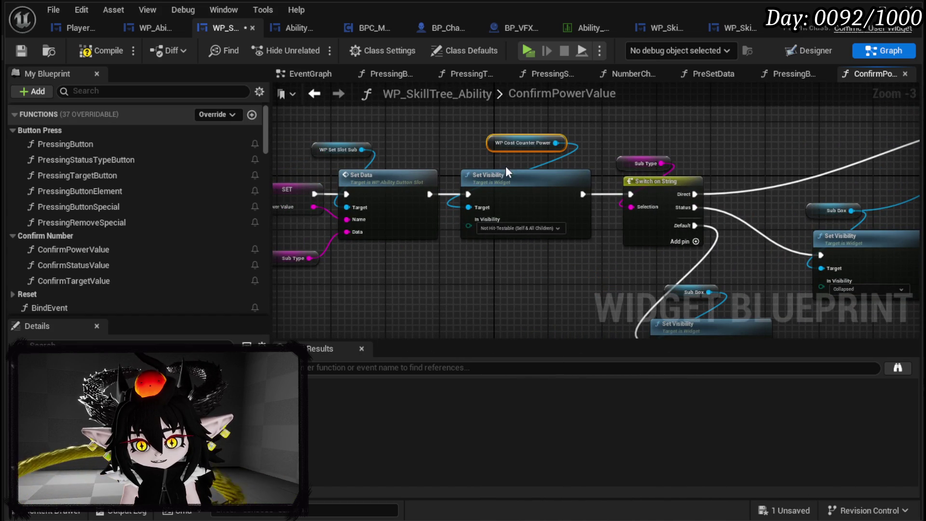
pyautogui.moveTo(518, 254); pyautogui.dragTo(299, 250)
pyautogui.scroll(-1, 607, 166)
pyautogui.scroll(2, 606, 166)
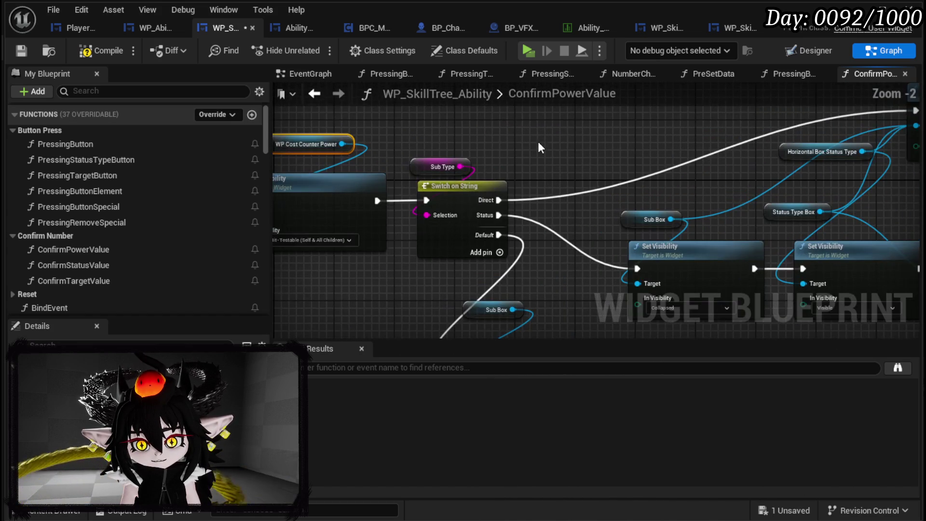
pyautogui.moveTo(606, 143)
pyautogui.mouseDown()
pyautogui.moveTo(271, 164)
pyautogui.moveTo(545, 72)
pyautogui.moveTo(848, 124)
pyautogui.mouseUp()
pyautogui.moveTo(285, 208)
pyautogui.mouseDown()
pyautogui.moveTo(498, 220)
pyautogui.moveTo(595, 267)
pyautogui.mouseUp()
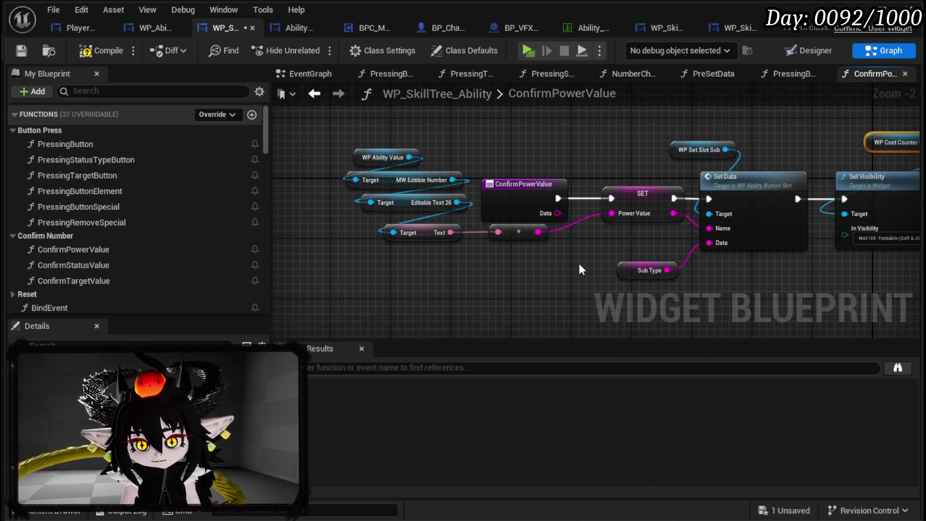
pyautogui.click(511, 274)
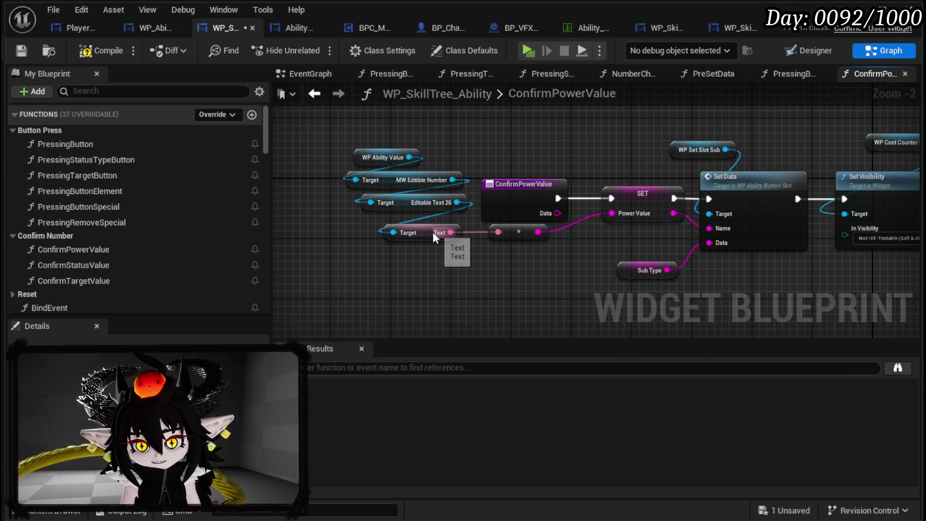
# Step: Compile and save the widget Blueprint and go back to PreSetData
pyautogui.click(102, 51)
pyautogui.click(22, 50)
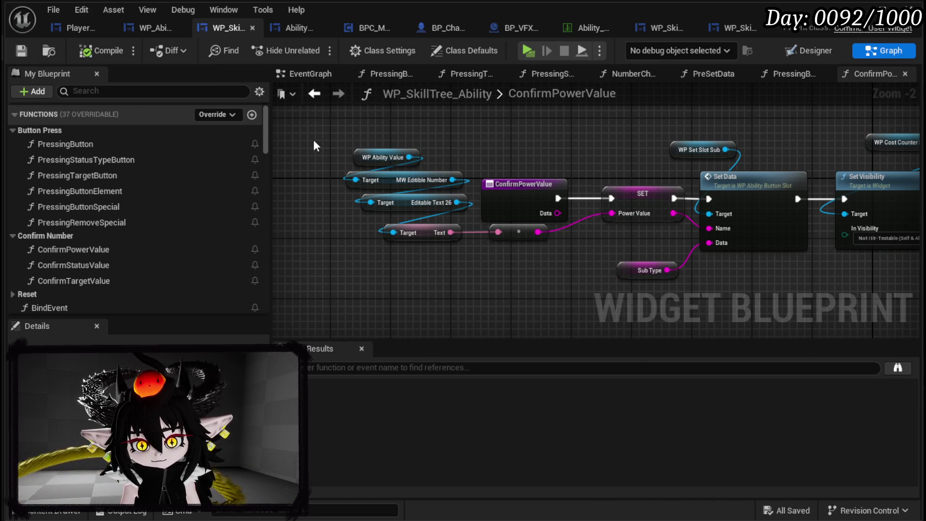
pyautogui.click(316, 94)
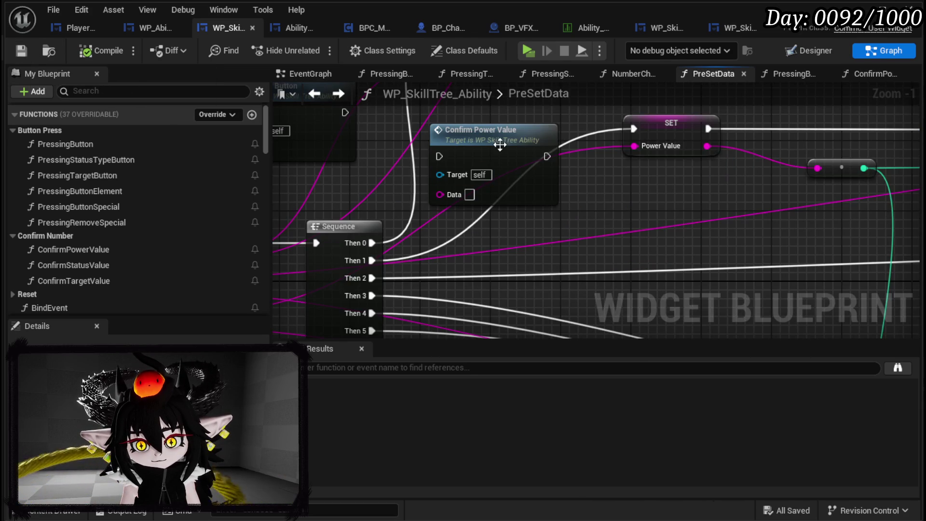
# Step: Rearrange the Sequence, Confirm Power Value and Pressing Button nodes in PreSetData
pyautogui.moveTo(496, 141); pyautogui.dragTo(576, 176)
pyautogui.scroll(1, 504, 212)
pyautogui.scroll(-2, 462, 213)
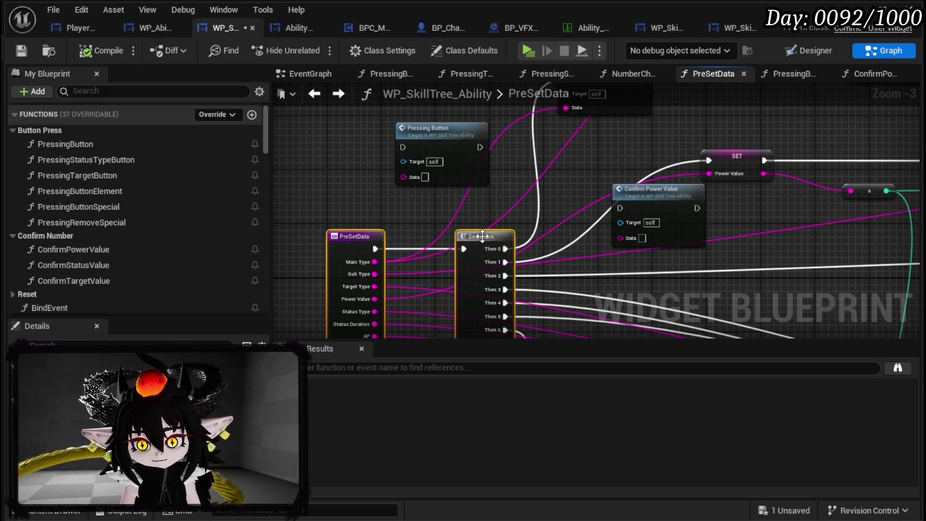
pyautogui.moveTo(474, 232); pyautogui.dragTo(345, 238)
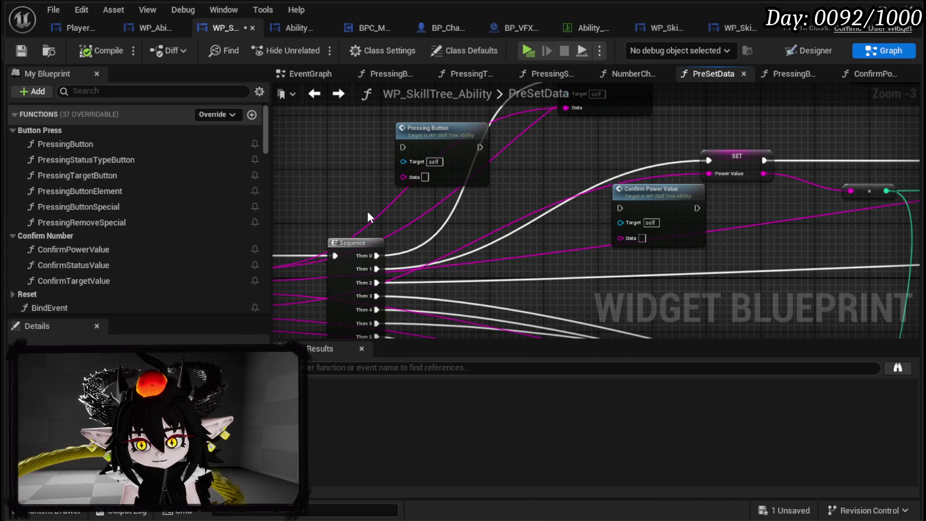
pyautogui.moveTo(667, 196); pyautogui.dragTo(585, 177)
pyautogui.moveTo(453, 145)
pyautogui.mouseDown()
pyautogui.moveTo(456, 176)
pyautogui.moveTo(452, 144)
pyautogui.mouseUp()
pyautogui.scroll(-2, 349, 245)
pyautogui.moveTo(333, 228); pyautogui.dragTo(733, 114)
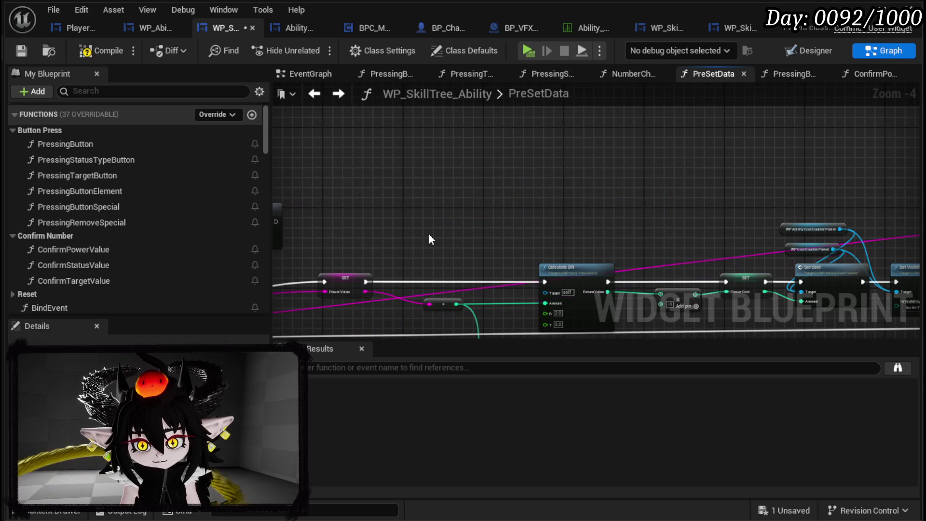
pyautogui.moveTo(628, 159)
pyautogui.mouseDown()
pyautogui.moveTo(583, 122)
pyautogui.moveTo(584, 110)
pyautogui.mouseUp()
pyautogui.click(595, 205)
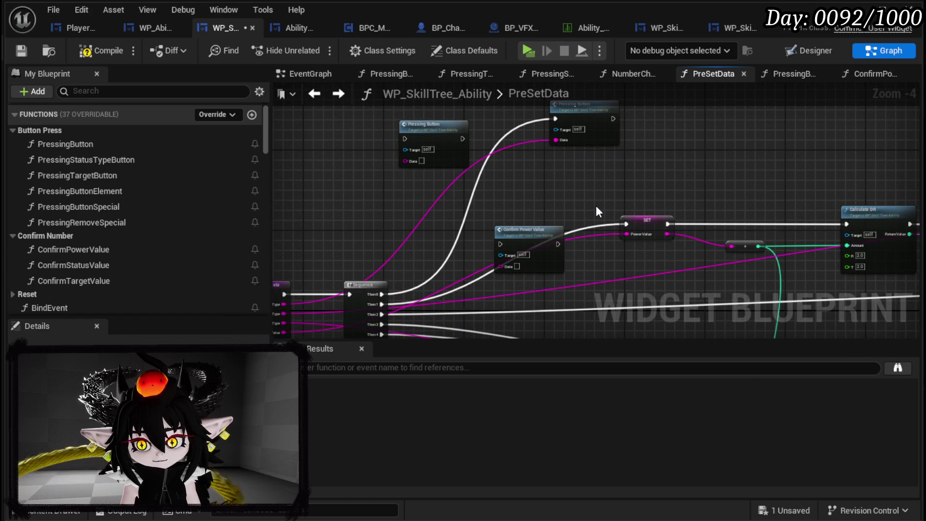
pyautogui.moveTo(508, 197); pyautogui.dragTo(515, 252)
pyautogui.moveTo(599, 168); pyautogui.dragTo(540, 138)
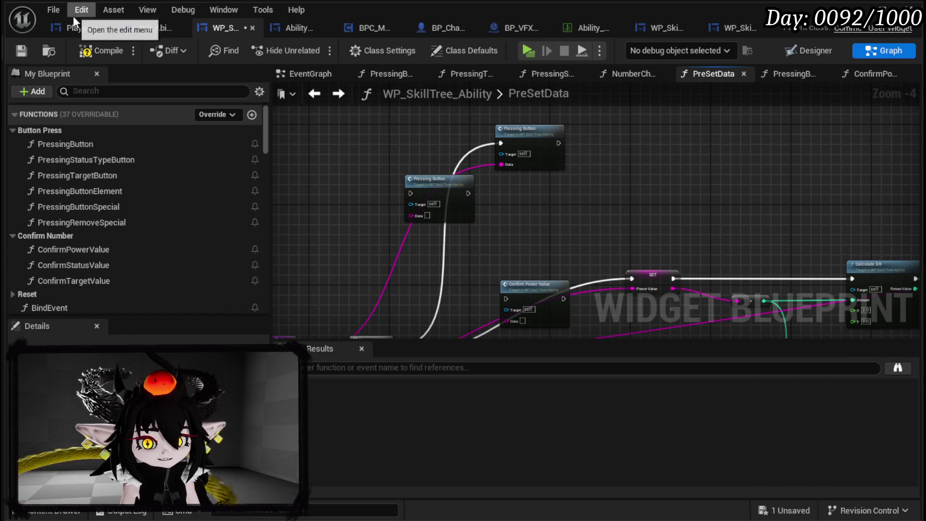
# Step: Compile and save the Blueprint, then switch to the Designer layout
pyautogui.click(102, 51)
pyautogui.click(19, 52)
pyautogui.scroll(-5, 77, 251)
pyautogui.scroll(-10, 76, 252)
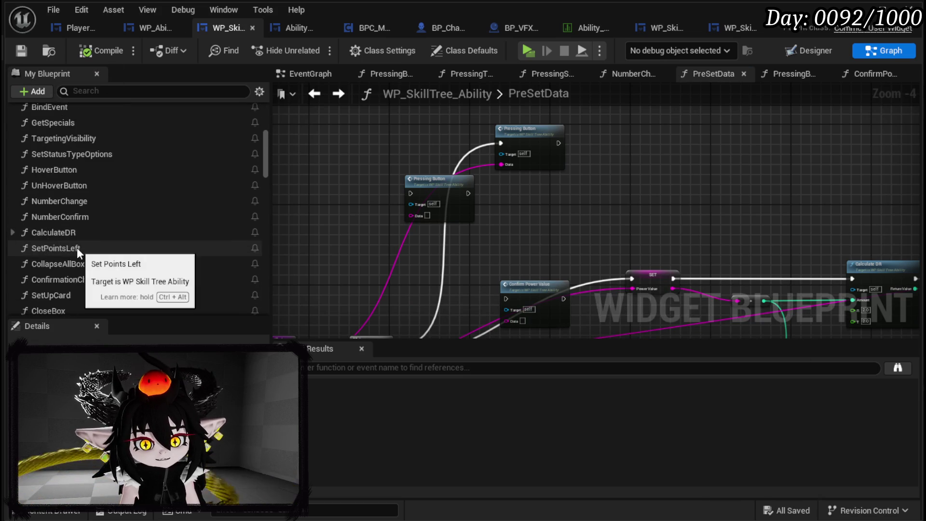
pyautogui.click(809, 51)
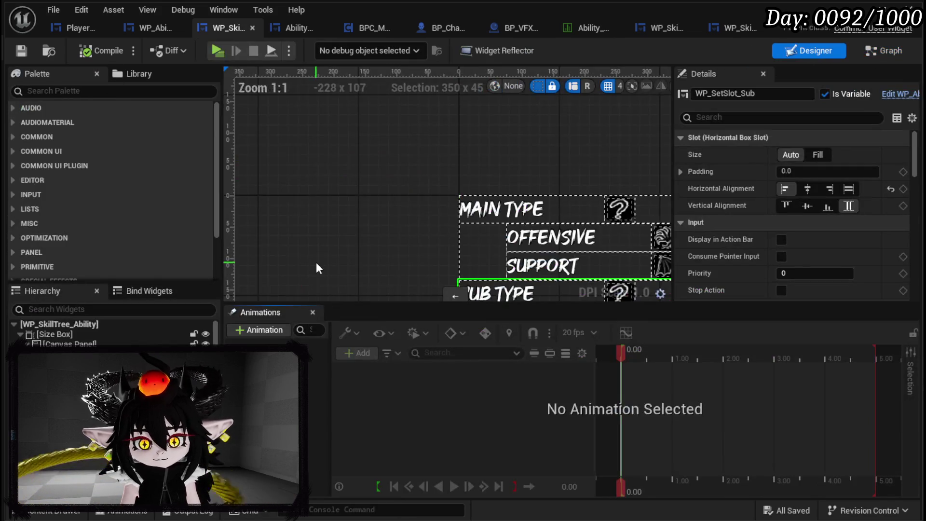
# Step: Select the POWER row widget, then place a WP_AbilityValue getter in the graph
pyautogui.moveTo(418, 228); pyautogui.dragTo(297, 143)
pyautogui.click(413, 206)
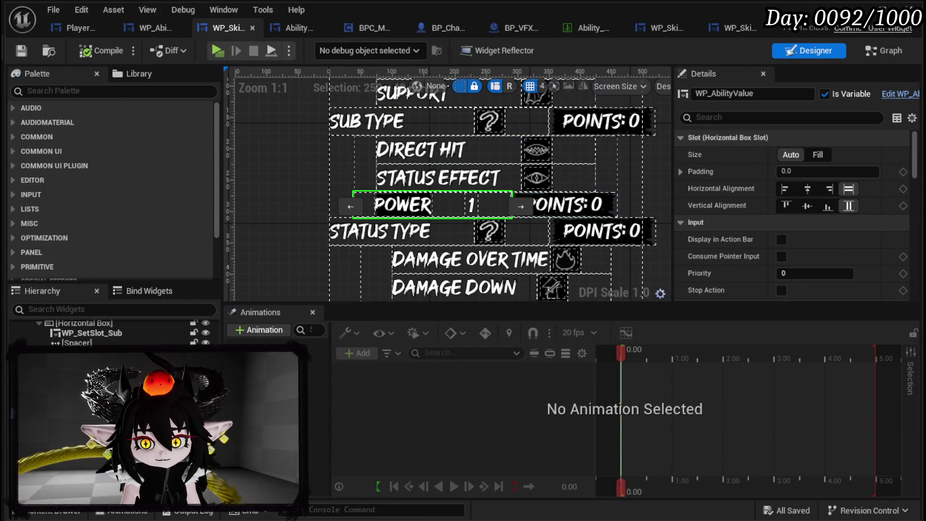
pyautogui.click(879, 51)
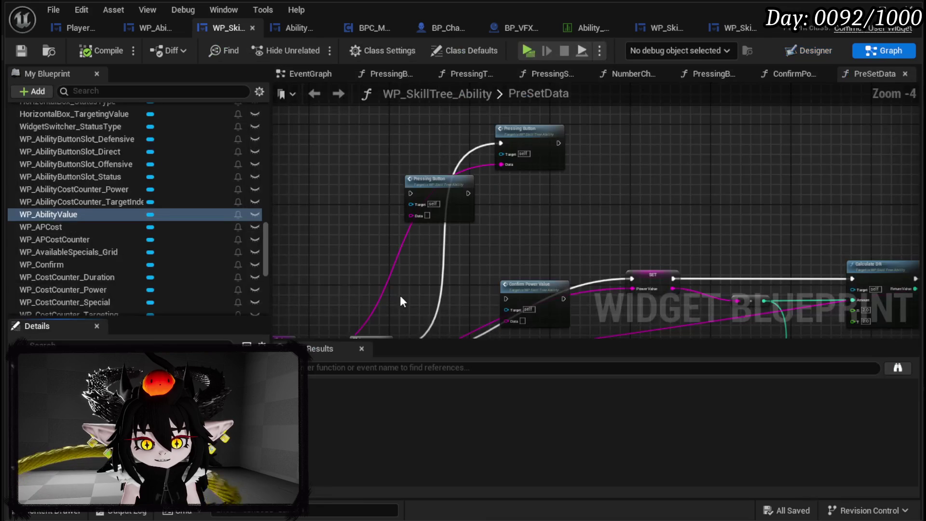
pyautogui.click(73, 215)
pyautogui.moveTo(325, 234); pyautogui.dragTo(330, 241)
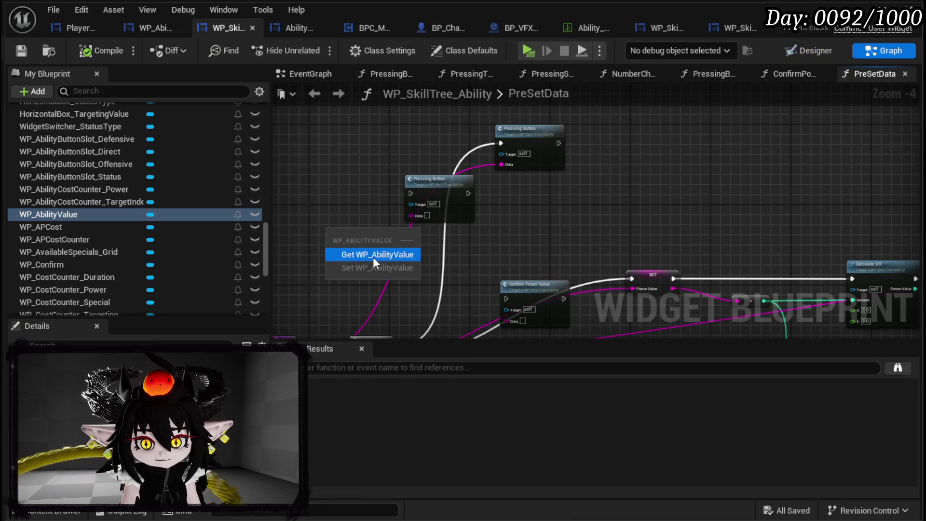
pyautogui.click(372, 256)
# Step: Search WP Ability Value's actions for 'Set Text' and 'get', then dismiss without adding
pyautogui.scroll(3, 374, 256)
pyautogui.moveTo(514, 166)
pyautogui.mouseDown()
pyautogui.moveTo(374, 165)
pyautogui.moveTo(403, 203)
pyautogui.mouseUp()
pyautogui.write('Set Text')
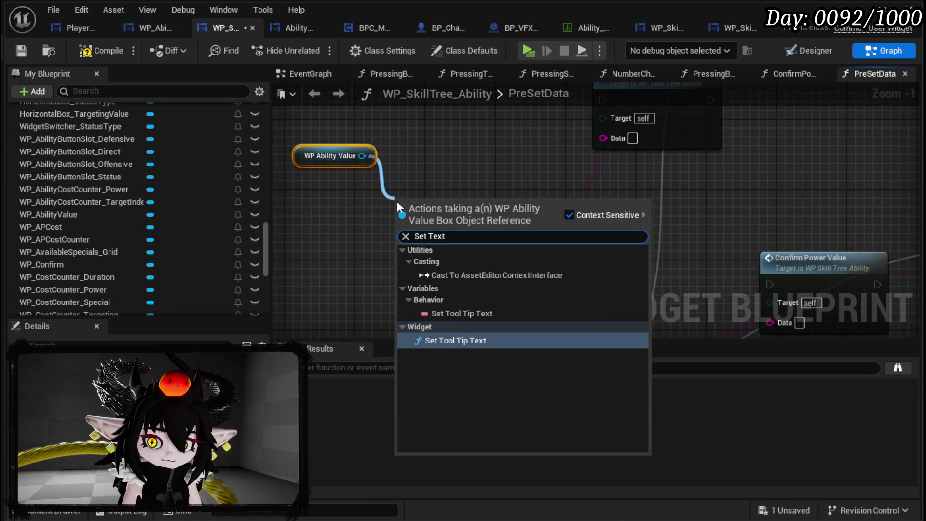
pyautogui.moveTo(362, 156); pyautogui.dragTo(316, 183)
pyautogui.write('get')
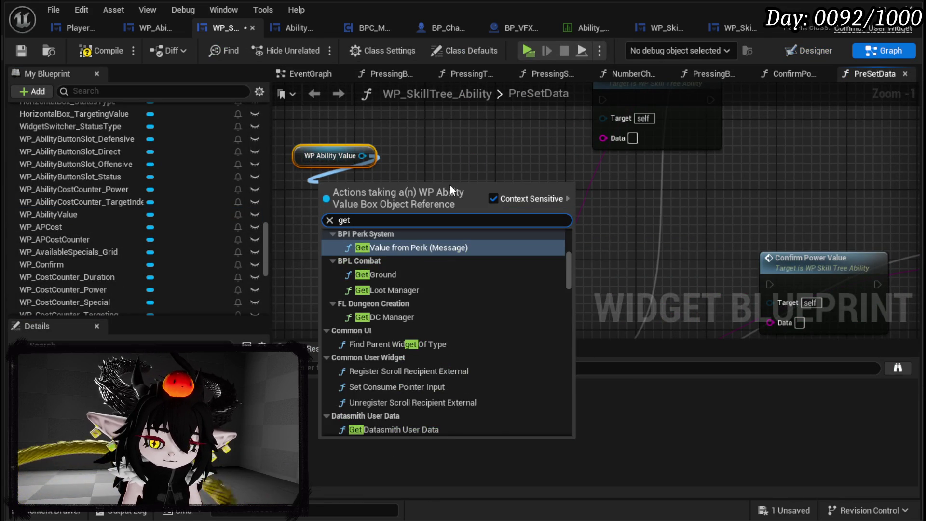
pyautogui.click(456, 163)
pyautogui.moveTo(456, 169); pyautogui.dragTo(278, 126)
# Step: Copy the WP Ability Value, MW Editable Number and Editable Text 26 getters from ConfirmPowerValue into PreSetData
pyautogui.doubleClick(627, 229)
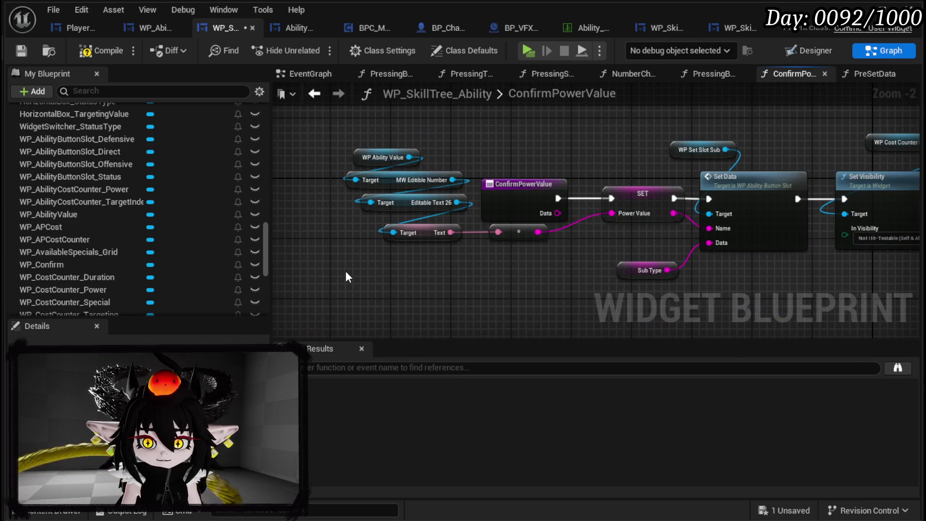
pyautogui.moveTo(313, 208); pyautogui.dragTo(439, 135)
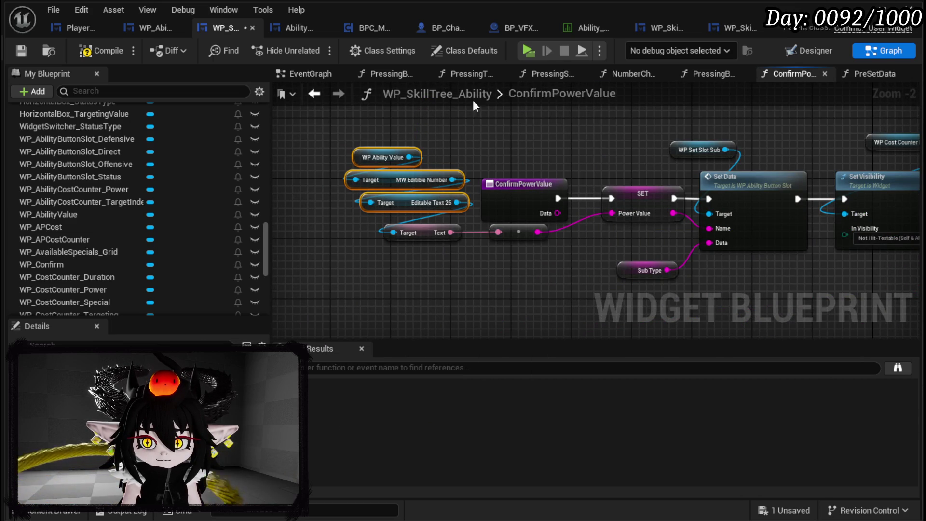
pyautogui.hotkey('ctrl', 'c')
pyautogui.click(316, 96)
pyautogui.hotkey('ctrl', 'v')
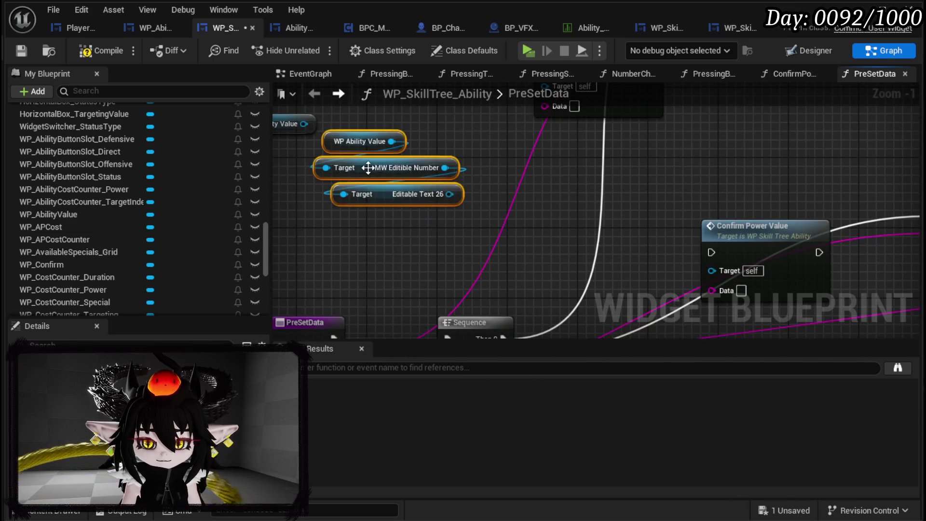
pyautogui.click(355, 182)
# Step: Delete the extra getter and add an Editable Text 26 Set Text node feeding Confirm Power Value
pyautogui.press('Delete')
pyautogui.moveTo(530, 252); pyautogui.dragTo(590, 271)
pyautogui.write('Set Text')
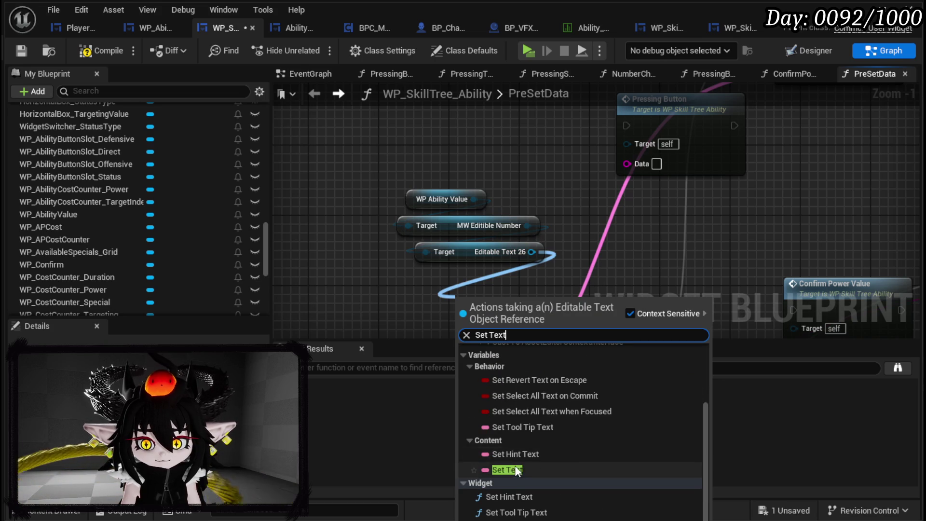
pyautogui.click(497, 469)
pyautogui.moveTo(500, 300)
pyautogui.mouseDown()
pyautogui.moveTo(389, 183)
pyautogui.moveTo(421, 201)
pyautogui.moveTo(718, 195)
pyautogui.mouseUp()
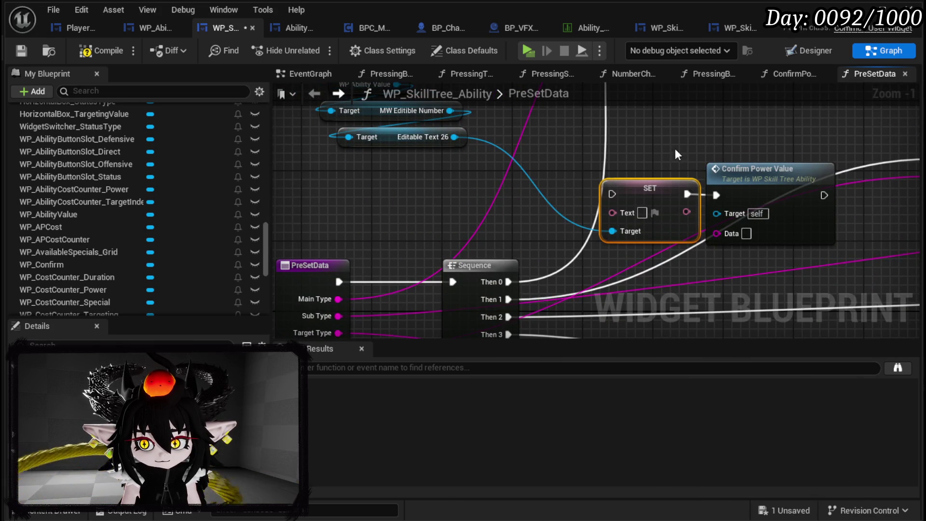
pyautogui.moveTo(667, 145); pyautogui.dragTo(755, 194)
pyautogui.moveTo(756, 194); pyautogui.dragTo(780, 149)
# Step: Run the Set Text node from Sequence Then 1 and connect Power Value to its Text input
pyautogui.moveTo(516, 209)
pyautogui.mouseDown()
pyautogui.moveTo(514, 260)
pyautogui.moveTo(498, 175)
pyautogui.mouseUp()
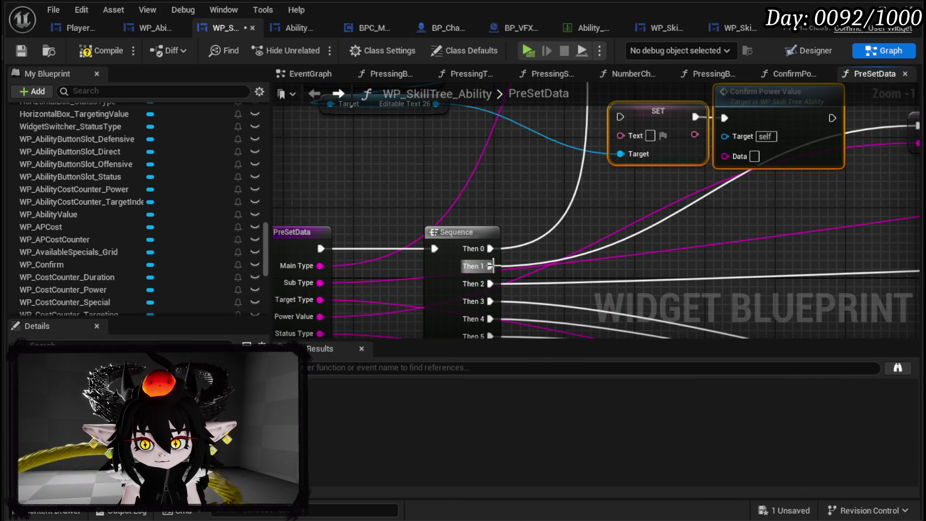
pyautogui.moveTo(491, 266); pyautogui.dragTo(620, 117)
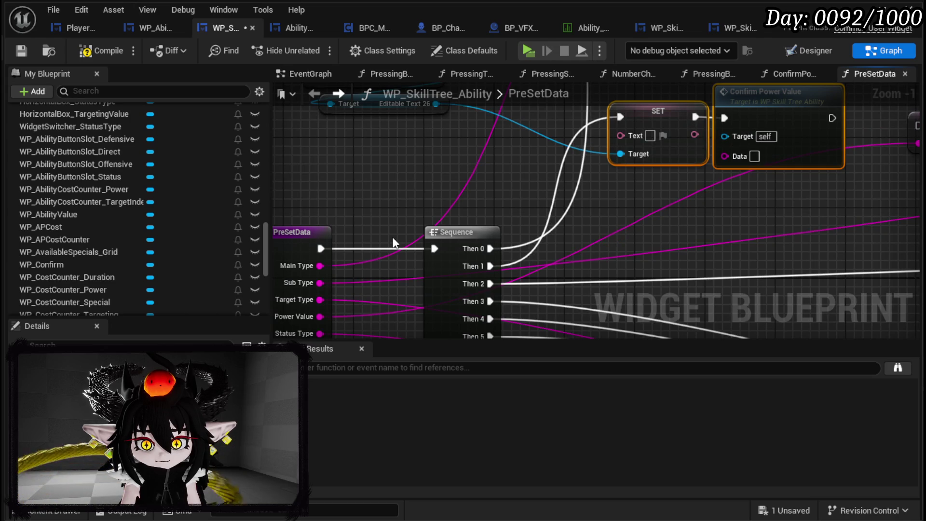
pyautogui.scroll(-2, 612, 229)
pyautogui.moveTo(613, 229)
pyautogui.mouseDown()
pyautogui.moveTo(414, 259)
pyautogui.moveTo(475, 258)
pyautogui.mouseUp()
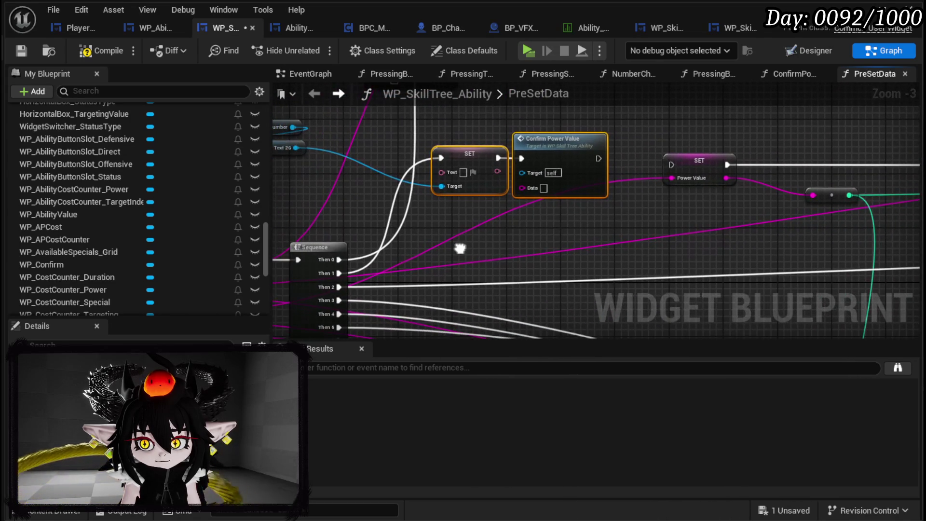
pyautogui.moveTo(672, 178)
pyautogui.mouseDown()
pyautogui.moveTo(486, 200)
pyautogui.moveTo(438, 173)
pyautogui.mouseUp()
pyautogui.moveTo(580, 250)
pyautogui.mouseDown()
pyautogui.moveTo(548, 247)
pyautogui.moveTo(469, 276)
pyautogui.moveTo(450, 254)
pyautogui.moveTo(405, 256)
pyautogui.moveTo(453, 269)
pyautogui.mouseUp()
pyautogui.scroll(1, 436, 204)
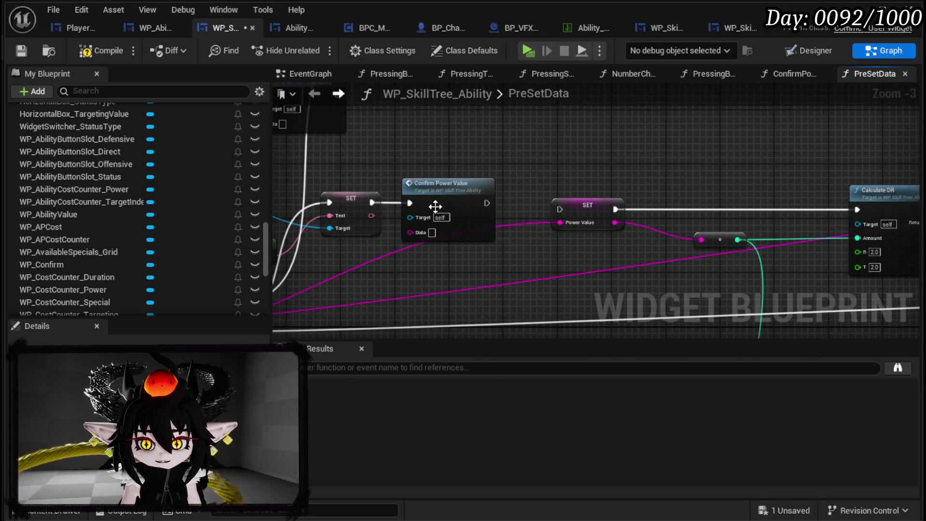
# Step: Review the Switch on String and Set Visibility nodes in ConfirmPowerValue, then return to PreSetData
pyautogui.doubleClick(436, 204)
pyautogui.scroll(-2, 453, 221)
pyautogui.moveTo(454, 221)
pyautogui.mouseDown()
pyautogui.moveTo(313, 160)
pyautogui.moveTo(336, 184)
pyautogui.moveTo(338, 207)
pyautogui.mouseUp()
pyautogui.moveTo(289, 225); pyautogui.dragTo(504, 225)
pyautogui.click(309, 92)
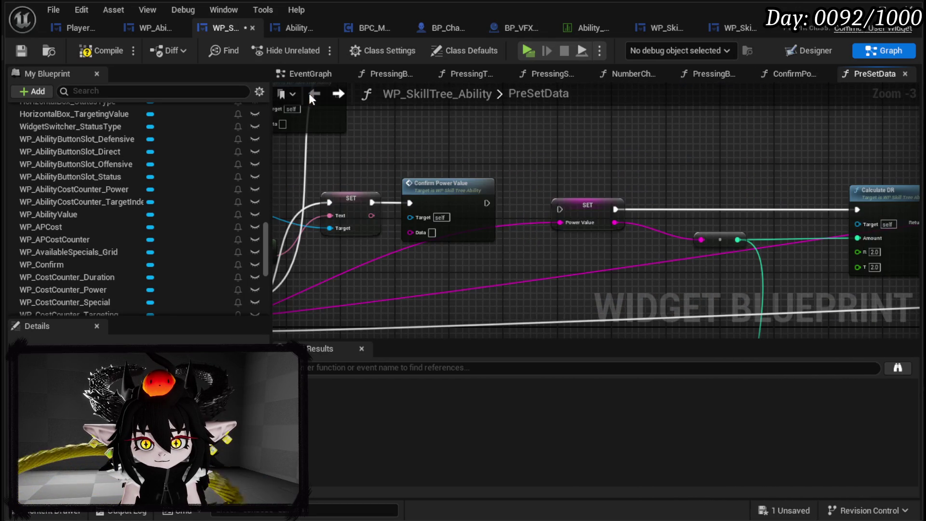
# Step: Chain the SET Power Value node after Confirm Power Value and align the power-cost node row
pyautogui.click(565, 212)
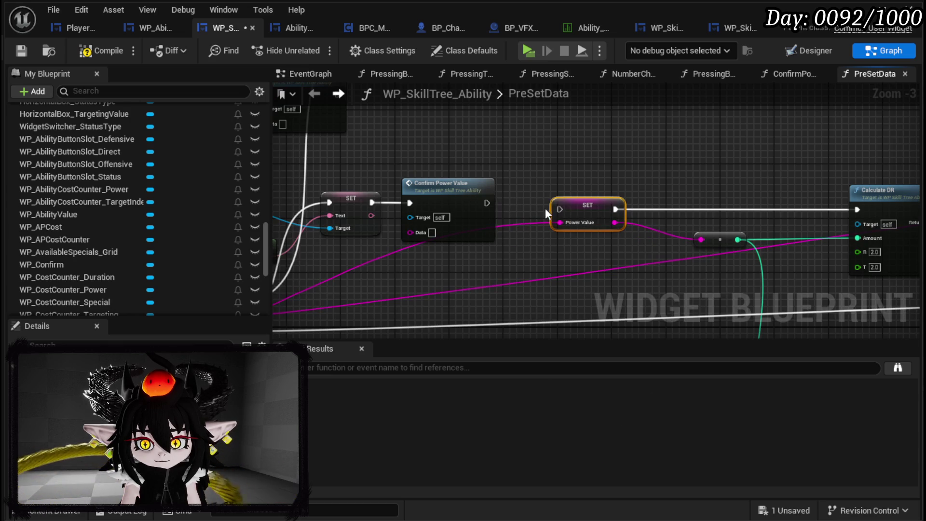
pyautogui.moveTo(488, 202); pyautogui.dragTo(560, 209)
pyautogui.scroll(-1, 388, 175)
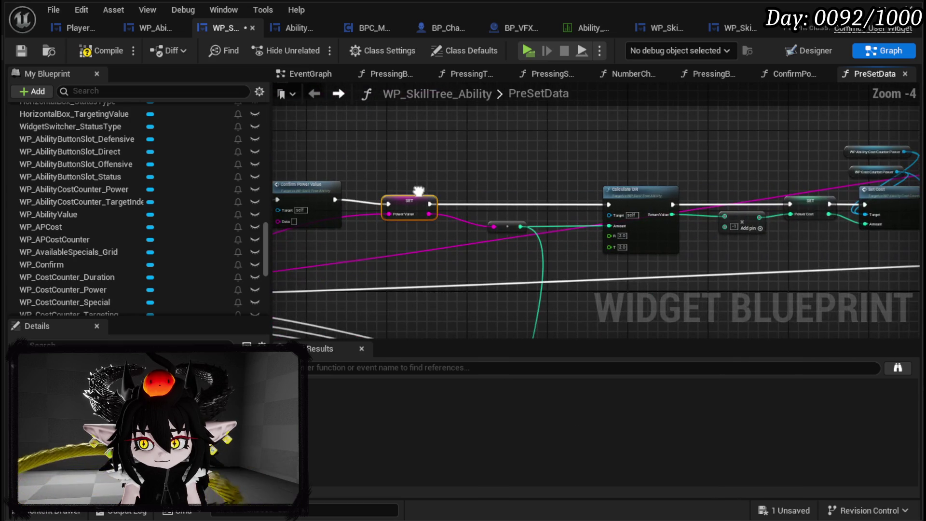
pyautogui.scroll(-1, 467, 181)
pyautogui.moveTo(386, 160); pyautogui.dragTo(835, 241)
pyautogui.moveTo(561, 206); pyautogui.dragTo(553, 199)
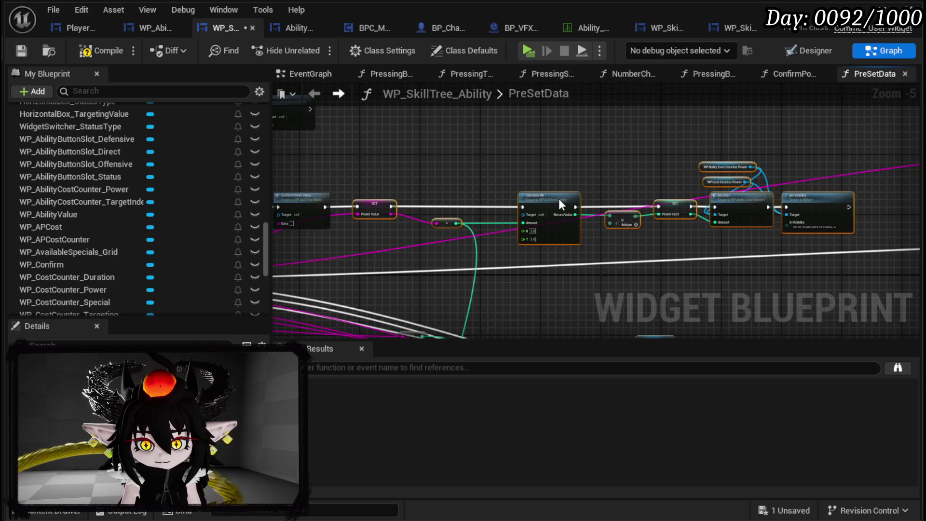
pyautogui.moveTo(357, 216)
pyautogui.mouseDown()
pyautogui.moveTo(783, 242)
pyautogui.moveTo(367, 187)
pyautogui.moveTo(336, 192)
pyautogui.mouseUp()
pyautogui.scroll(3, 335, 192)
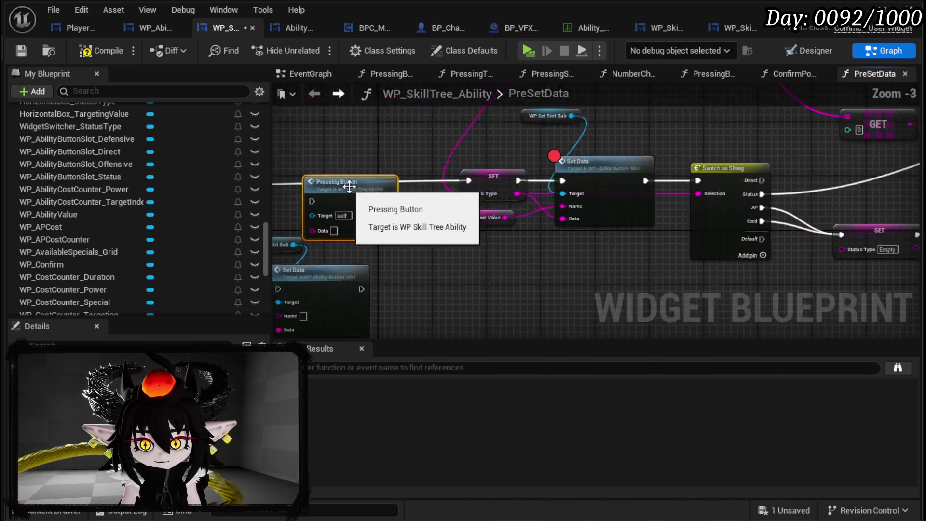
# Step: Wire the Sub Type set into Pressing Button with its Data input, move Parse Into Array, and compile
pyautogui.moveTo(666, 213)
pyautogui.mouseDown()
pyautogui.moveTo(398, 226)
pyautogui.moveTo(518, 193)
pyautogui.moveTo(608, 202)
pyautogui.moveTo(463, 235)
pyautogui.mouseUp()
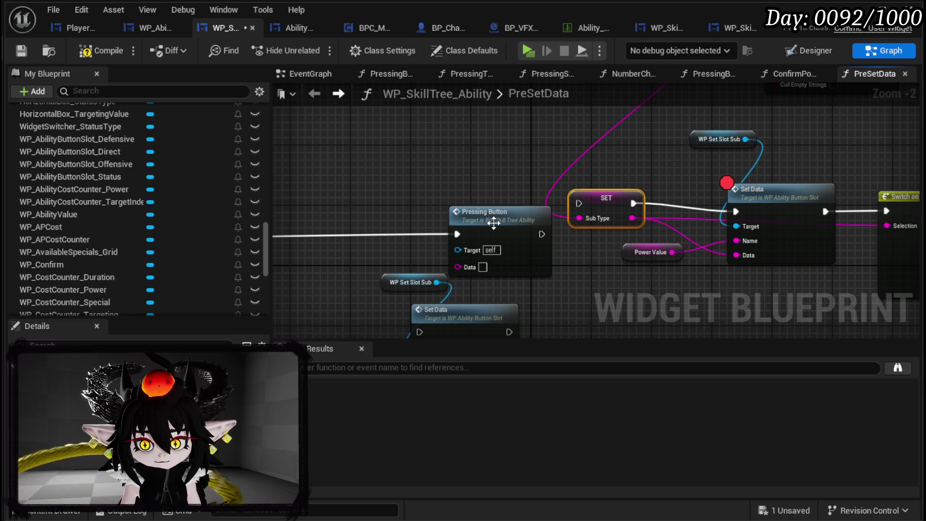
pyautogui.moveTo(580, 219)
pyautogui.mouseDown()
pyautogui.moveTo(491, 265)
pyautogui.moveTo(461, 268)
pyautogui.mouseUp()
pyautogui.moveTo(474, 215); pyautogui.dragTo(328, 222)
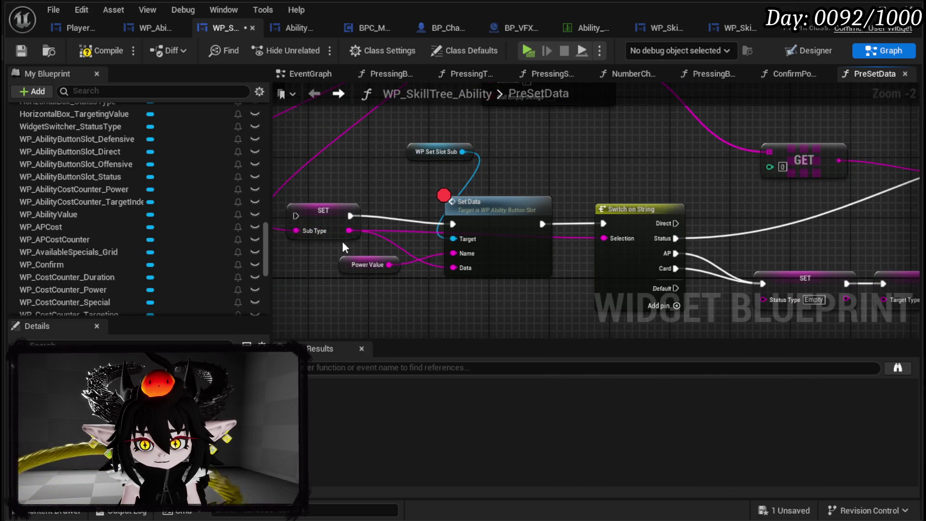
pyautogui.scroll(-3, 342, 247)
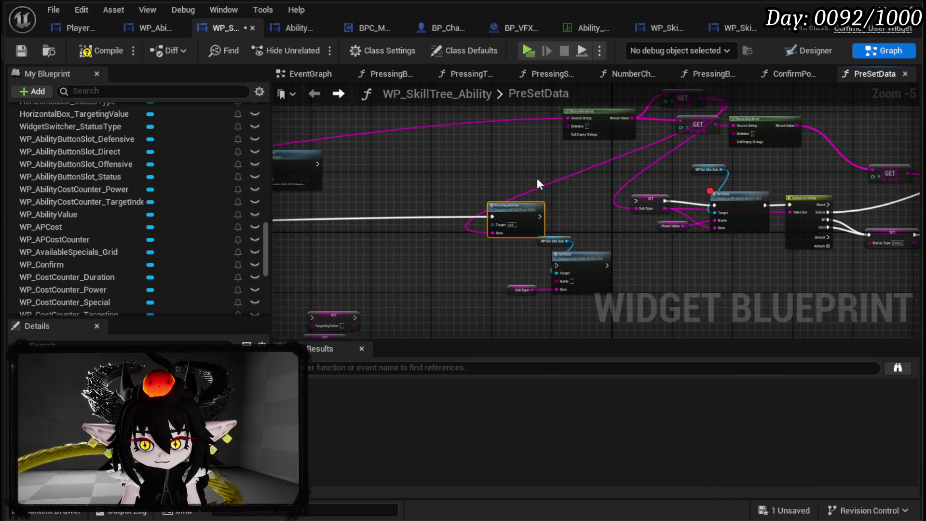
pyautogui.moveTo(604, 158); pyautogui.dragTo(463, 204)
pyautogui.click(706, 138)
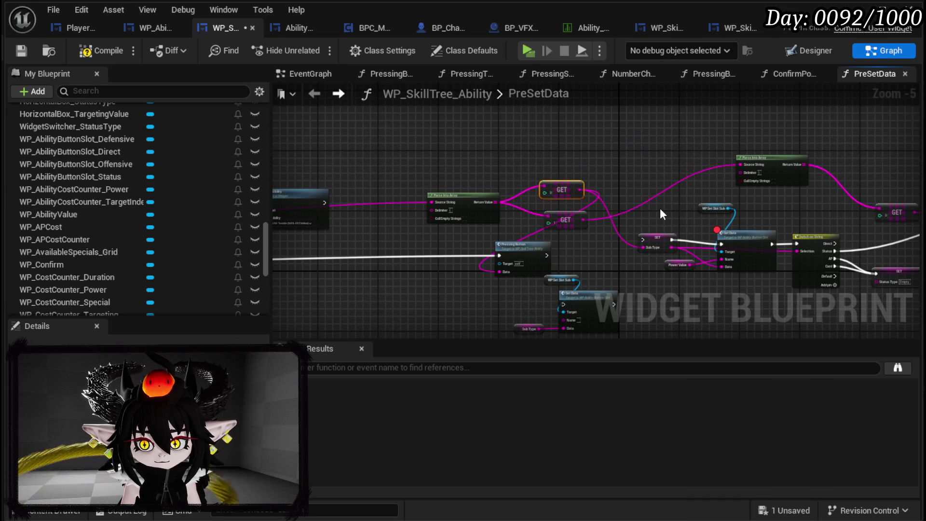
pyautogui.click(24, 51)
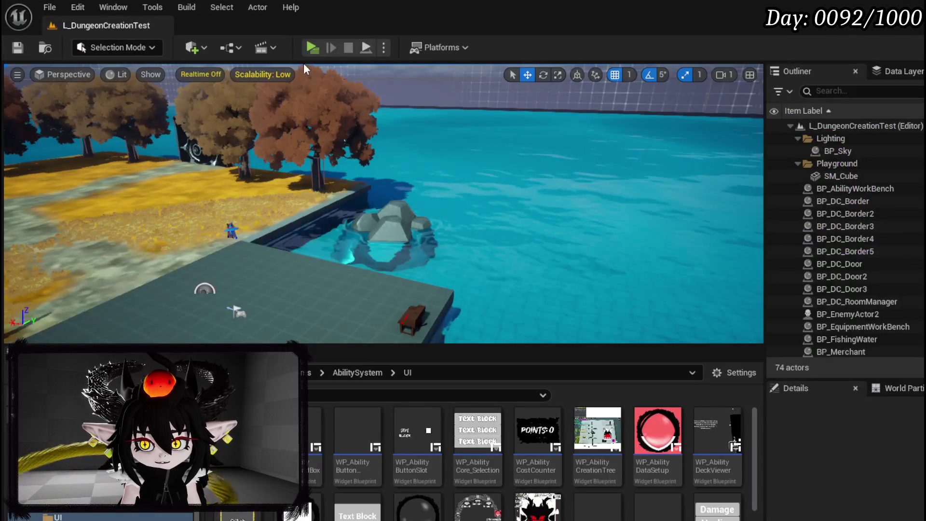
pyautogui.hotkey('alt', 'p')
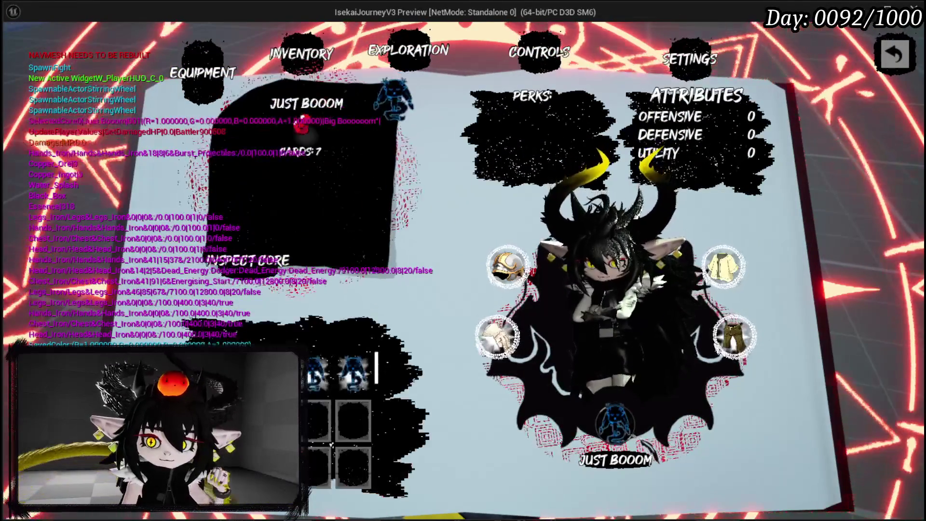
pyautogui.click(290, 161)
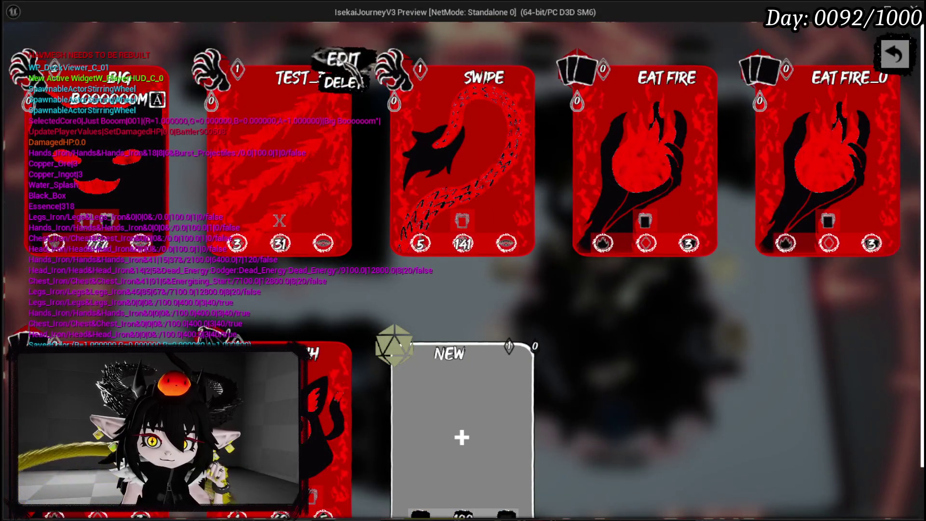
pyautogui.click(343, 58)
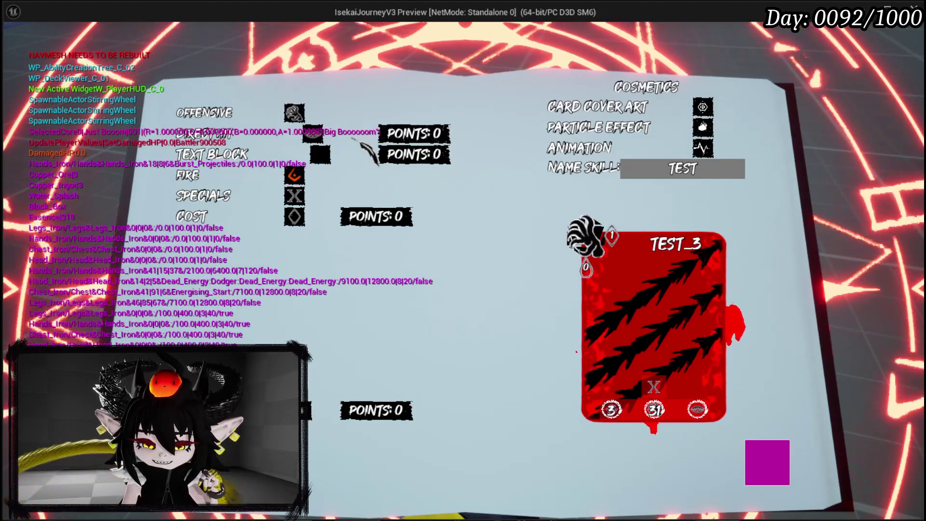
pyautogui.click(354, 139)
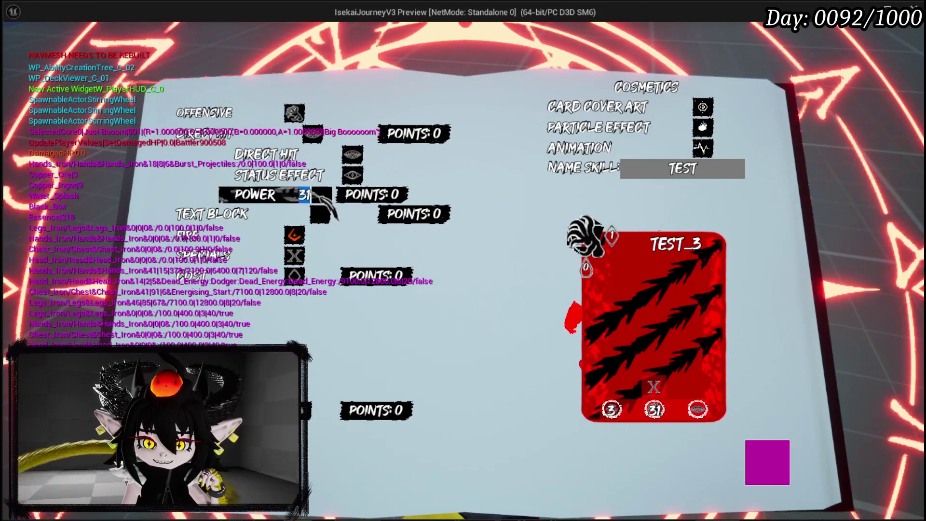
pyautogui.click(425, 154)
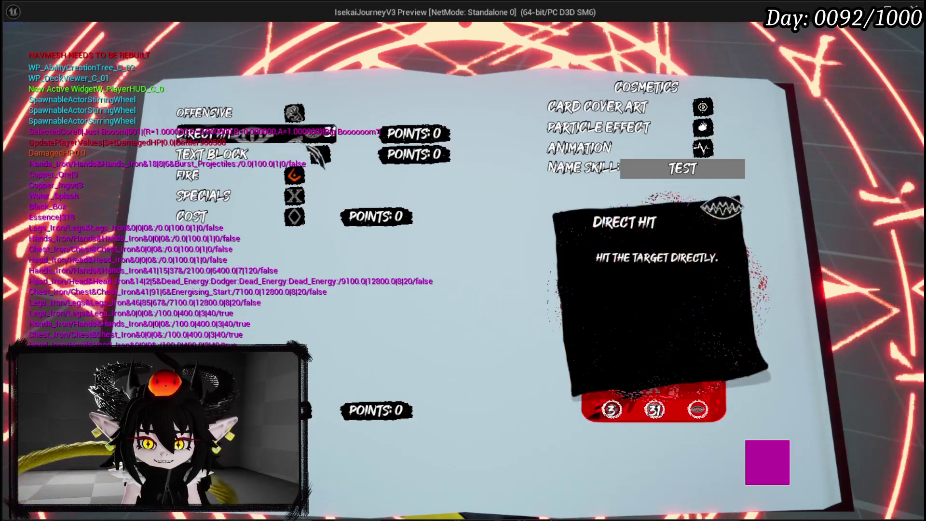
pyautogui.click(425, 144)
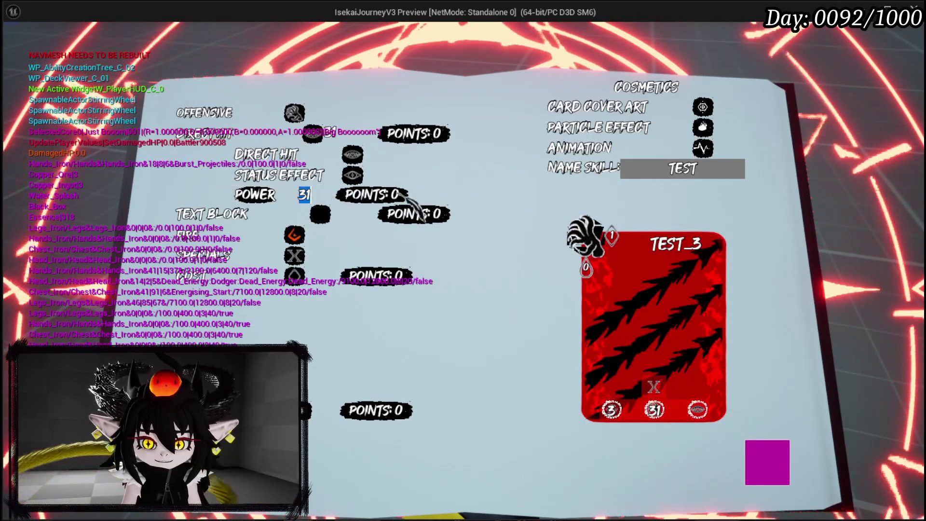
pyautogui.write('31')
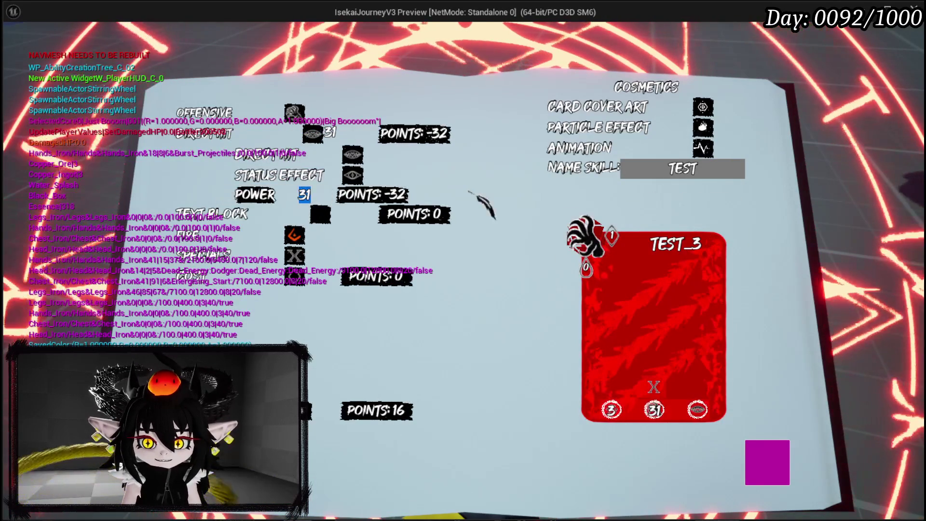
pyautogui.press('Return')
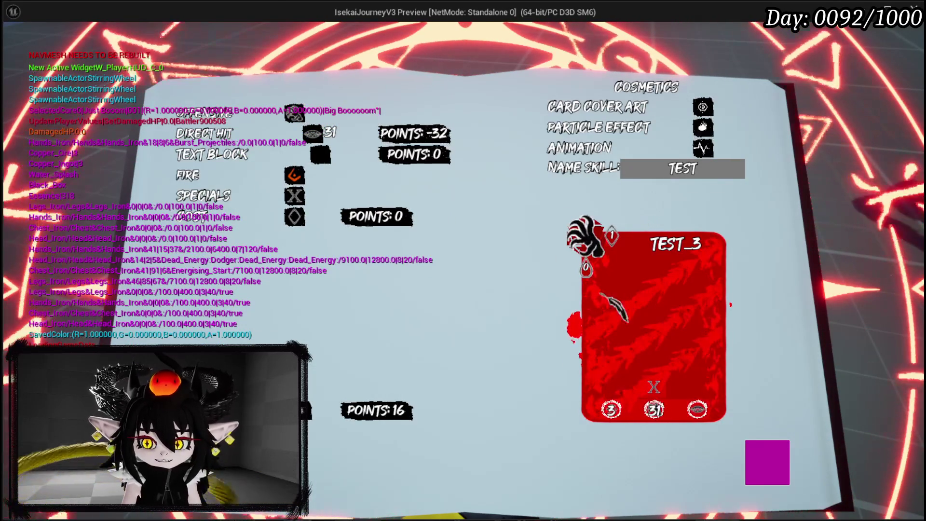
pyautogui.press('Escape')
pyautogui.hotkey('ctrl', 's')
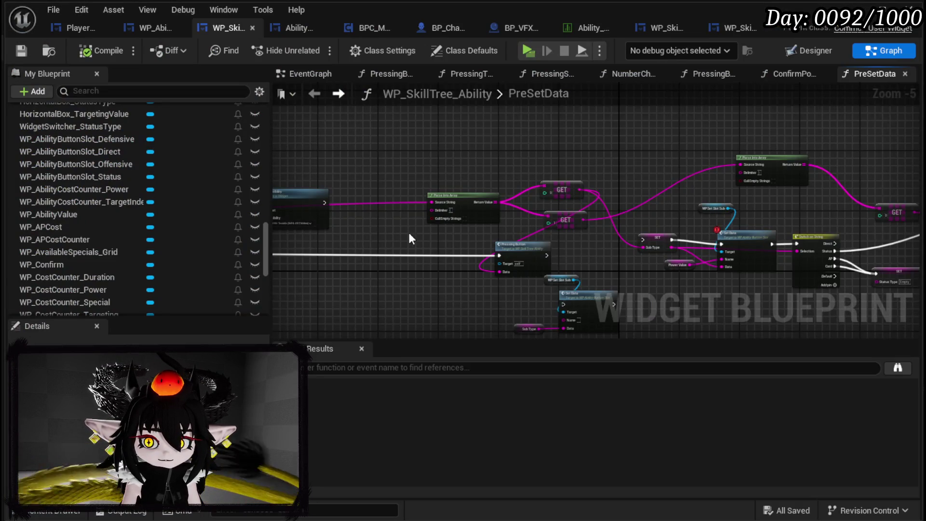
# Step: Survey the PreSetData graph around Confirm Power Value and its Power Value SET node
pyautogui.moveTo(409, 233)
pyautogui.mouseDown()
pyautogui.moveTo(769, 212)
pyautogui.moveTo(695, 248)
pyautogui.mouseUp()
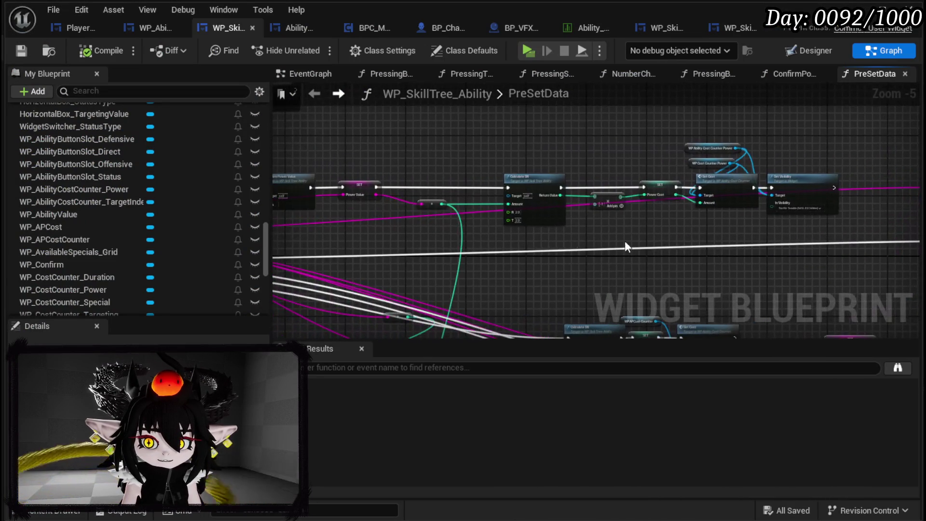
pyautogui.scroll(-1, 545, 235)
pyautogui.scroll(-1, 545, 235)
pyautogui.moveTo(545, 235); pyautogui.dragTo(726, 237)
pyautogui.scroll(4, 592, 213)
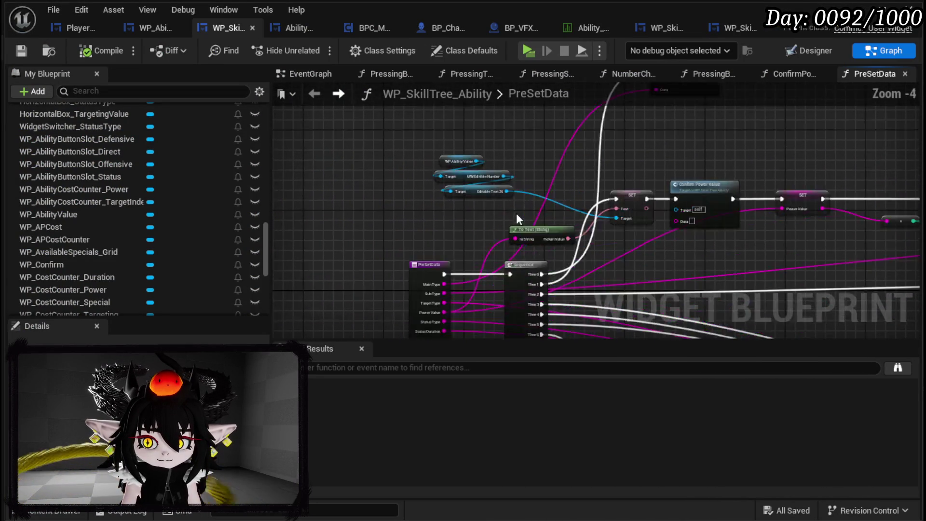
pyautogui.moveTo(641, 242); pyautogui.dragTo(414, 254)
pyautogui.scroll(12, 167, 251)
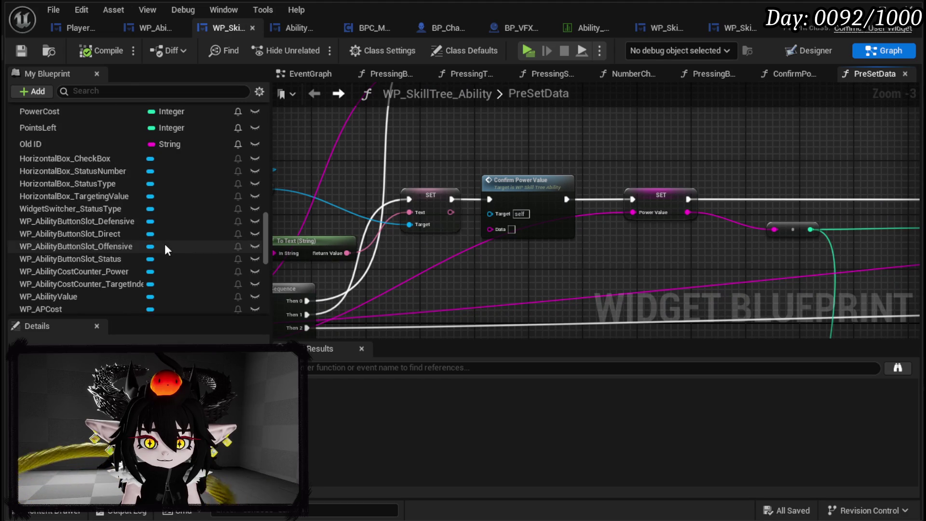
pyautogui.scroll(5, 164, 245)
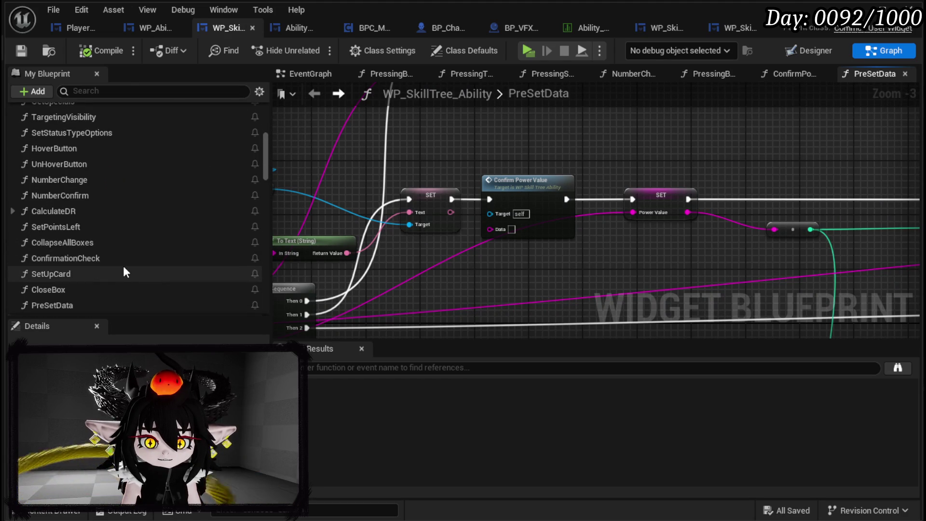
pyautogui.scroll(3, 120, 259)
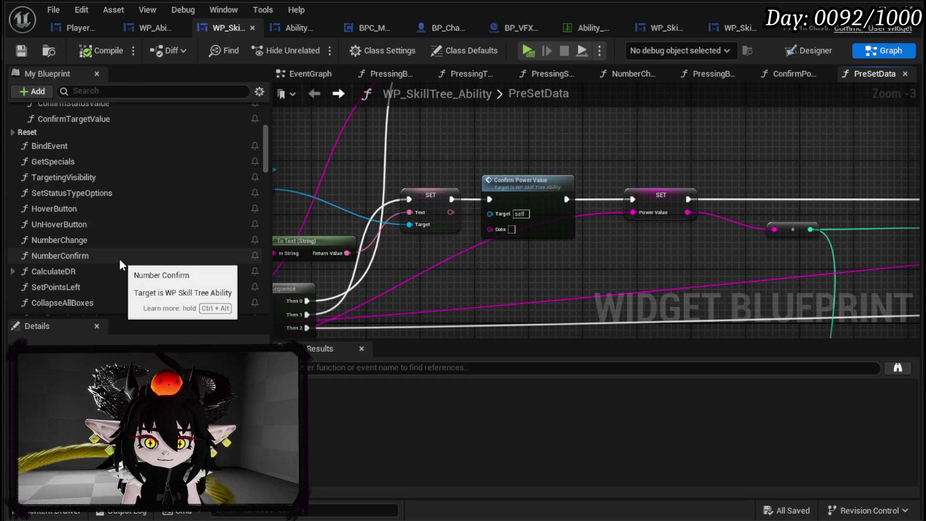
pyautogui.scroll(2, 119, 259)
pyautogui.scroll(-3, 120, 265)
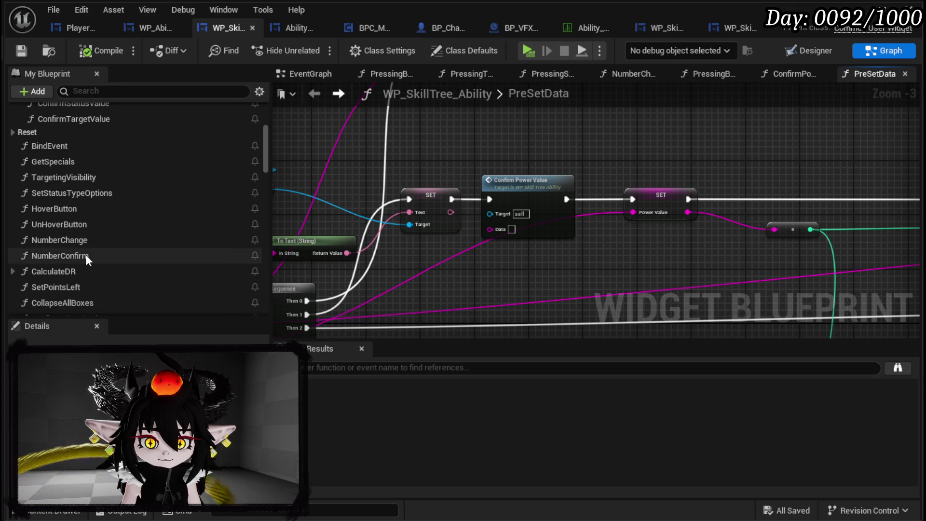
# Step: Inspect the NumberChange function graph's entry node and its inputs
pyautogui.doubleClick(85, 254)
pyautogui.click(82, 244)
pyautogui.doubleClick(83, 244)
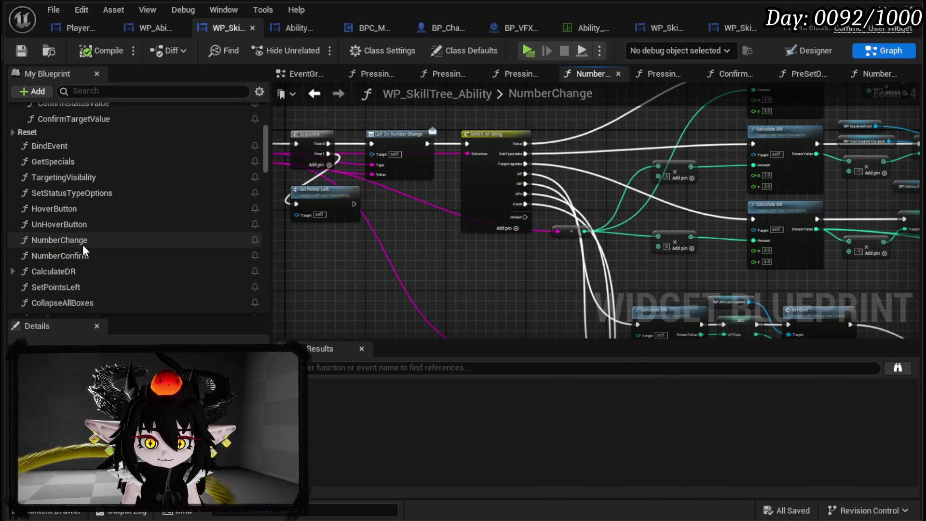
pyautogui.scroll(2, 408, 265)
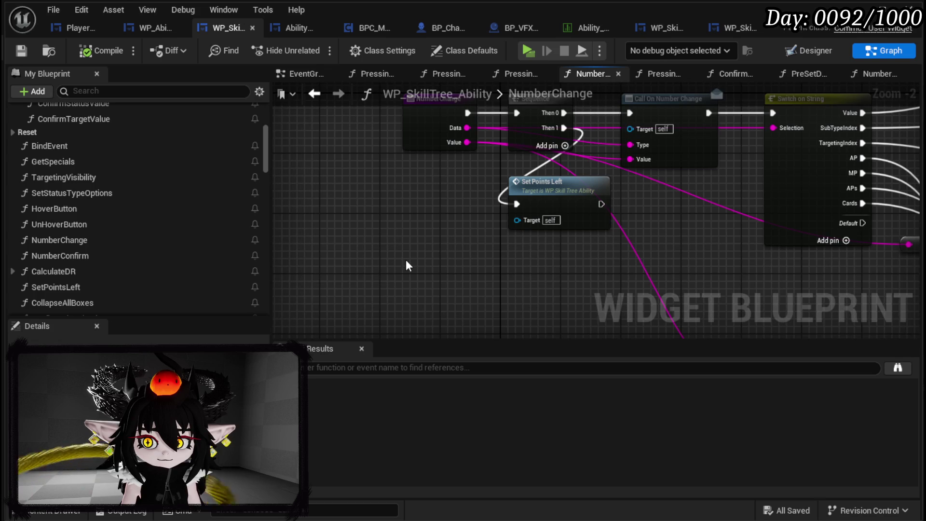
pyautogui.scroll(-2, 407, 266)
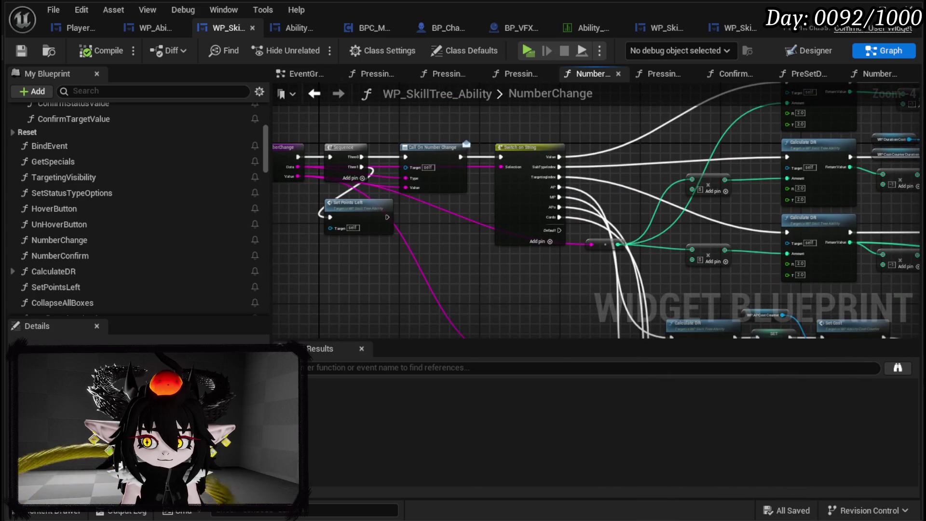
pyautogui.moveTo(303, 263)
pyautogui.mouseDown()
pyautogui.moveTo(372, 265)
pyautogui.moveTo(418, 278)
pyautogui.mouseUp()
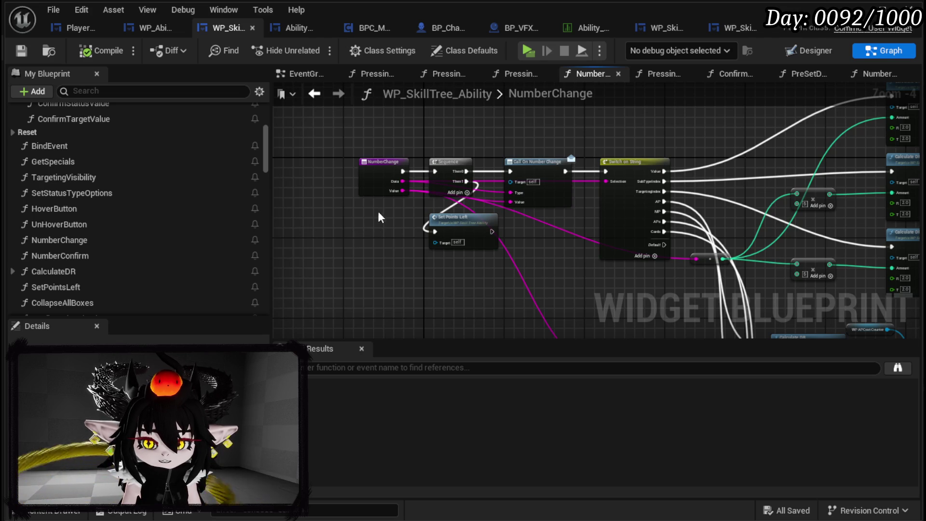
pyautogui.scroll(2, 377, 225)
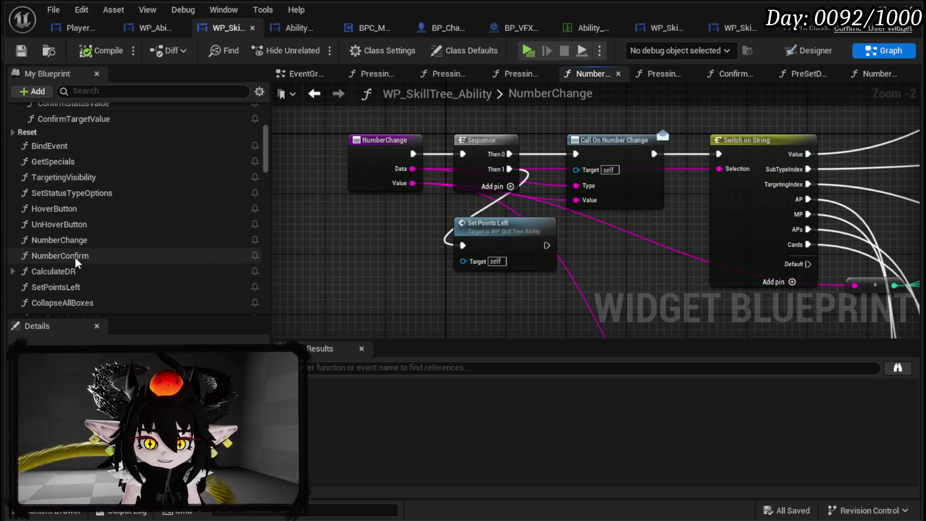
# Step: Call Number Change after the Power Value SET, passing Power Value with Data ticked, and compile
pyautogui.click(322, 97)
pyautogui.click(316, 96)
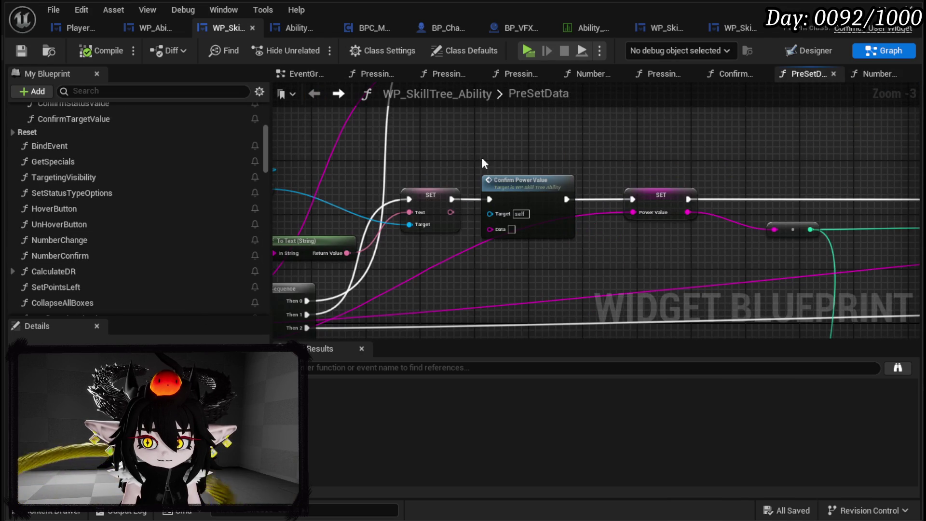
pyautogui.moveTo(82, 241)
pyautogui.mouseDown()
pyautogui.moveTo(612, 126)
pyautogui.moveTo(664, 135)
pyautogui.moveTo(531, 165)
pyautogui.moveTo(544, 205)
pyautogui.mouseUp()
pyautogui.click(661, 195)
pyautogui.moveTo(467, 216); pyautogui.dragTo(503, 216)
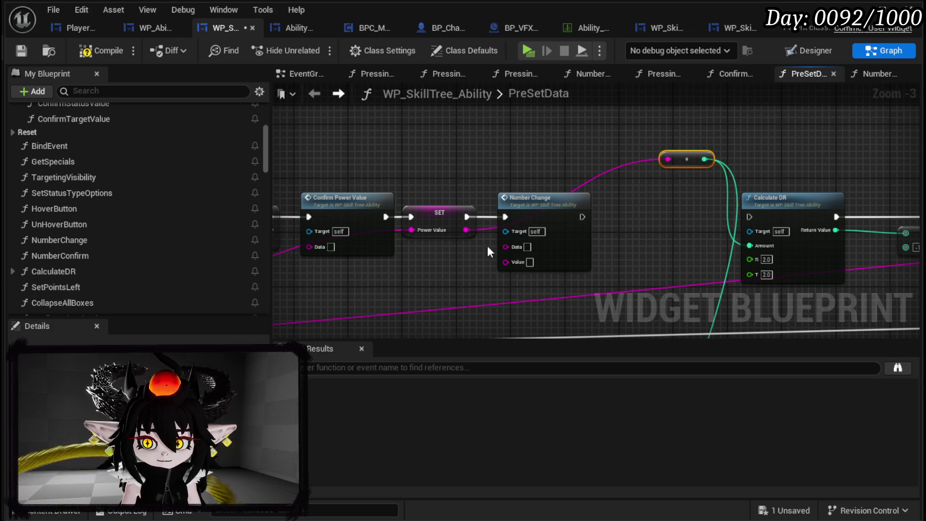
pyautogui.scroll(2, 485, 239)
pyautogui.moveTo(465, 227); pyautogui.dragTo(515, 267)
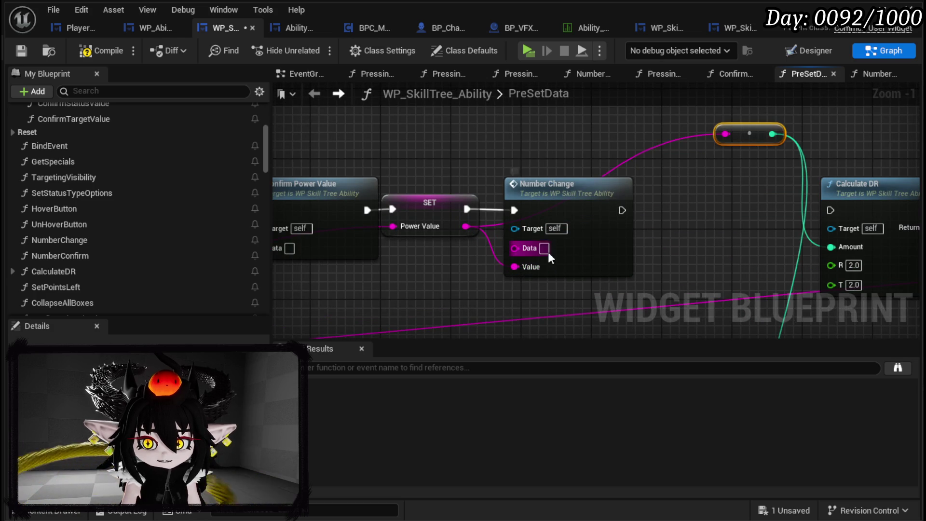
pyautogui.click(545, 249)
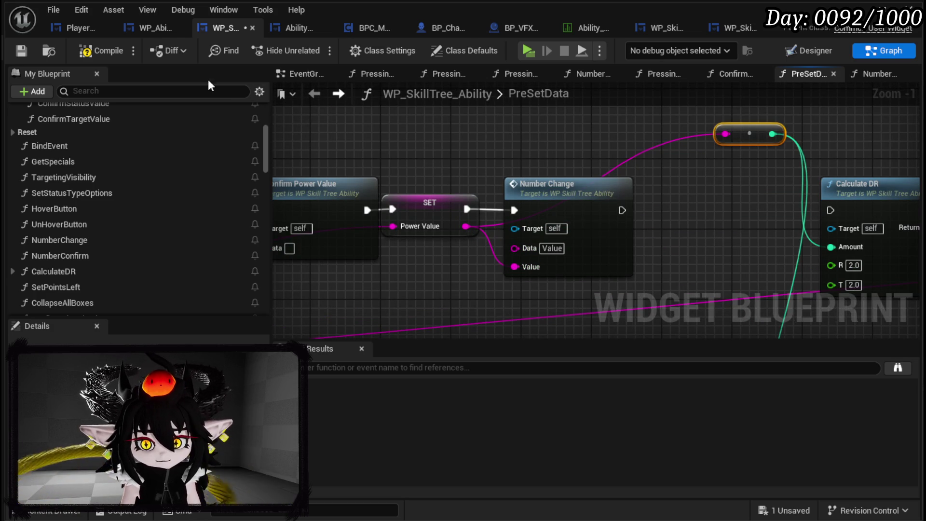
pyautogui.press('F7')
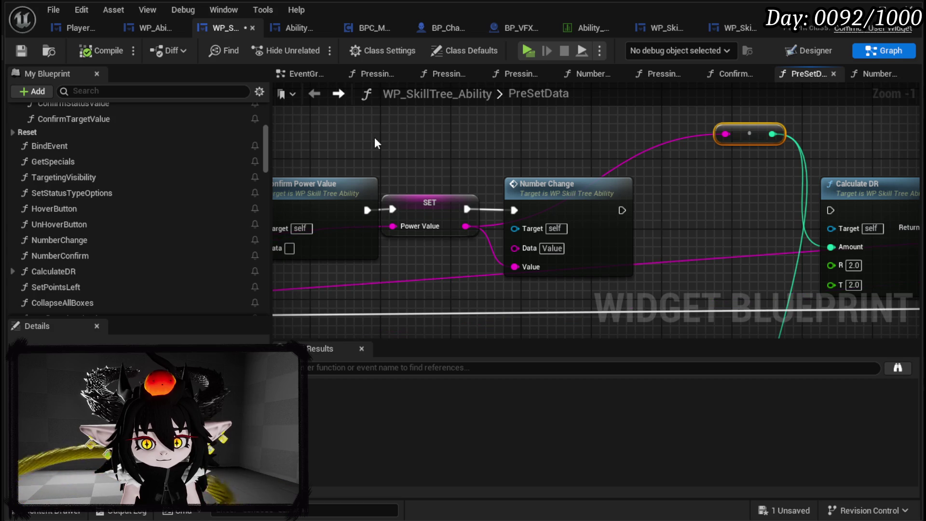
pyautogui.scroll(-2, 542, 154)
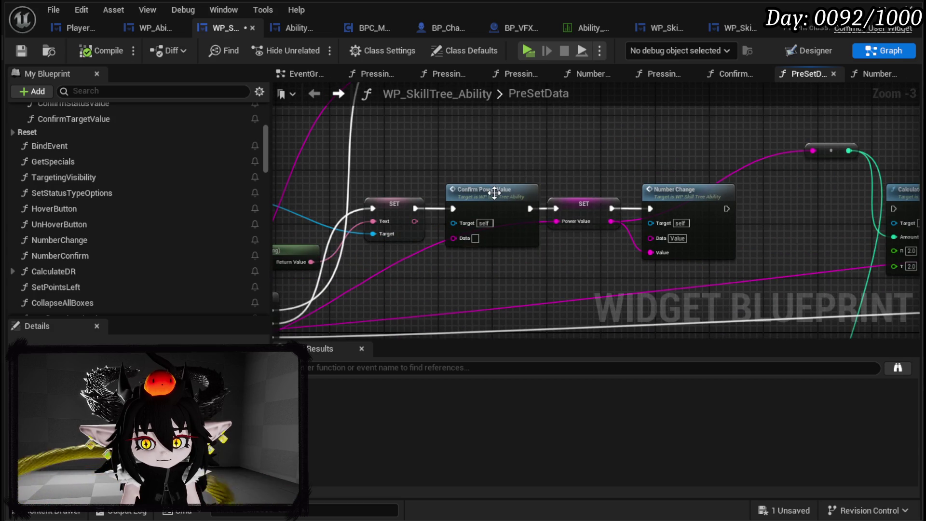
# Step: In Confirm Power Value, shift the WP Cost Counter Power node left and save the Blueprint
pyautogui.doubleClick(494, 191)
pyautogui.scroll(2, 698, 246)
pyautogui.moveTo(693, 254)
pyautogui.mouseDown()
pyautogui.moveTo(465, 259)
pyautogui.moveTo(458, 313)
pyautogui.mouseUp()
pyautogui.scroll(1, 468, 255)
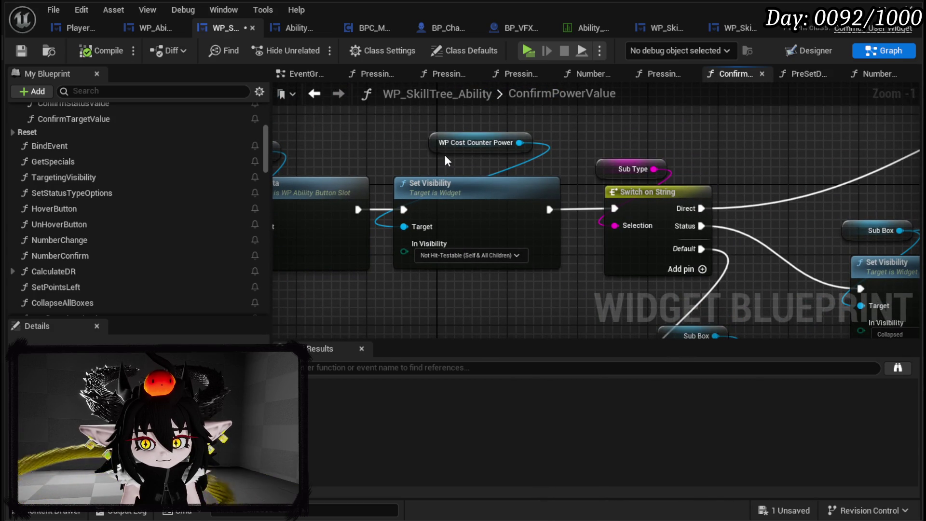
pyautogui.moveTo(517, 144)
pyautogui.mouseDown()
pyautogui.moveTo(466, 153)
pyautogui.moveTo(748, 152)
pyautogui.mouseUp()
pyautogui.scroll(-2, 466, 153)
pyautogui.click(30, 50)
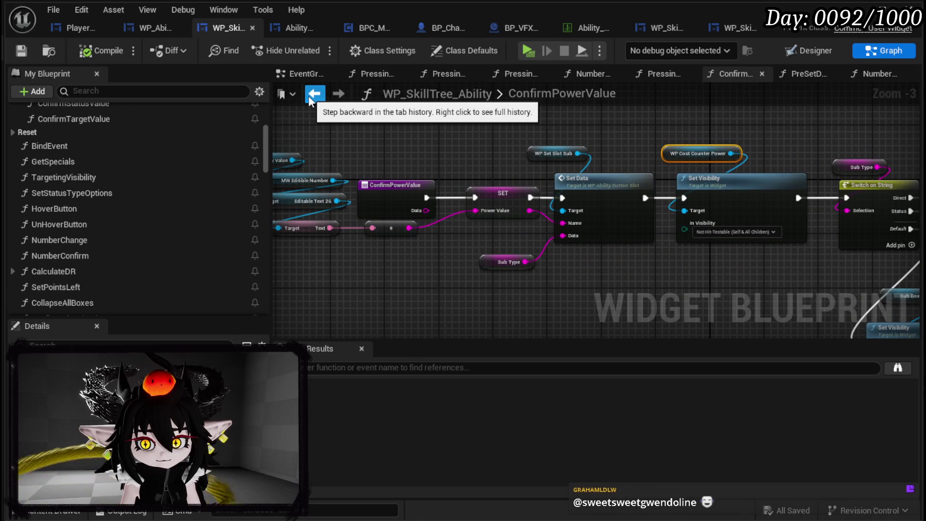
# Step: Select the Sub Type node, then go back to the PreSetData graph
pyautogui.moveTo(567, 292); pyautogui.dragTo(636, 287)
pyautogui.moveTo(516, 296); pyautogui.dragTo(589, 254)
pyautogui.moveTo(566, 312); pyautogui.dragTo(409, 303)
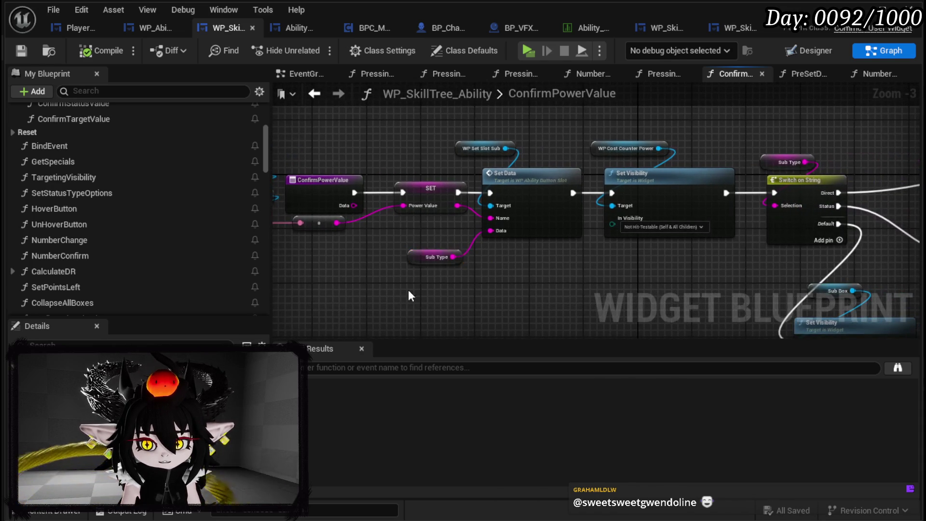
pyautogui.click(314, 94)
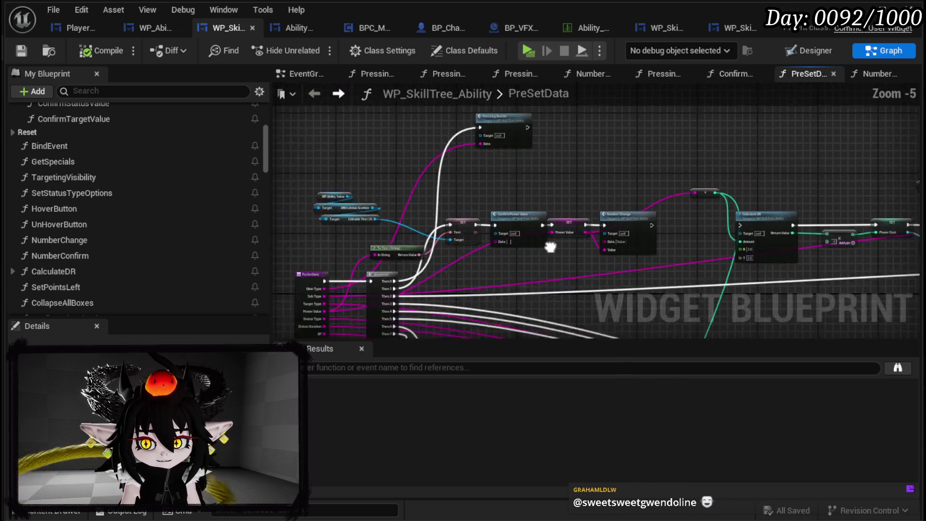
# Step: Move the power-value chain and its getters, then wire Sequence's Then 2 to the SET node's exec input
pyautogui.moveTo(552, 247); pyautogui.dragTo(592, 230)
pyautogui.moveTo(529, 201)
pyautogui.mouseDown()
pyautogui.moveTo(664, 186)
pyautogui.moveTo(427, 199)
pyautogui.mouseUp()
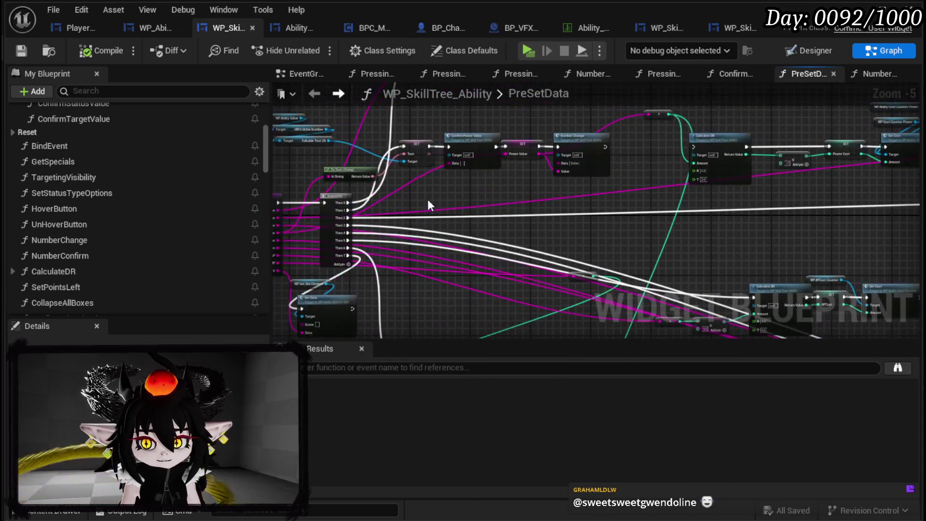
pyautogui.scroll(2, 427, 198)
pyautogui.moveTo(418, 269)
pyautogui.mouseDown()
pyautogui.moveTo(358, 271)
pyautogui.moveTo(649, 154)
pyautogui.moveTo(658, 182)
pyautogui.moveTo(567, 172)
pyautogui.mouseUp()
pyautogui.moveTo(448, 190); pyautogui.dragTo(512, 189)
pyautogui.moveTo(438, 232)
pyautogui.mouseDown()
pyautogui.moveTo(464, 225)
pyautogui.moveTo(514, 246)
pyautogui.mouseUp()
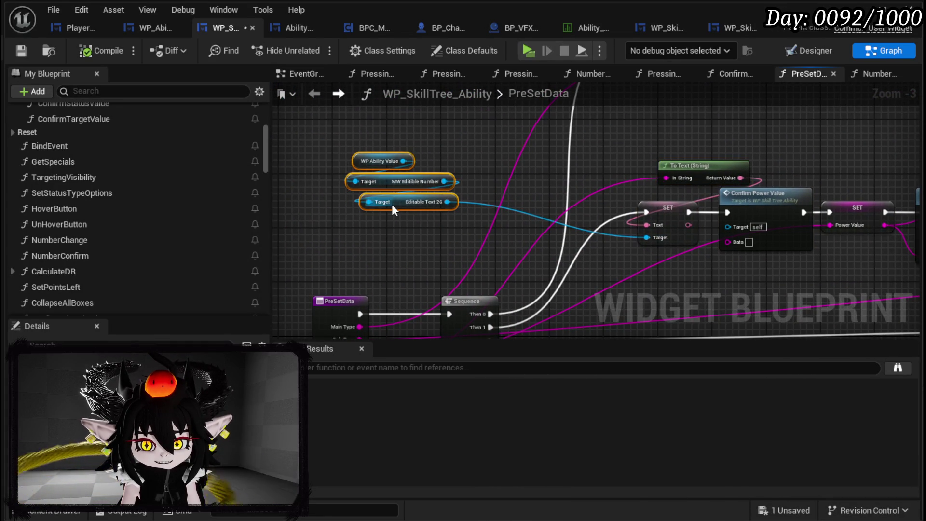
pyautogui.moveTo(392, 204); pyautogui.dragTo(705, 137)
pyautogui.moveTo(686, 286); pyautogui.dragTo(547, 178)
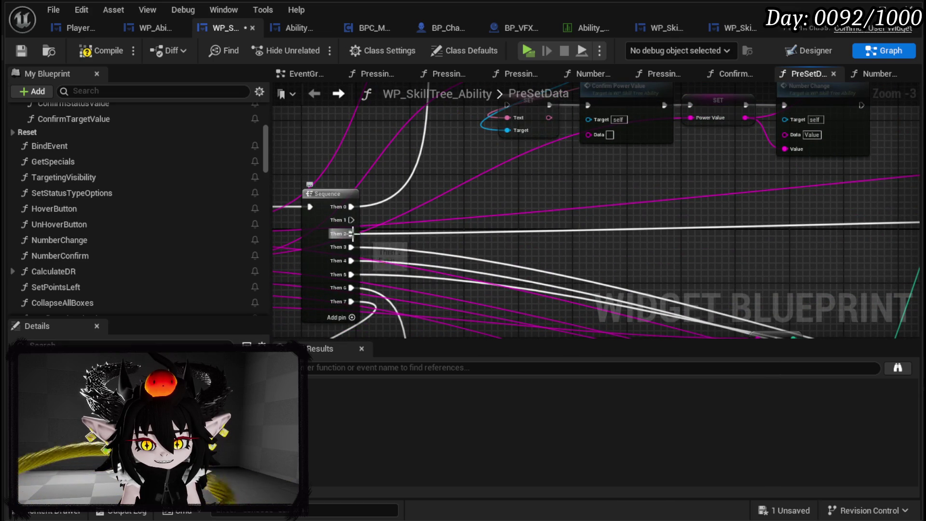
pyautogui.moveTo(352, 234); pyautogui.dragTo(463, 186)
pyautogui.moveTo(497, 109)
pyautogui.mouseDown()
pyautogui.moveTo(514, 98)
pyautogui.moveTo(505, 109)
pyautogui.mouseUp()
# Step: Review Calculate DR, Set Cost, Set Visibility and the GET nodes in PreSetData
pyautogui.moveTo(614, 95); pyautogui.dragTo(426, 154)
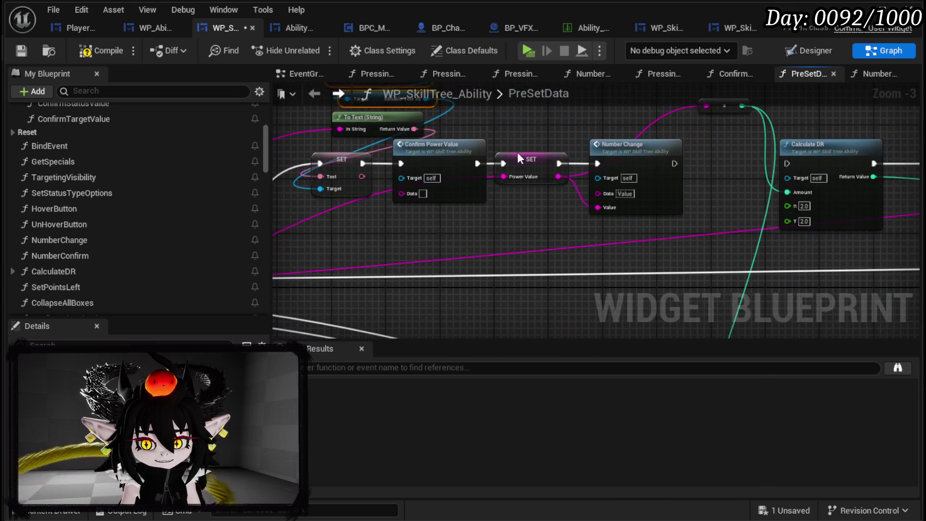
pyautogui.moveTo(655, 255); pyautogui.dragTo(355, 292)
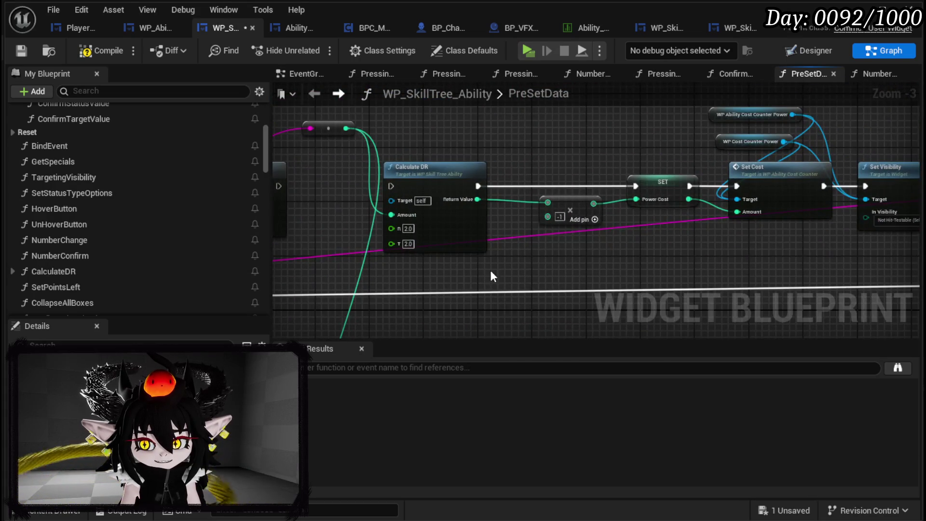
pyautogui.scroll(-2, 492, 275)
pyautogui.moveTo(492, 275); pyautogui.dragTo(413, 267)
pyautogui.moveTo(532, 174)
pyautogui.mouseDown()
pyautogui.moveTo(298, 155)
pyautogui.moveTo(540, 164)
pyautogui.mouseUp()
pyautogui.moveTo(368, 148)
pyautogui.mouseDown()
pyautogui.moveTo(610, 236)
pyautogui.moveTo(734, 248)
pyautogui.moveTo(688, 269)
pyautogui.moveTo(675, 160)
pyautogui.moveTo(726, 251)
pyautogui.moveTo(678, 147)
pyautogui.moveTo(620, 130)
pyautogui.moveTo(372, 145)
pyautogui.moveTo(393, 238)
pyautogui.moveTo(521, 284)
pyautogui.moveTo(285, 278)
pyautogui.mouseUp()
pyautogui.scroll(3, 546, 227)
pyautogui.scroll(-2, 545, 226)
pyautogui.moveTo(545, 226)
pyautogui.mouseDown()
pyautogui.moveTo(309, 217)
pyautogui.moveTo(833, 209)
pyautogui.mouseUp()
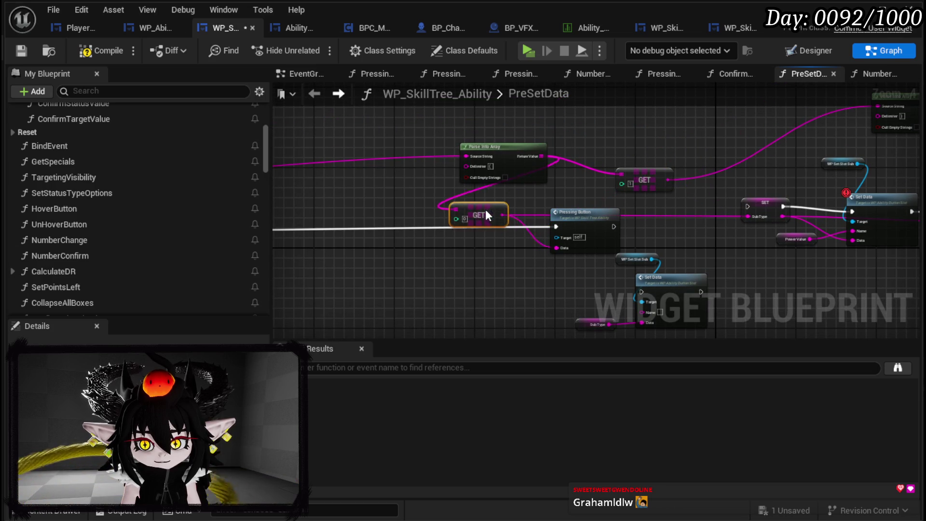
# Step: Rearrange Pressing Button, Parse Into Array, GET and the power-value nodes, then compile and save
pyautogui.moveTo(576, 237); pyautogui.dragTo(550, 246)
pyautogui.moveTo(367, 218)
pyautogui.mouseDown()
pyautogui.moveTo(754, 233)
pyautogui.moveTo(797, 208)
pyautogui.moveTo(493, 178)
pyautogui.moveTo(735, 206)
pyautogui.moveTo(465, 207)
pyautogui.moveTo(446, 250)
pyautogui.mouseUp()
pyautogui.moveTo(440, 221); pyautogui.dragTo(652, 115)
pyautogui.moveTo(511, 190)
pyautogui.mouseDown()
pyautogui.moveTo(479, 223)
pyautogui.moveTo(613, 278)
pyautogui.moveTo(434, 173)
pyautogui.moveTo(443, 216)
pyautogui.moveTo(465, 229)
pyautogui.mouseUp()
pyautogui.moveTo(465, 230)
pyautogui.mouseDown()
pyautogui.moveTo(200, 252)
pyautogui.moveTo(699, 183)
pyautogui.mouseUp()
pyautogui.moveTo(645, 217)
pyautogui.mouseDown()
pyautogui.moveTo(387, 197)
pyautogui.moveTo(381, 189)
pyautogui.moveTo(699, 153)
pyautogui.mouseUp()
pyautogui.click(494, 164)
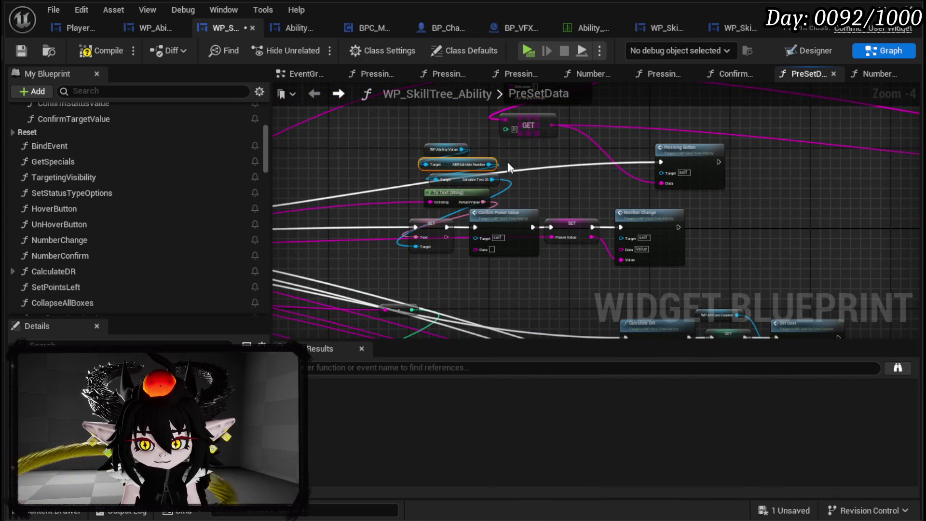
pyautogui.moveTo(532, 131); pyautogui.dragTo(582, 144)
pyautogui.moveTo(411, 252); pyautogui.dragTo(415, 245)
pyautogui.click(558, 194)
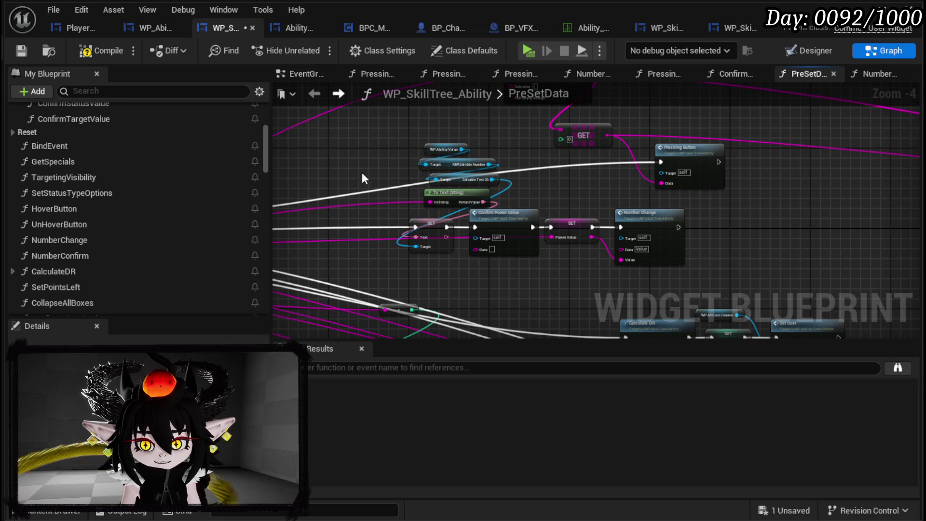
pyautogui.click(91, 53)
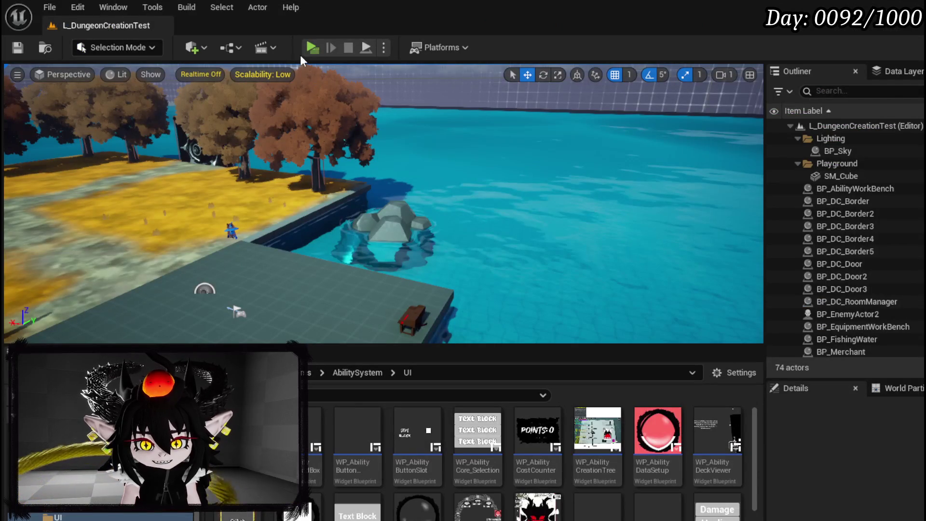
pyautogui.click(305, 49)
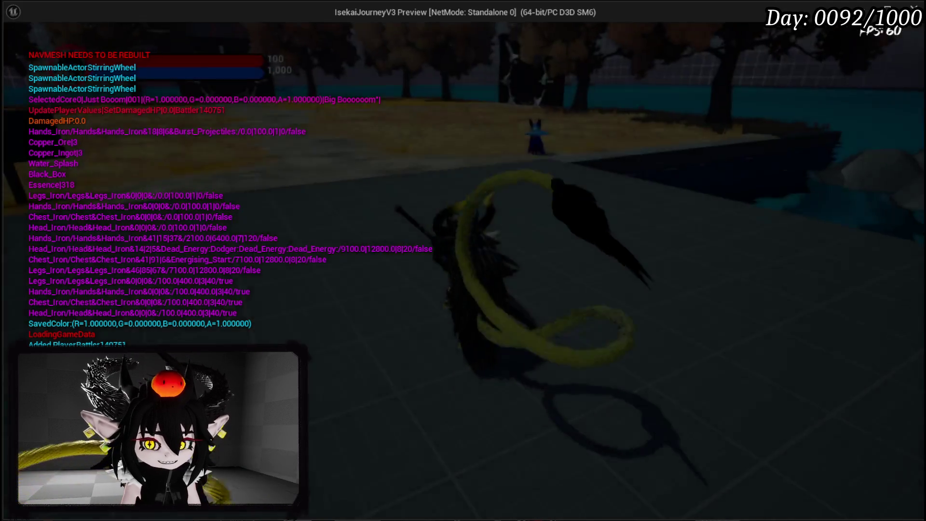
pyautogui.press('Tab')
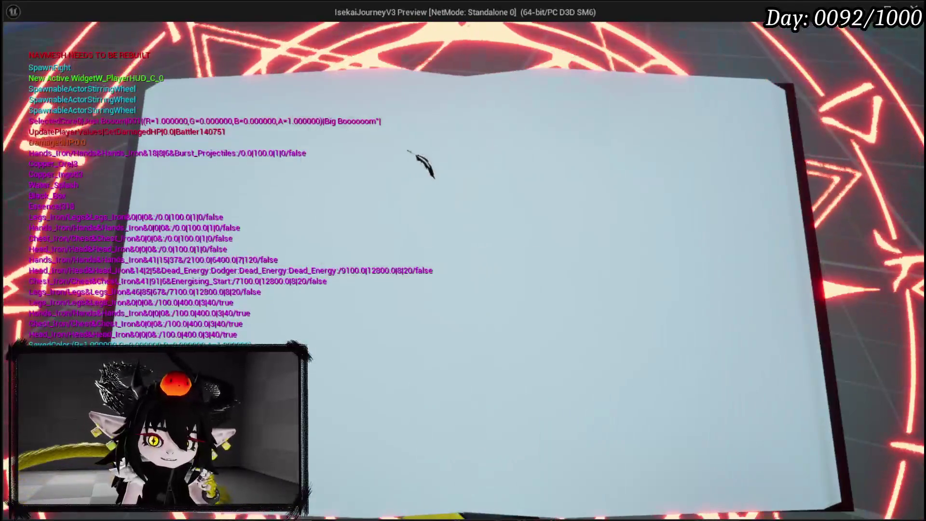
pyautogui.click(175, 265)
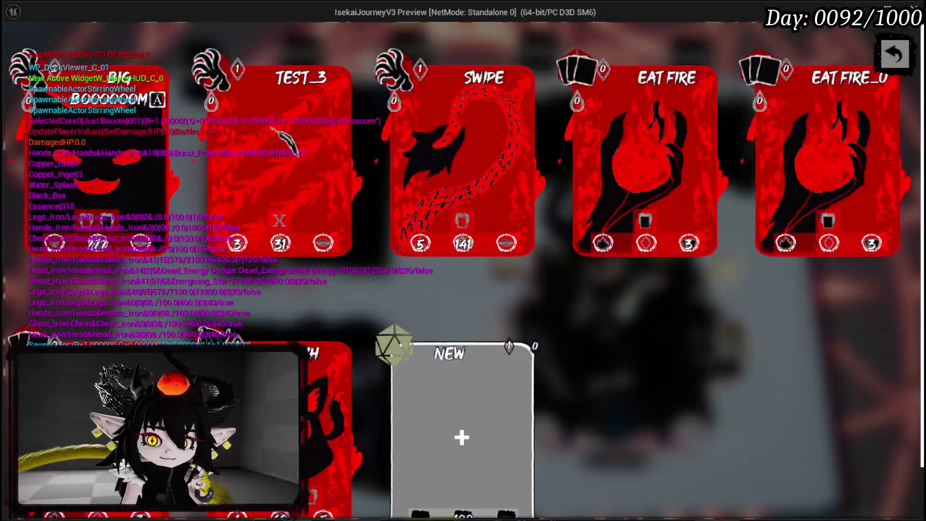
pyautogui.click(343, 60)
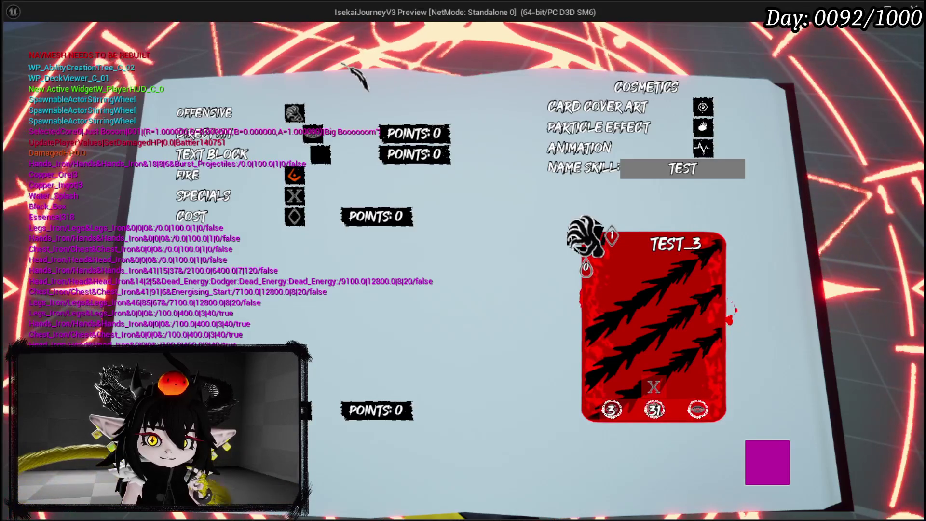
pyautogui.click(313, 134)
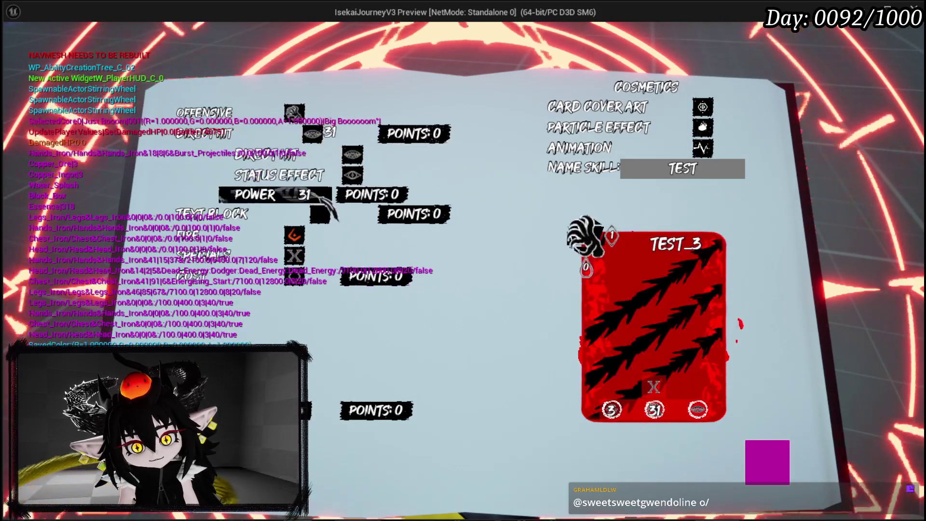
pyautogui.click(338, 145)
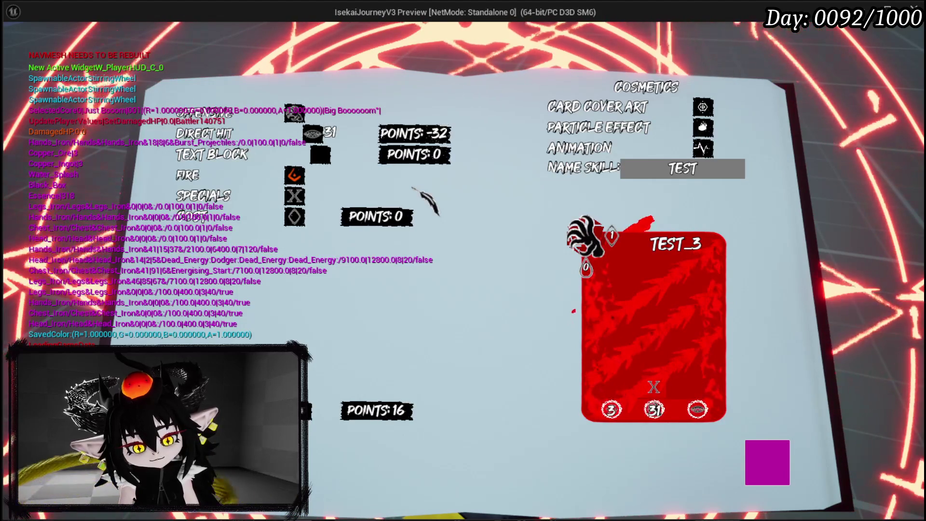
pyautogui.press('Escape')
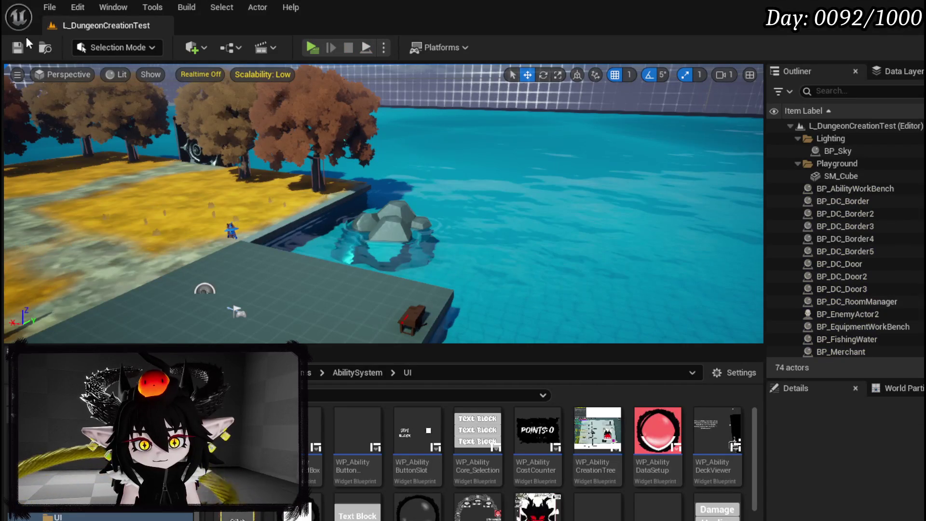
# Step: Save, then put breakpoints on NumberConfirm's entry node and Call On Number Confirm
pyautogui.hotkey('ctrl', 's')
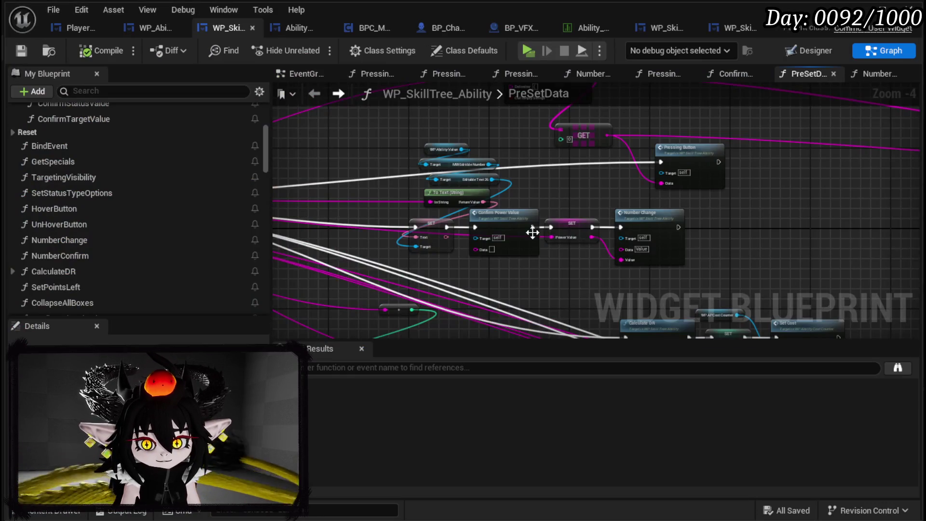
pyautogui.moveTo(533, 231)
pyautogui.mouseDown()
pyautogui.moveTo(581, 161)
pyautogui.moveTo(586, 207)
pyautogui.moveTo(878, 193)
pyautogui.moveTo(700, 197)
pyautogui.mouseUp()
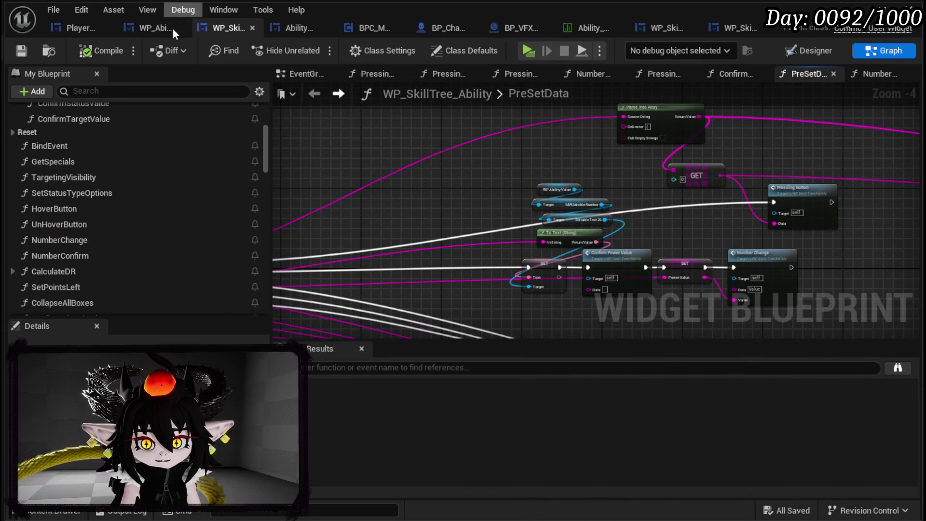
pyautogui.scroll(-3, 96, 197)
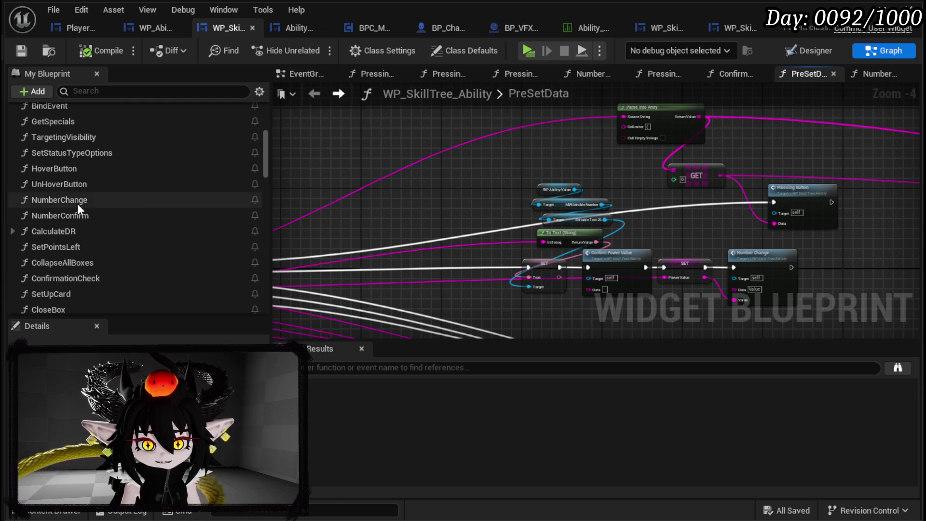
pyautogui.doubleClick(78, 214)
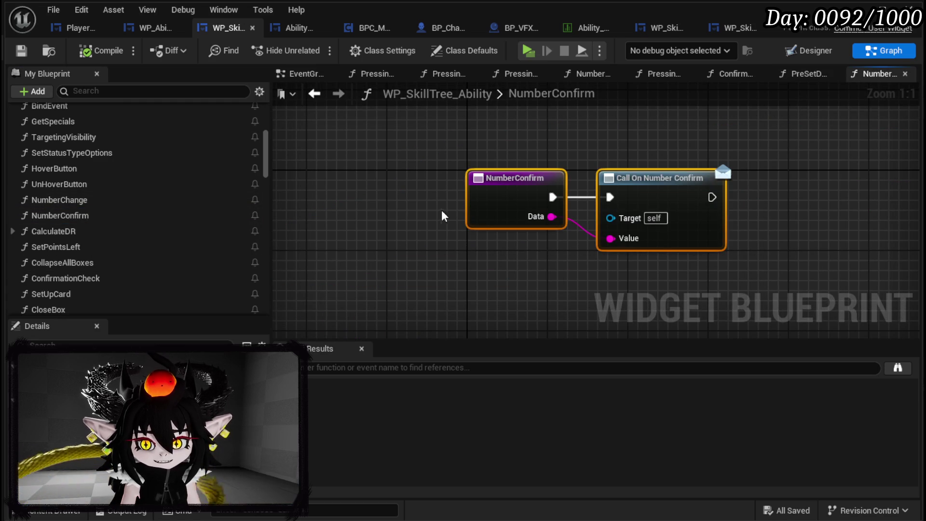
pyautogui.rightClick(495, 199)
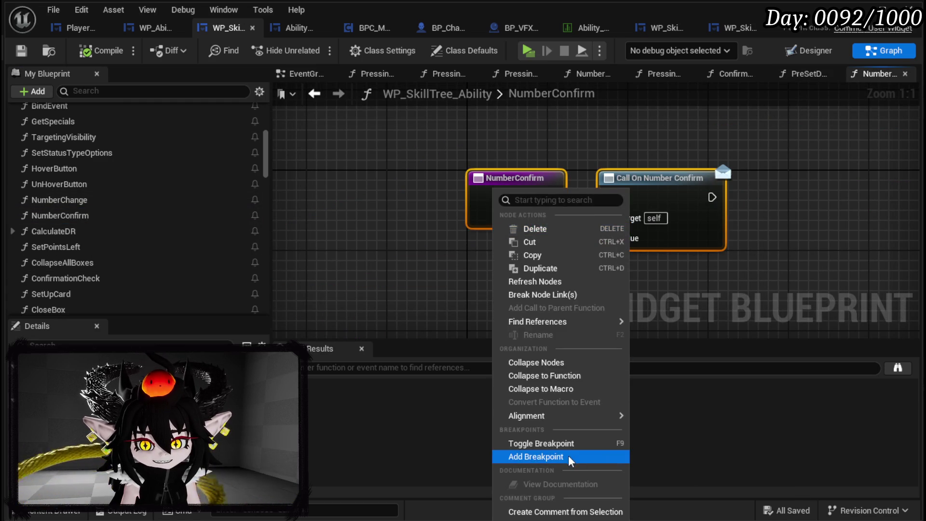
pyautogui.click(572, 457)
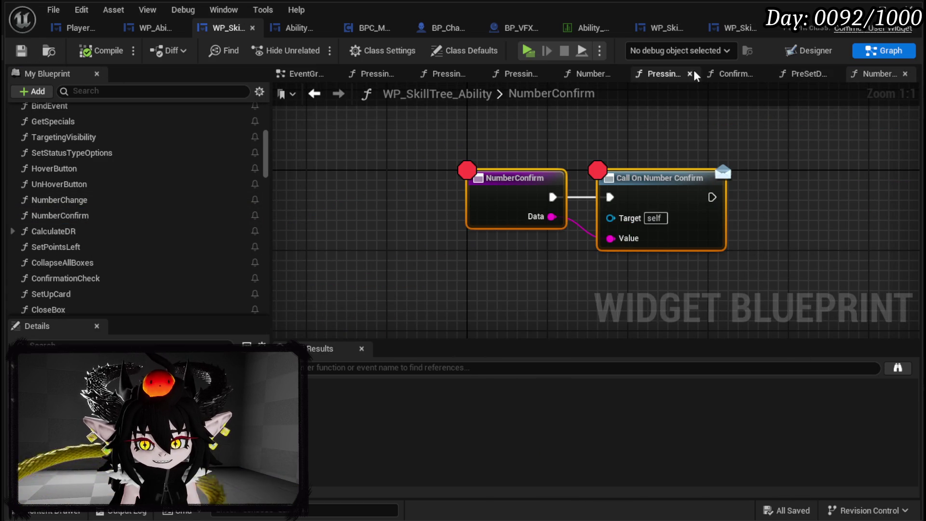
# Step: Remove the Call On Number Confirm breakpoint, save the blueprint, and start a play preview
pyautogui.click(574, 158)
pyautogui.rightClick(523, 171)
pyautogui.click(658, 148)
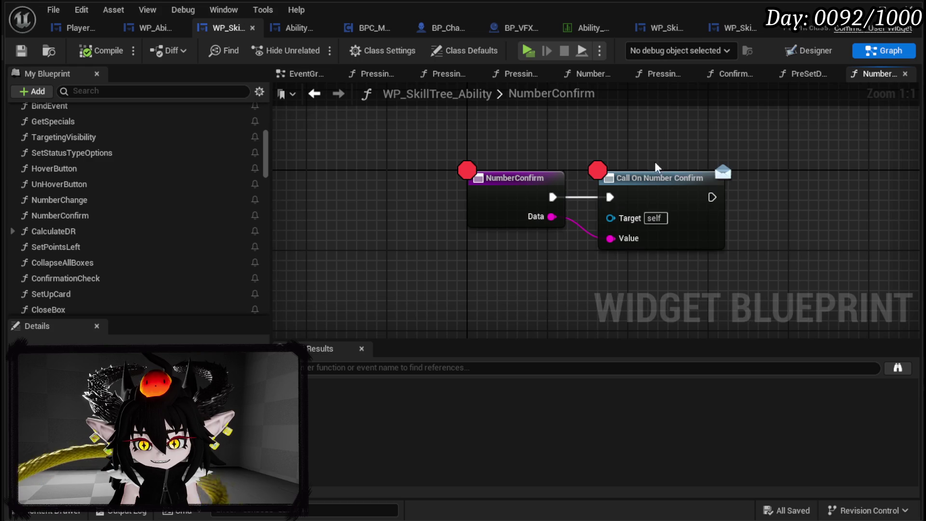
pyautogui.rightClick(659, 201)
pyautogui.click(710, 452)
pyautogui.click(434, 282)
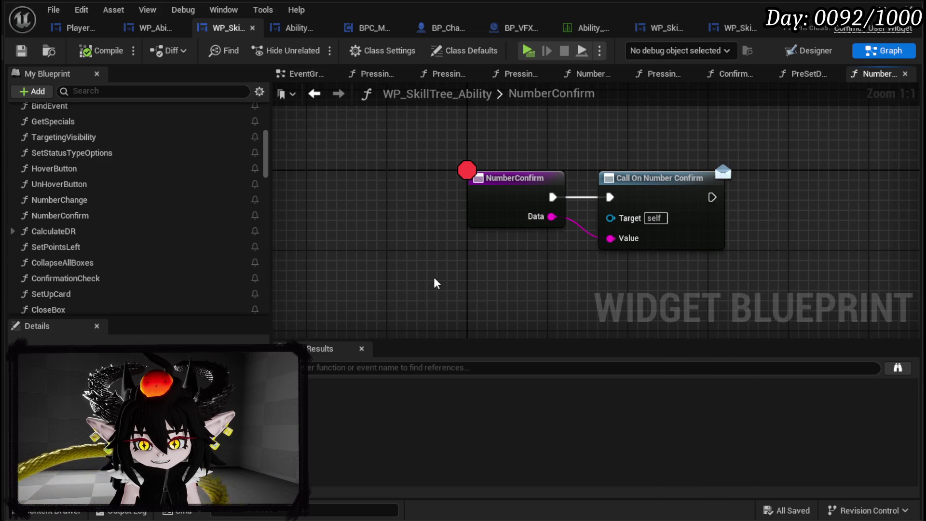
pyautogui.click(22, 50)
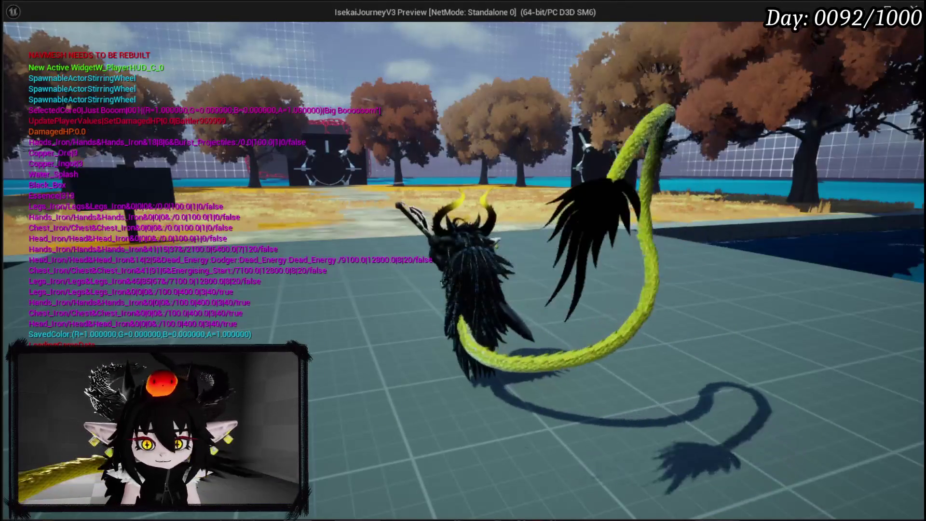
pyautogui.press('Tab')
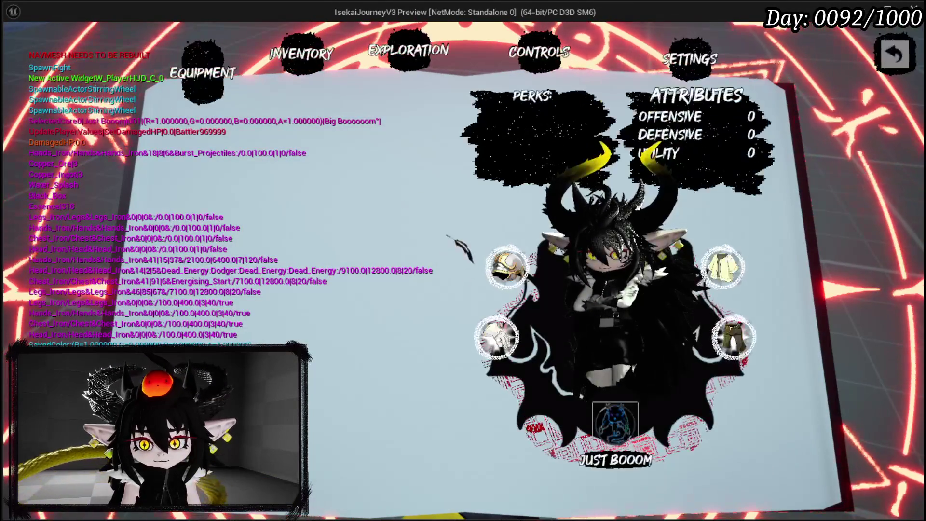
pyautogui.click(615, 422)
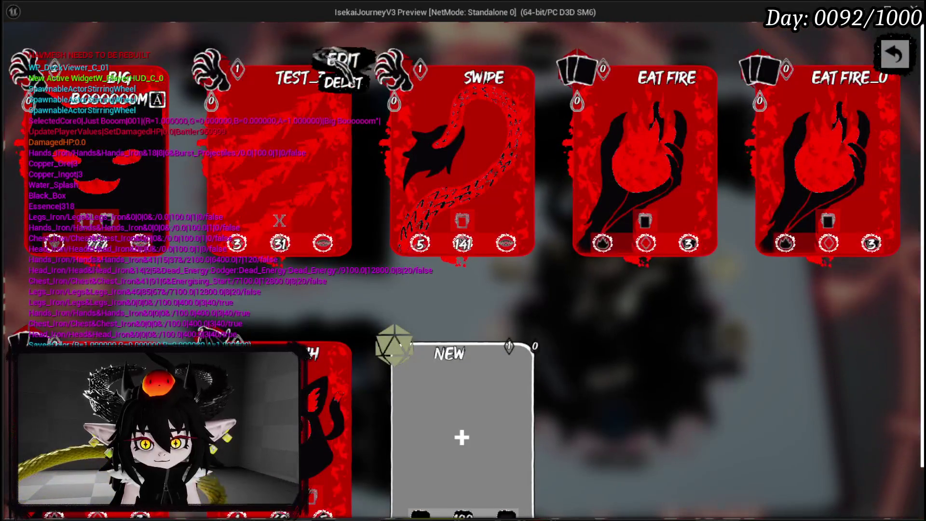
pyautogui.click(344, 60)
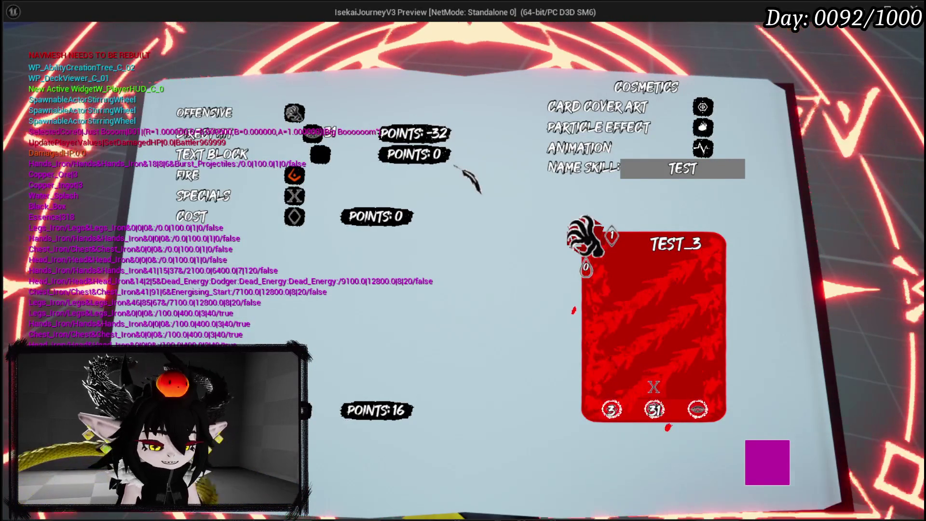
pyautogui.press('Escape')
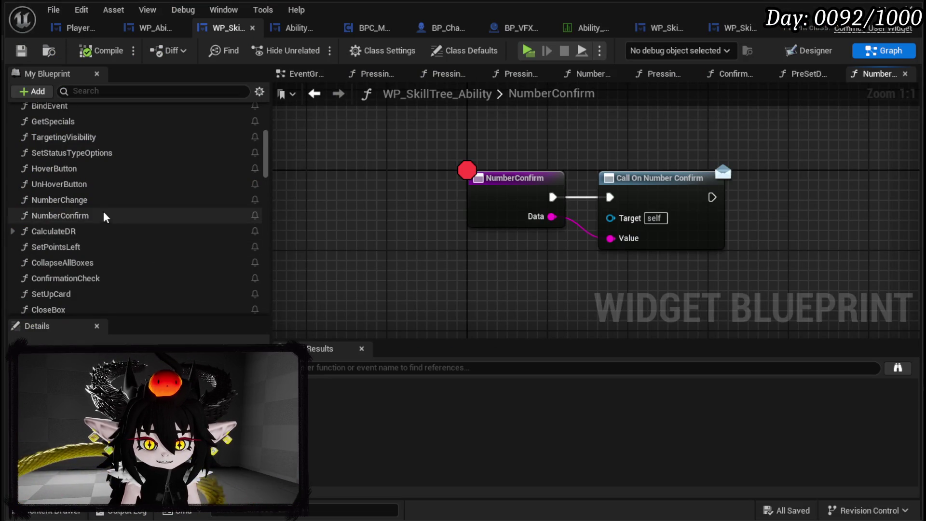
# Step: Delete the unused NumberConfirm function, then compile and save the blueprint
pyautogui.click(102, 215)
pyautogui.press('Delete')
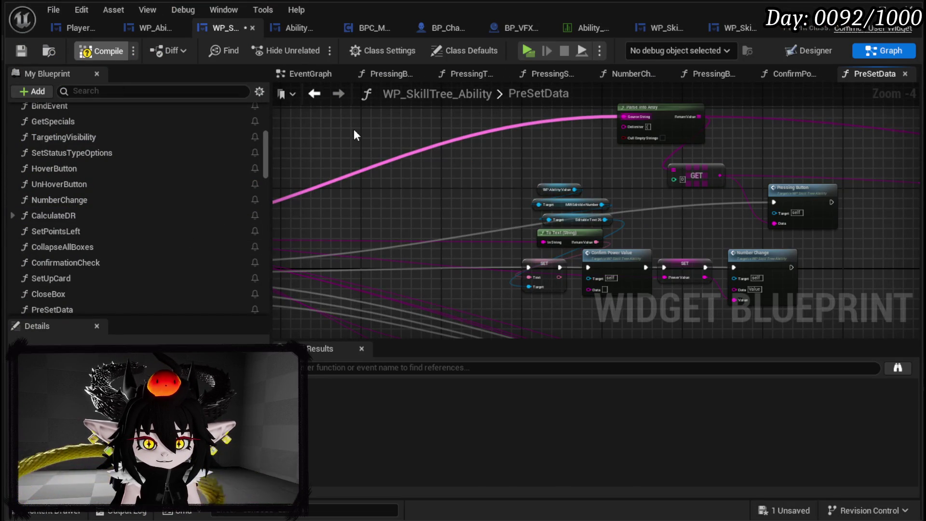
pyautogui.press('F7')
pyautogui.click(22, 50)
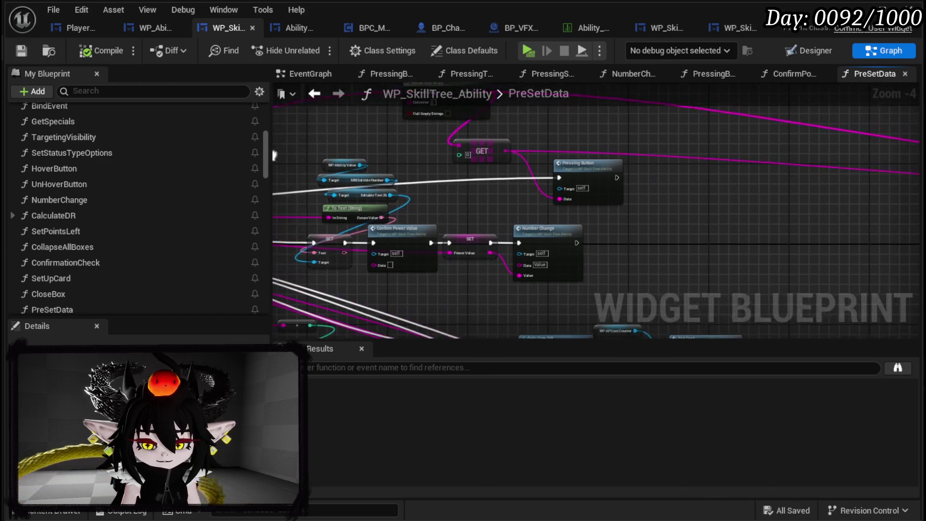
# Step: Add a breakpoint on the Switch on String node inside NumberChange and save
pyautogui.moveTo(666, 222)
pyautogui.mouseDown()
pyautogui.moveTo(329, 223)
pyautogui.moveTo(42, 199)
pyautogui.mouseUp()
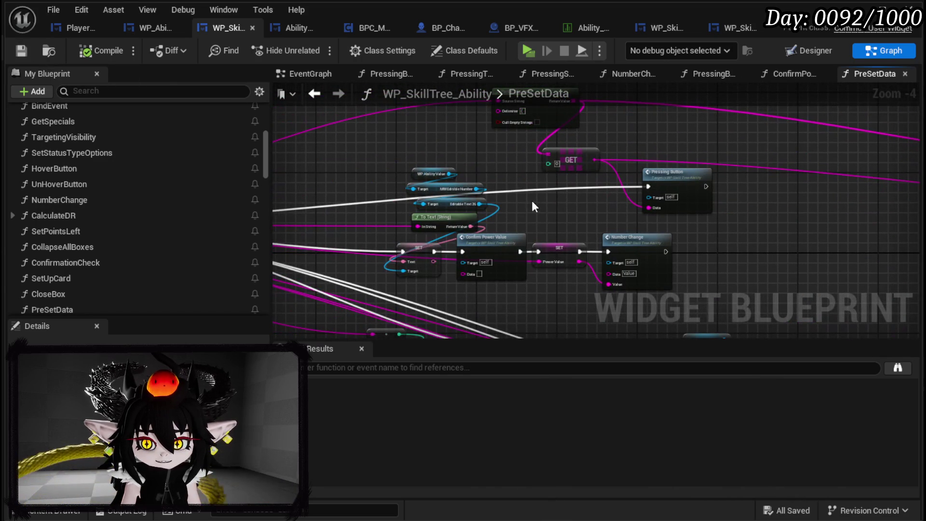
pyautogui.moveTo(562, 202); pyautogui.dragTo(584, 262)
pyautogui.scroll(3, 131, 201)
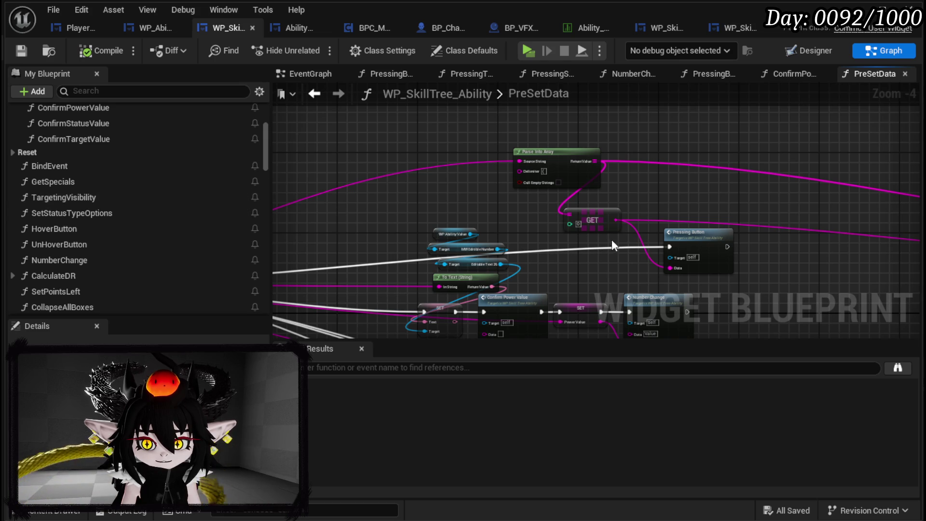
pyautogui.scroll(3, 621, 238)
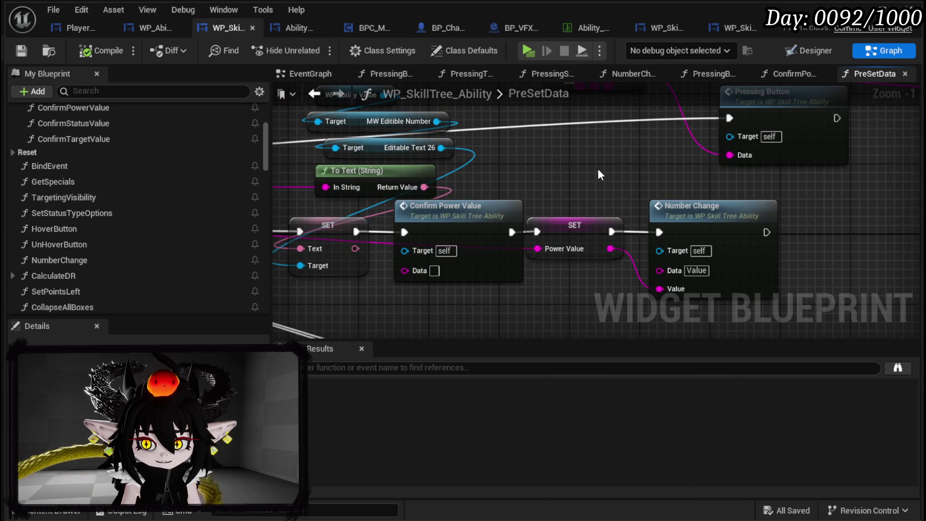
pyautogui.moveTo(597, 168); pyautogui.dragTo(598, 126)
pyautogui.doubleClick(696, 182)
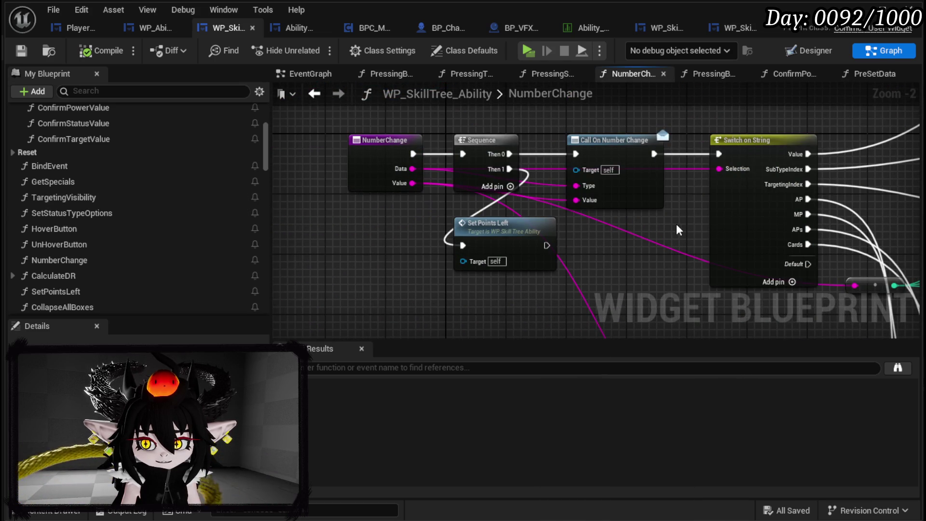
pyautogui.moveTo(675, 230); pyautogui.dragTo(558, 227)
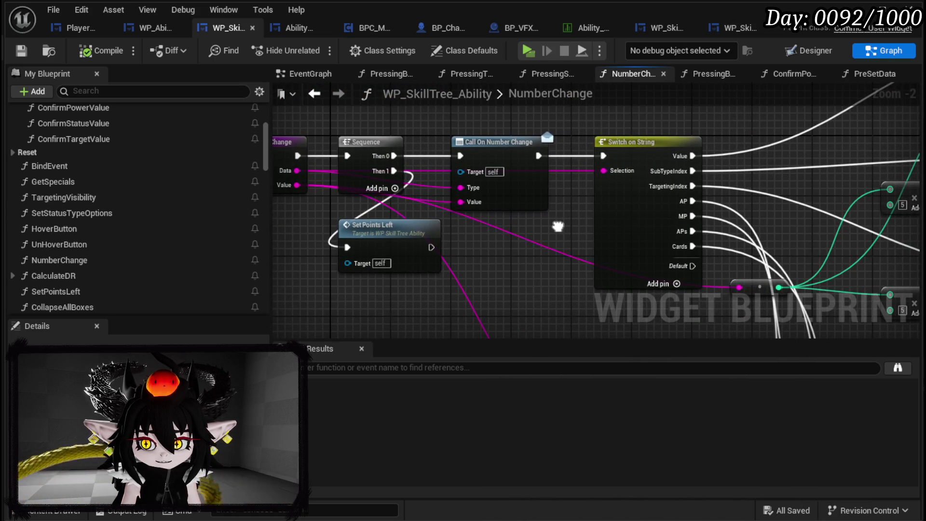
pyautogui.moveTo(558, 227)
pyautogui.mouseDown()
pyautogui.moveTo(399, 209)
pyautogui.moveTo(387, 265)
pyautogui.moveTo(395, 226)
pyautogui.moveTo(834, 121)
pyautogui.moveTo(793, 154)
pyautogui.mouseUp()
pyautogui.rightClick(659, 174)
pyautogui.click(674, 427)
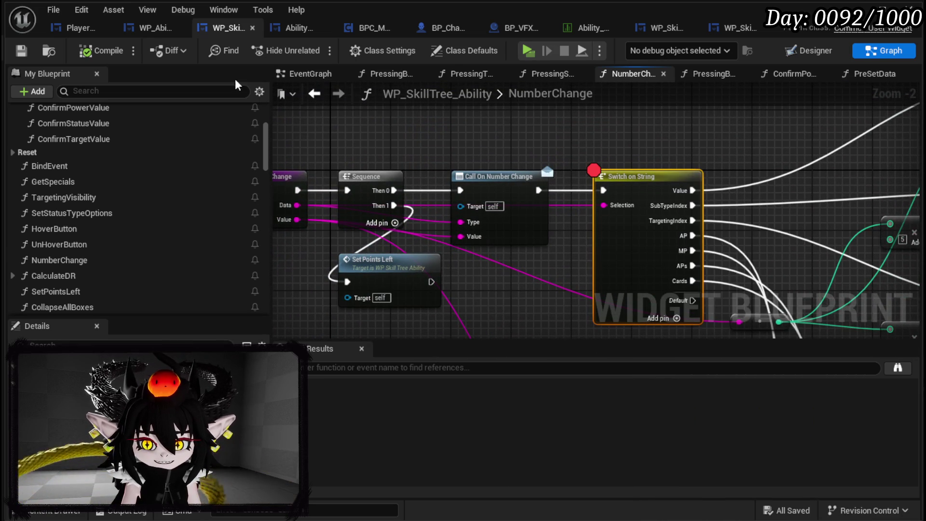
pyautogui.click(22, 50)
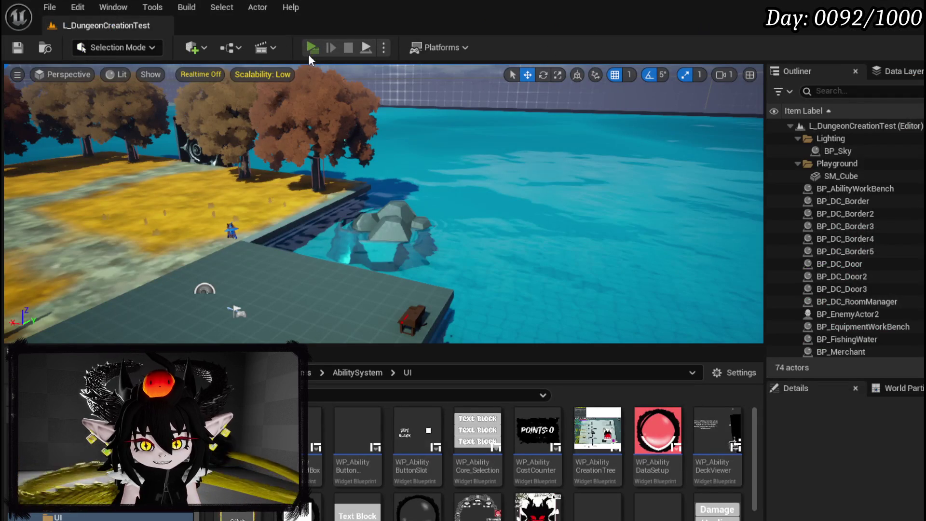
# Step: Play the game and edit TEST_3 from the book menu to hit the breakpoint
pyautogui.click(312, 49)
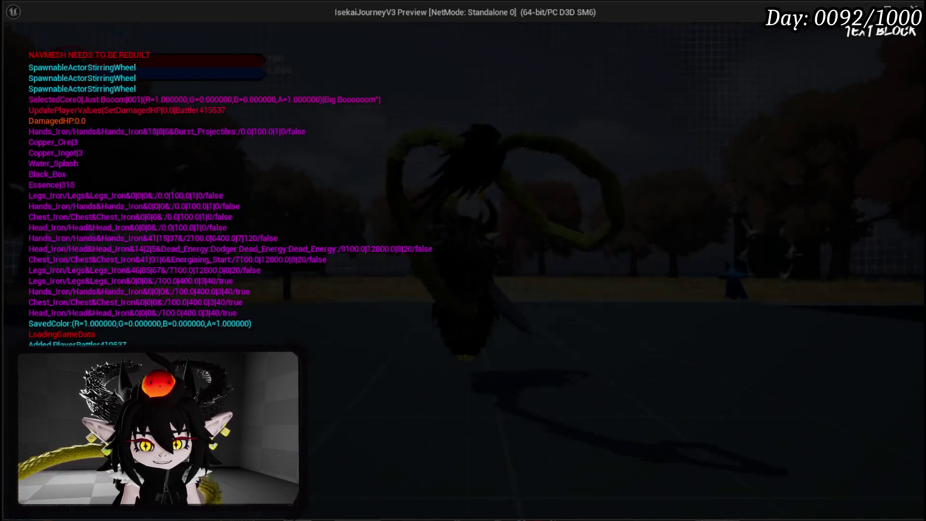
pyautogui.press('Tab')
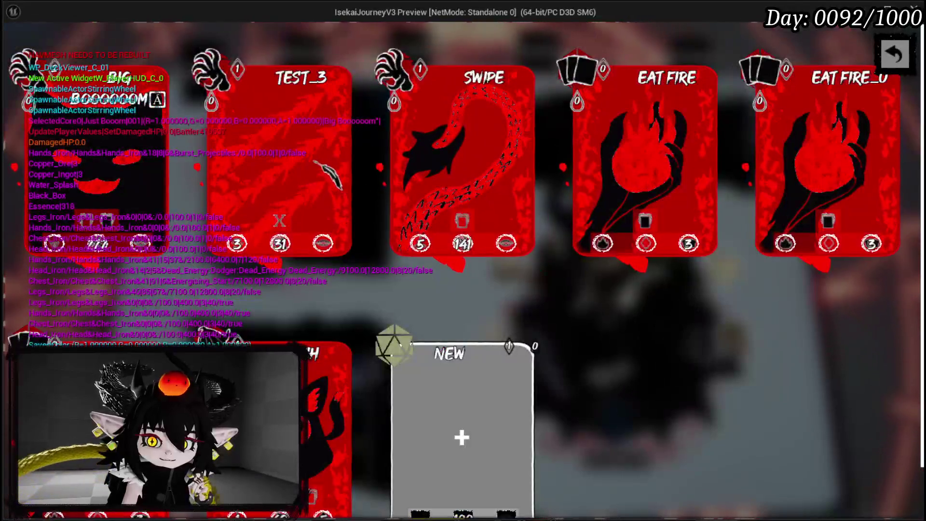
pyautogui.click(326, 59)
pyautogui.scroll(3, 439, 176)
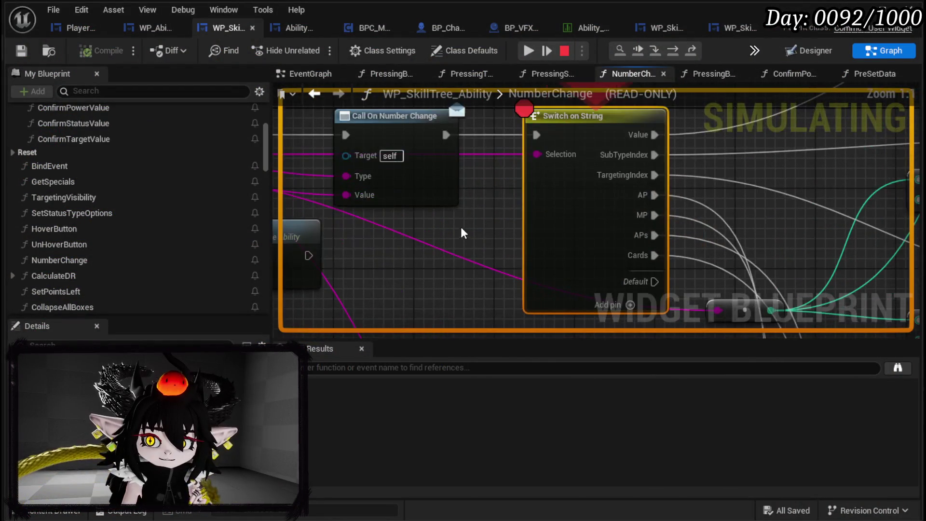
pyautogui.scroll(-3, 395, 281)
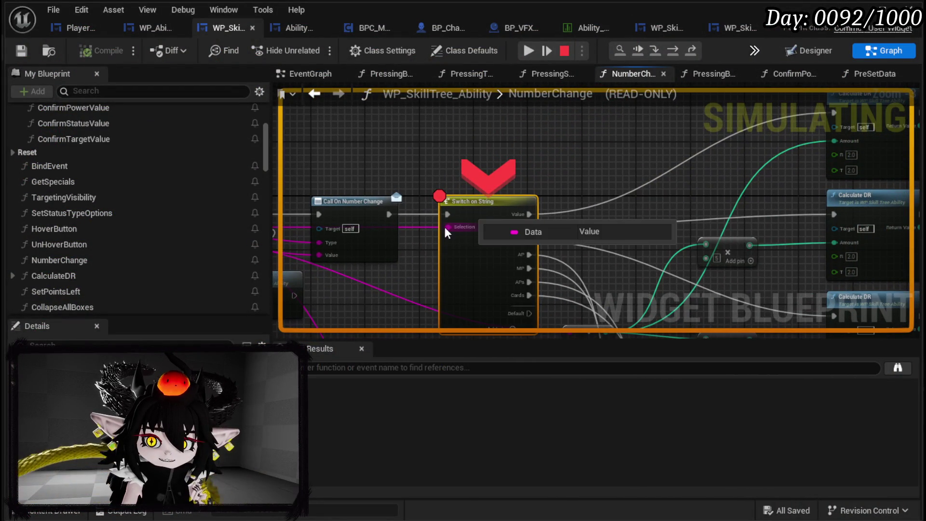
# Step: Step over to Set Cost, step into SetCost, inspect its Set Text and Format Text, then resume and stop
pyautogui.click(679, 49)
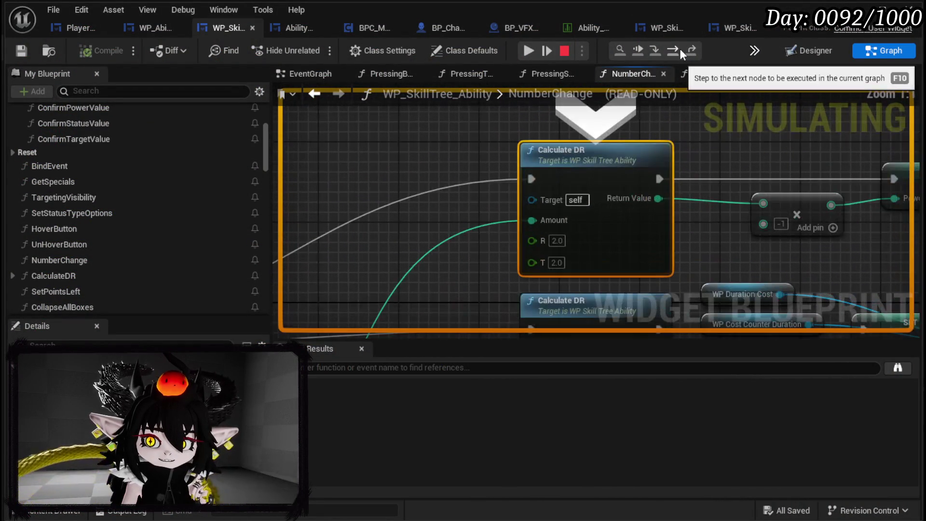
pyautogui.click(681, 49)
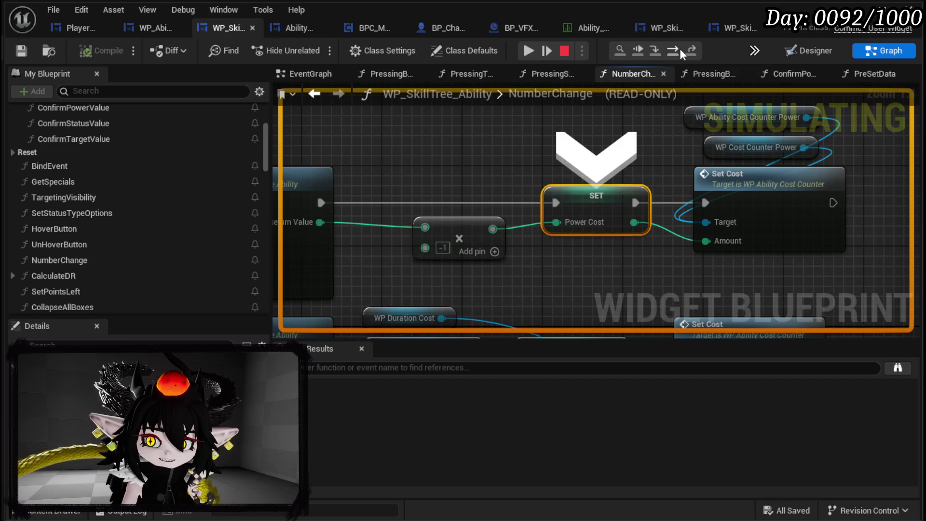
pyautogui.click(681, 49)
pyautogui.click(658, 48)
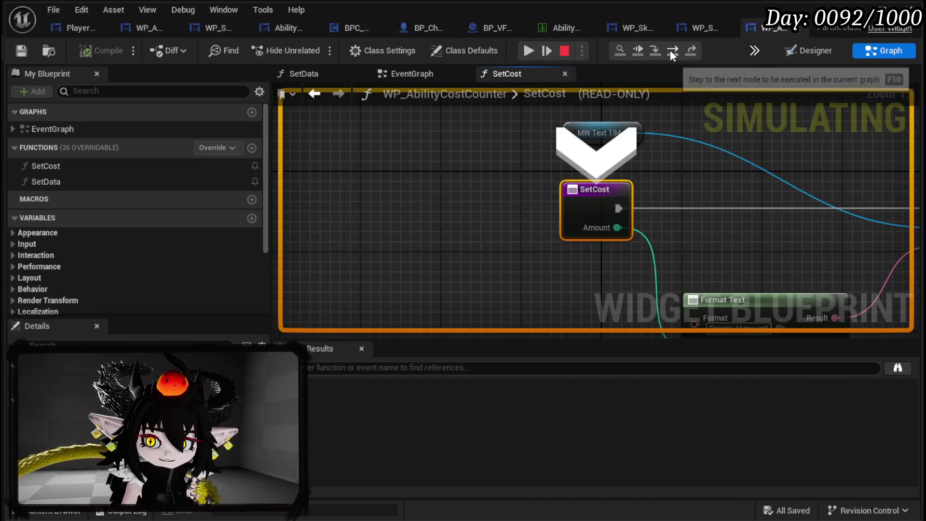
pyautogui.click(671, 51)
pyautogui.moveTo(673, 220); pyautogui.dragTo(557, 142)
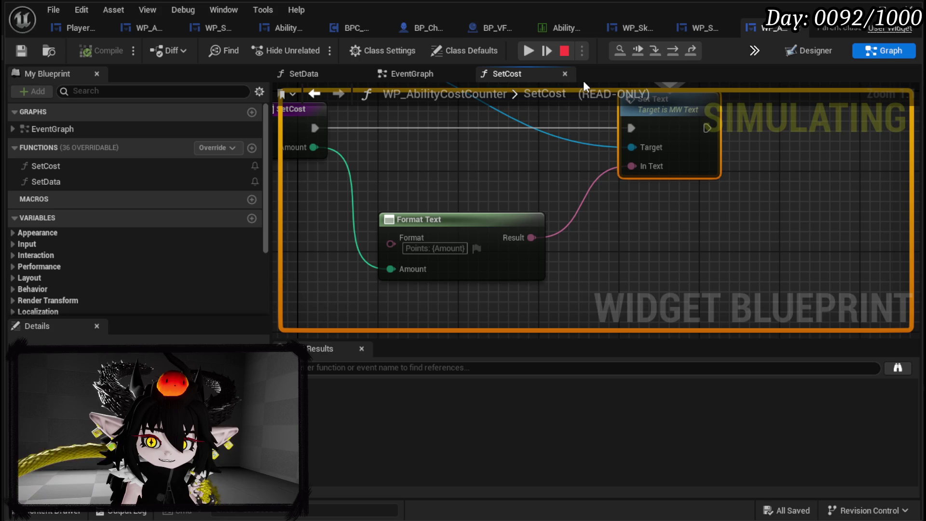
pyautogui.moveTo(533, 126)
pyautogui.mouseDown()
pyautogui.moveTo(558, 223)
pyautogui.moveTo(657, 222)
pyautogui.mouseUp()
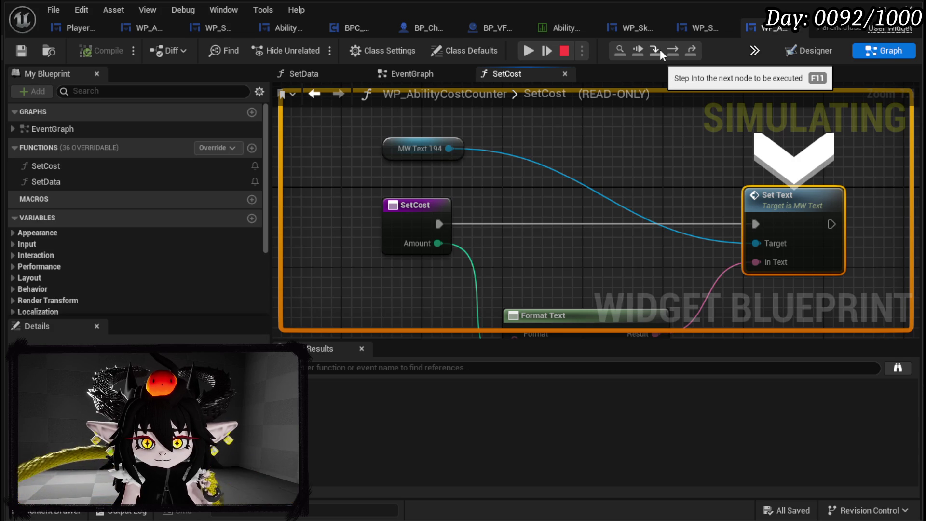
pyautogui.click(529, 50)
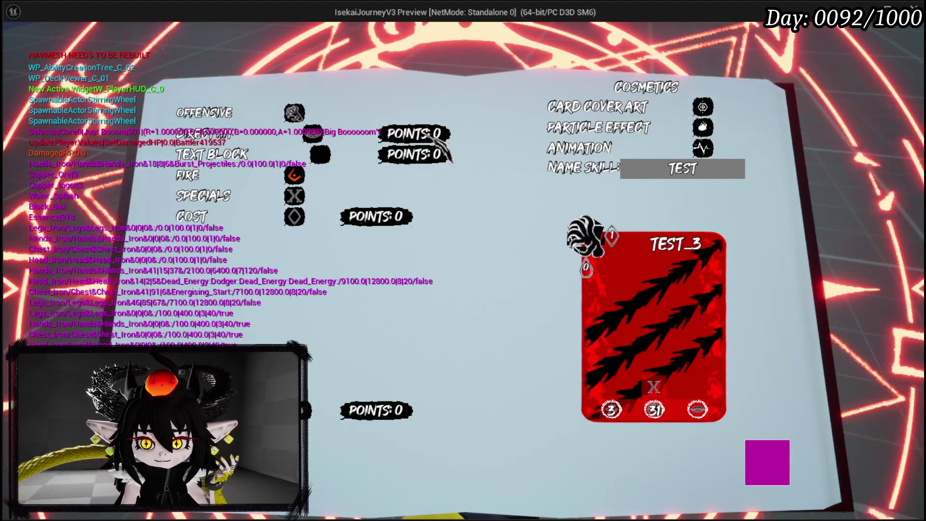
pyautogui.press('Escape')
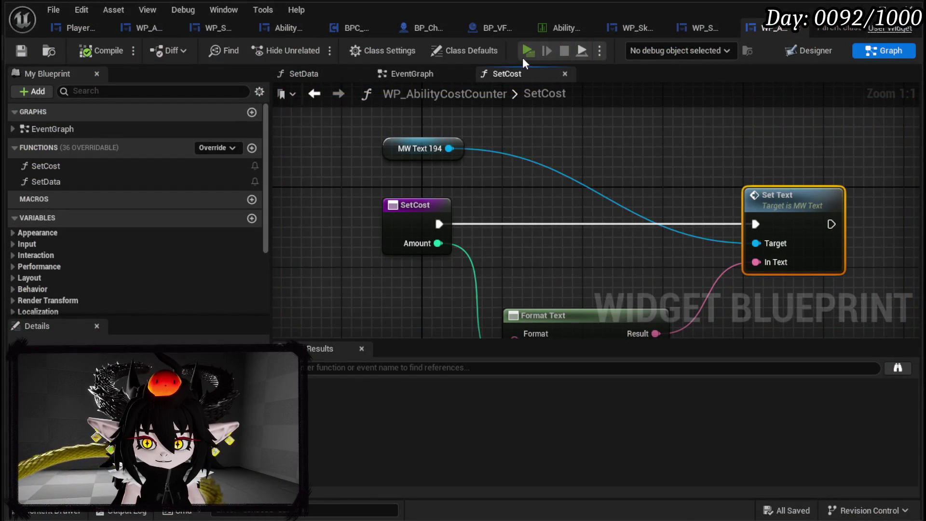
# Step: Replay the game and edit TEST_3 from the created-cards deck to hit the NumberChange breakpoint
pyautogui.click(528, 50)
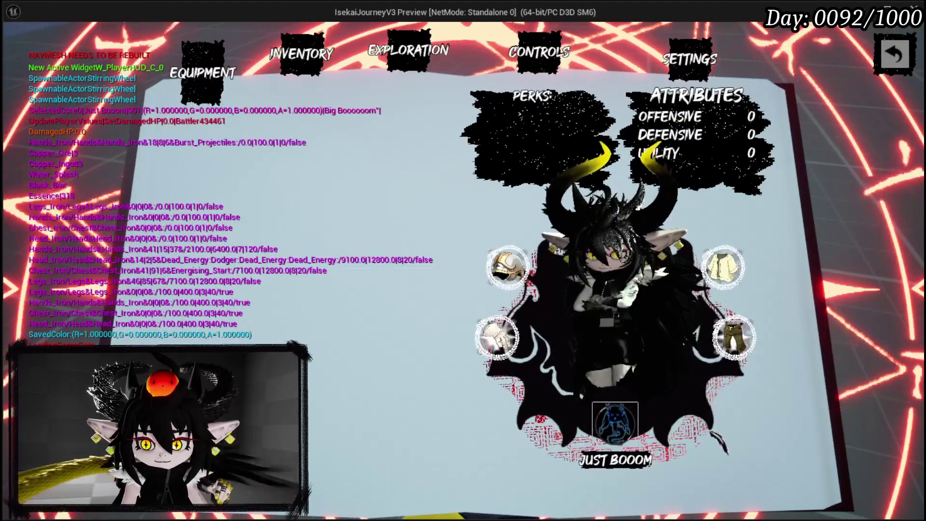
pyautogui.click(633, 413)
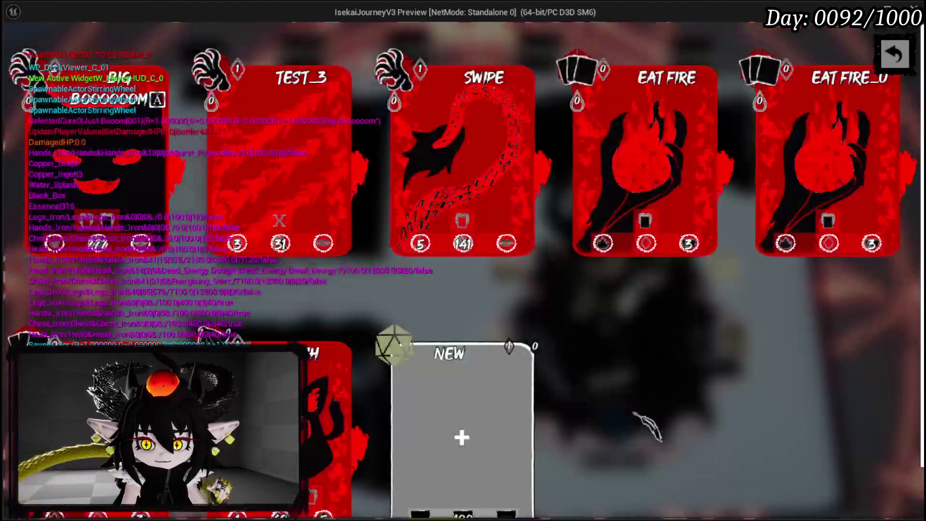
pyautogui.click(270, 207)
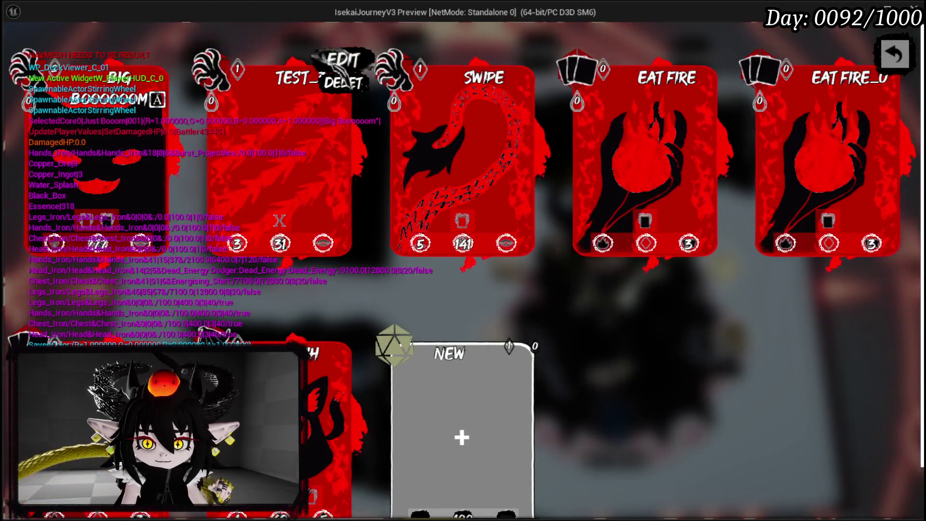
pyautogui.click(323, 59)
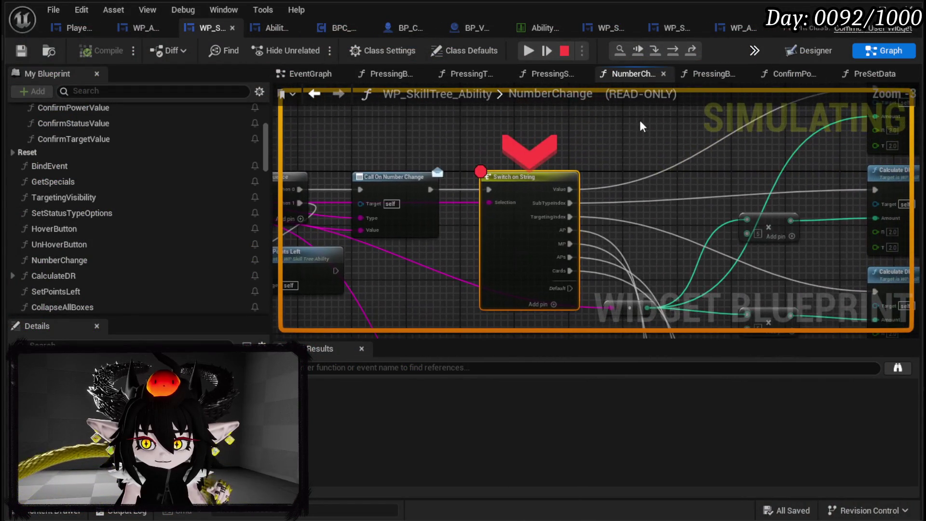
# Step: Step to Set Cost, into SetCost and on to Set Text, checking pin values, then resume and stop
pyautogui.click(679, 52)
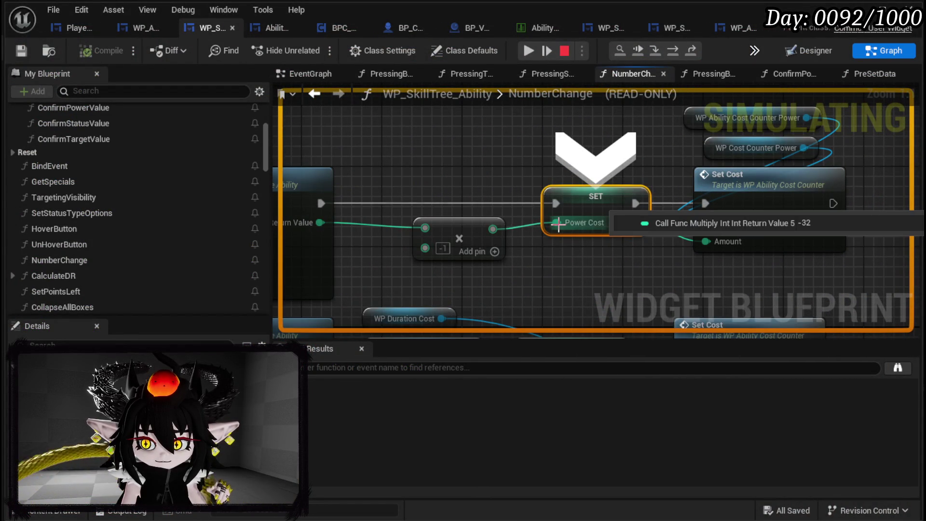
pyautogui.click(679, 52)
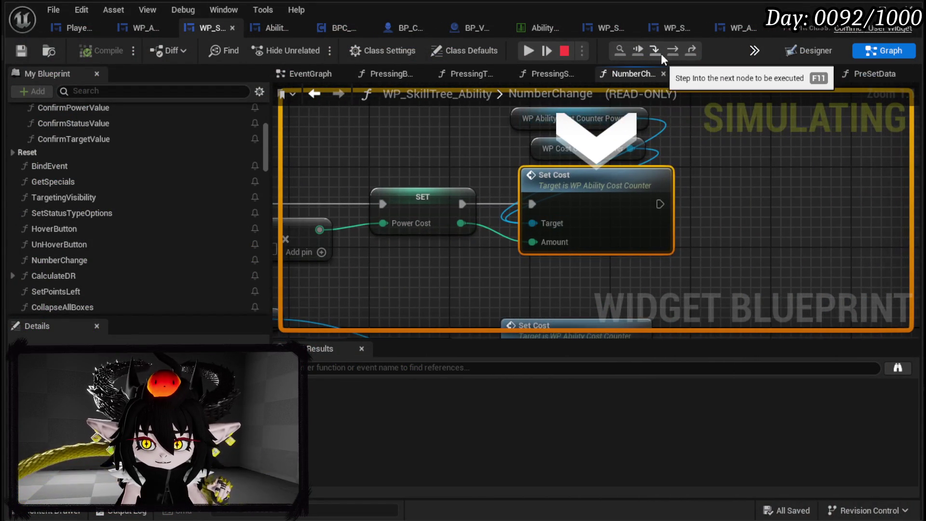
pyautogui.moveTo(554, 244)
pyautogui.click(654, 50)
pyautogui.moveTo(614, 226)
pyautogui.click(676, 52)
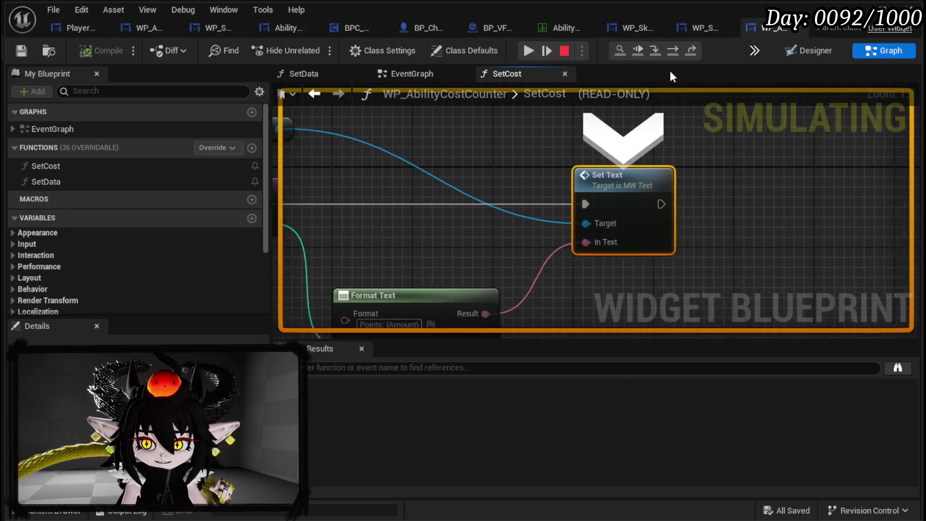
pyautogui.moveTo(576, 243)
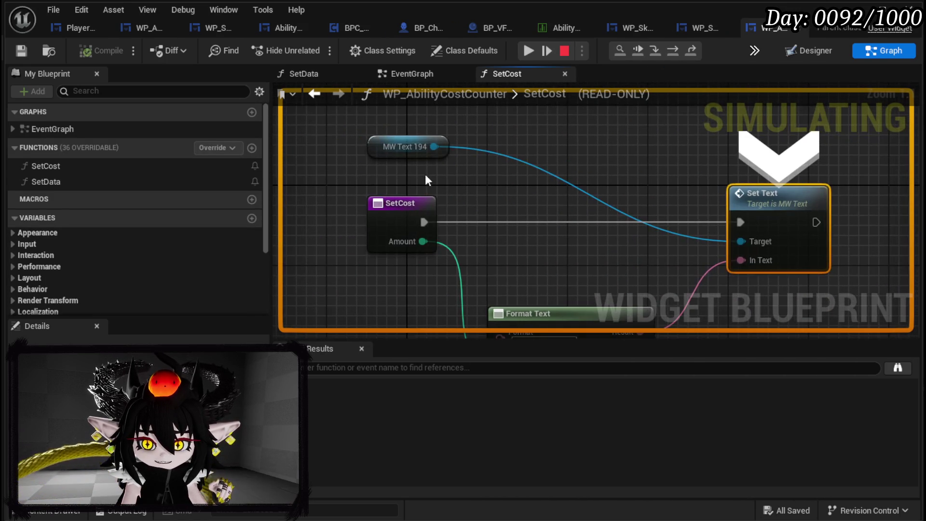
pyautogui.click(537, 56)
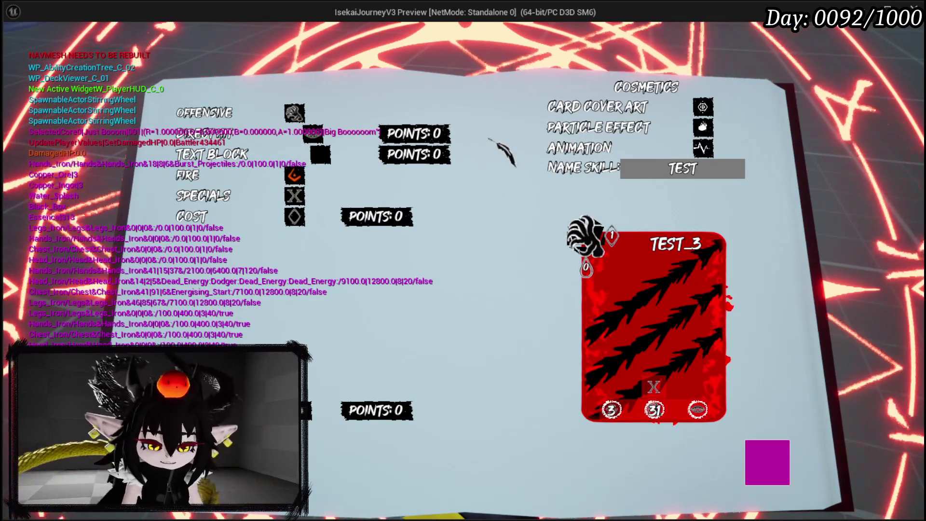
pyautogui.press('Escape')
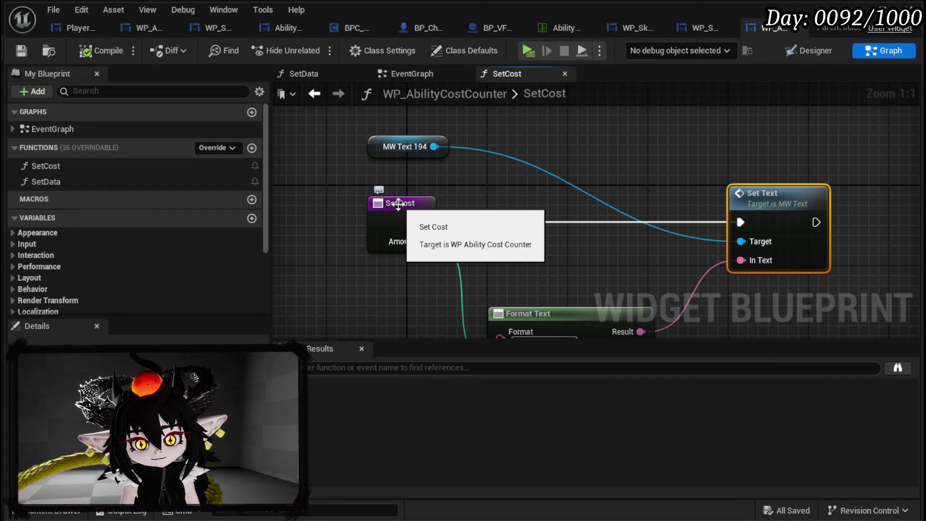
# Step: Add a breakpoint on the Set Cost node in the WP_SkillTree_Ability graph
pyautogui.click(656, 31)
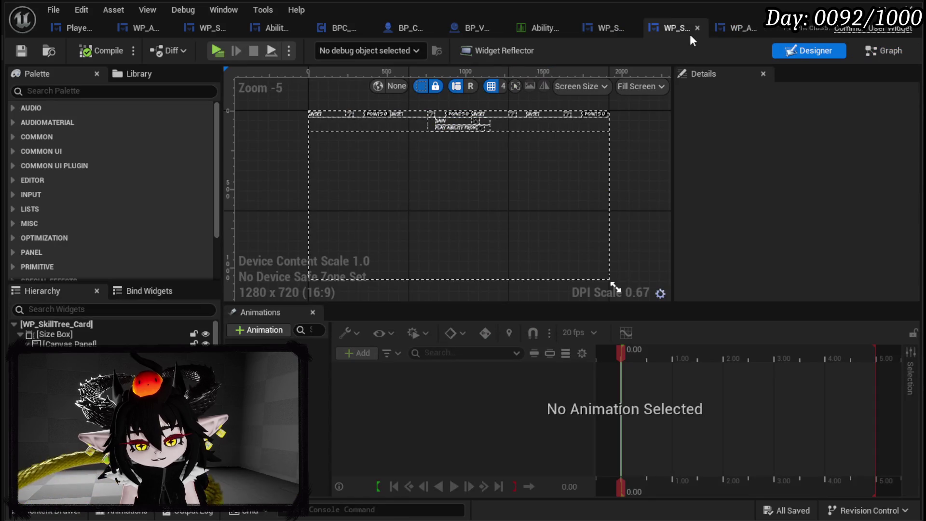
pyautogui.click(210, 30)
pyautogui.moveTo(502, 186)
pyautogui.mouseDown()
pyautogui.moveTo(811, 185)
pyautogui.moveTo(572, 184)
pyautogui.mouseUp()
pyautogui.rightClick(647, 185)
pyautogui.click(688, 454)
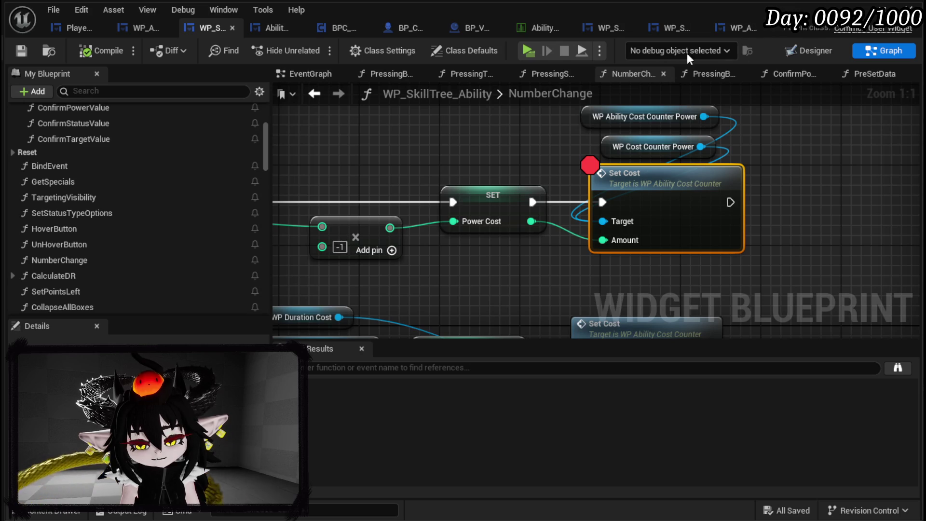
# Step: Play, edit the card to hit the breakpoint, step into SetCost, then resume and stop the preview
pyautogui.click(528, 50)
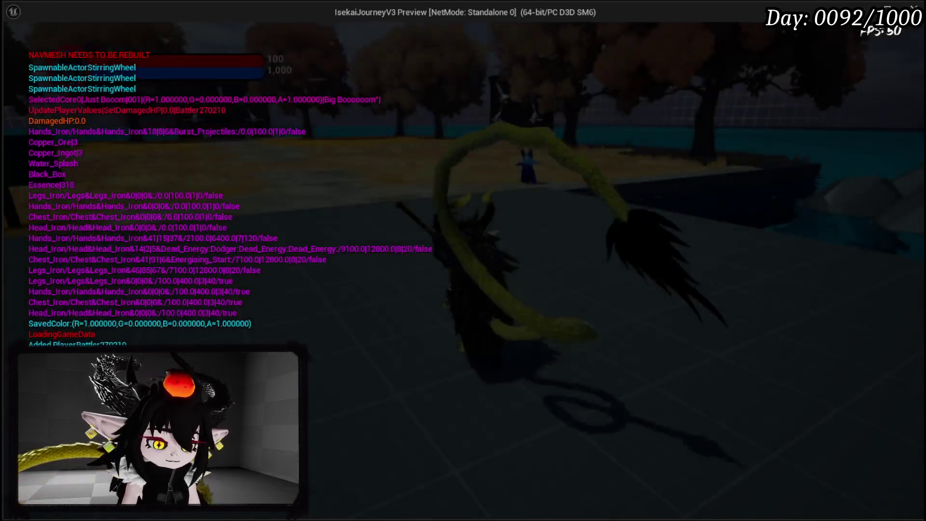
pyautogui.press('Tab')
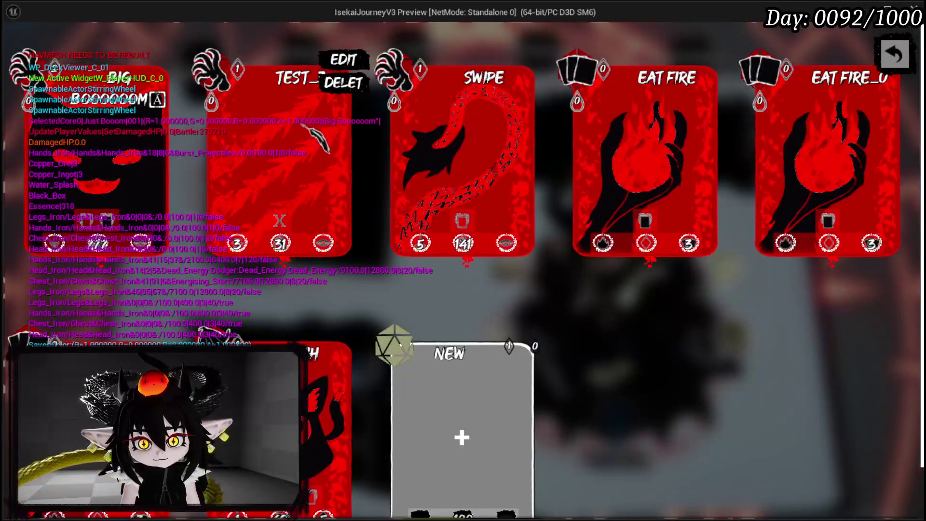
pyautogui.click(338, 58)
pyautogui.moveTo(597, 155)
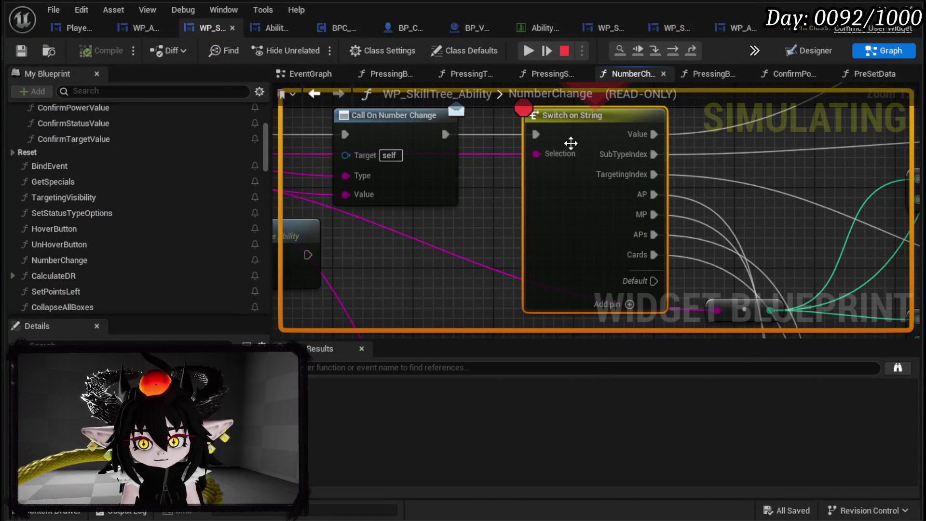
pyautogui.click(638, 51)
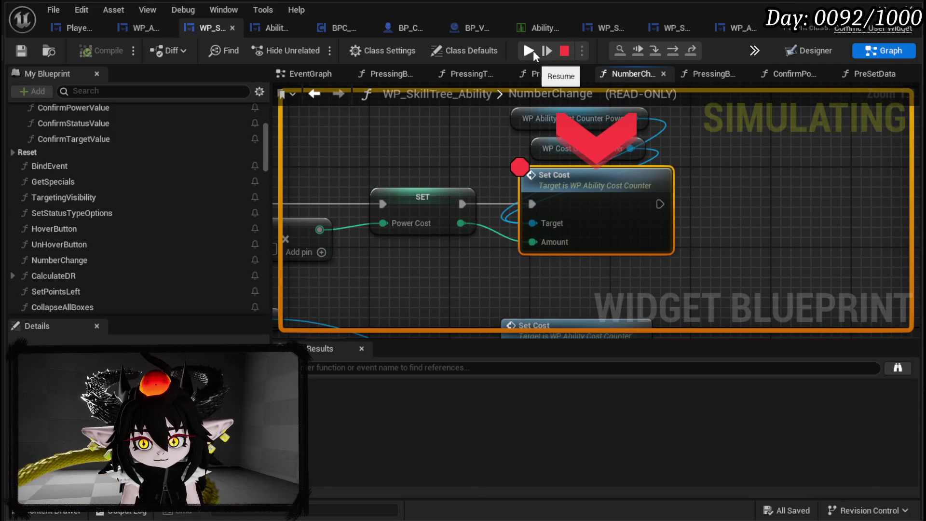
pyautogui.click(640, 51)
pyautogui.click(641, 52)
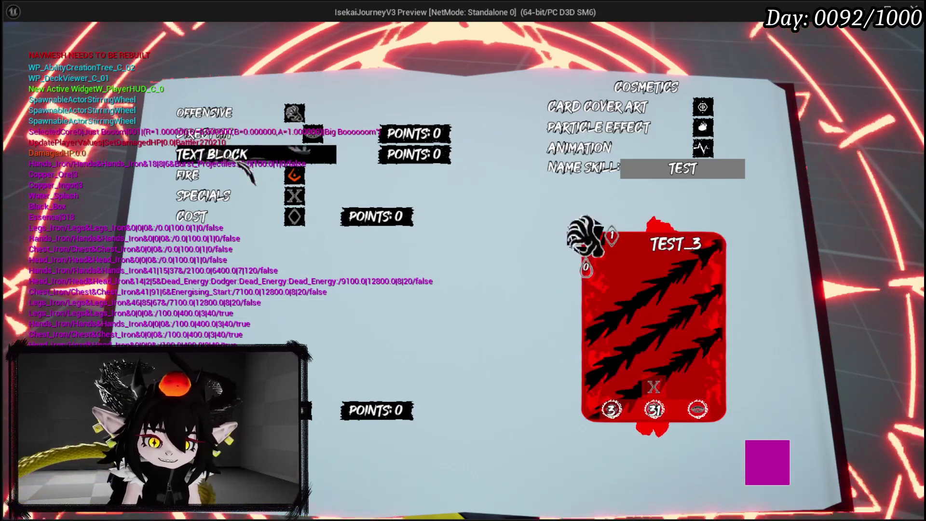
pyautogui.press('Escape')
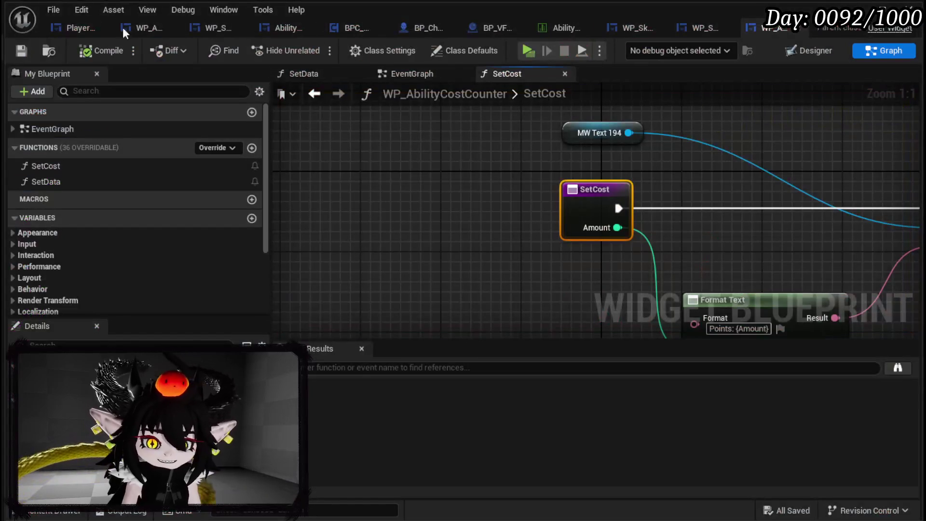
# Step: Add a Print String node after Set Text in SetCost, lined up with it
pyautogui.scroll(-5, 500, 221)
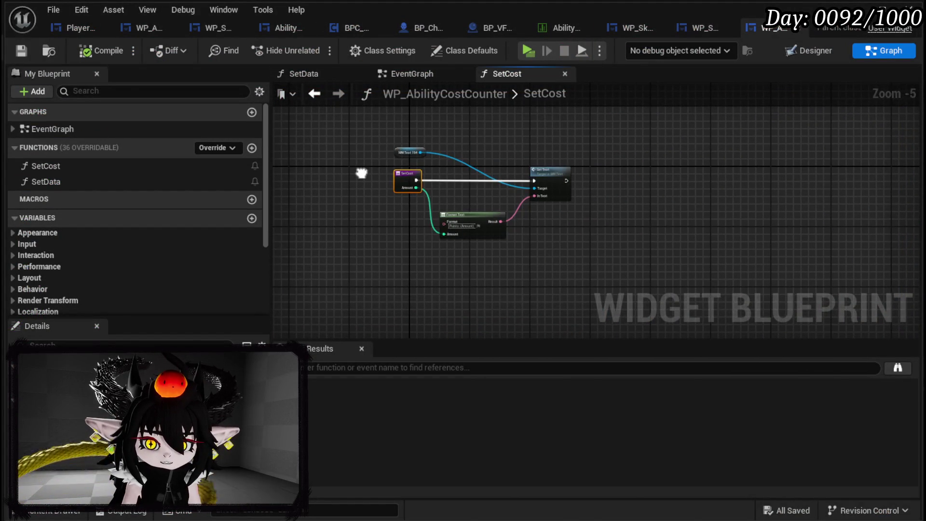
pyautogui.scroll(3, 361, 173)
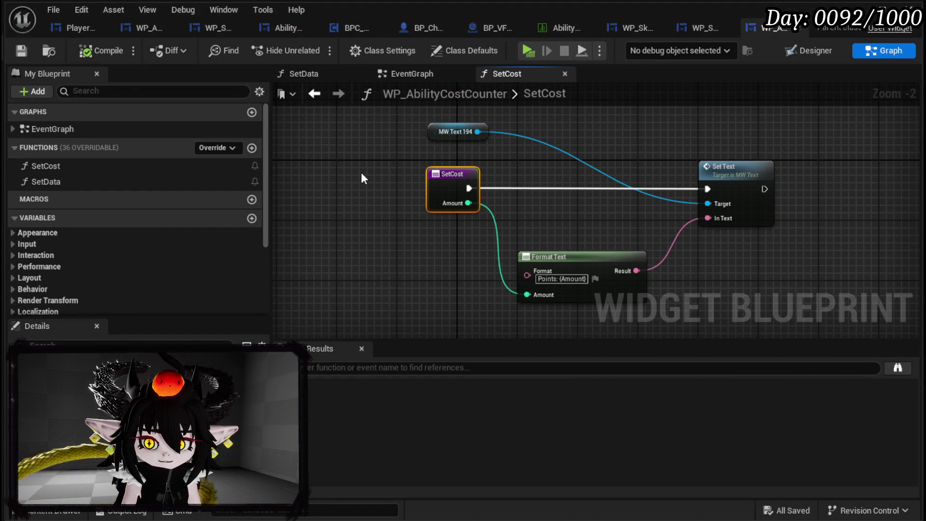
pyautogui.moveTo(758, 196); pyautogui.dragTo(665, 203)
pyautogui.moveTo(741, 205); pyautogui.dragTo(760, 206)
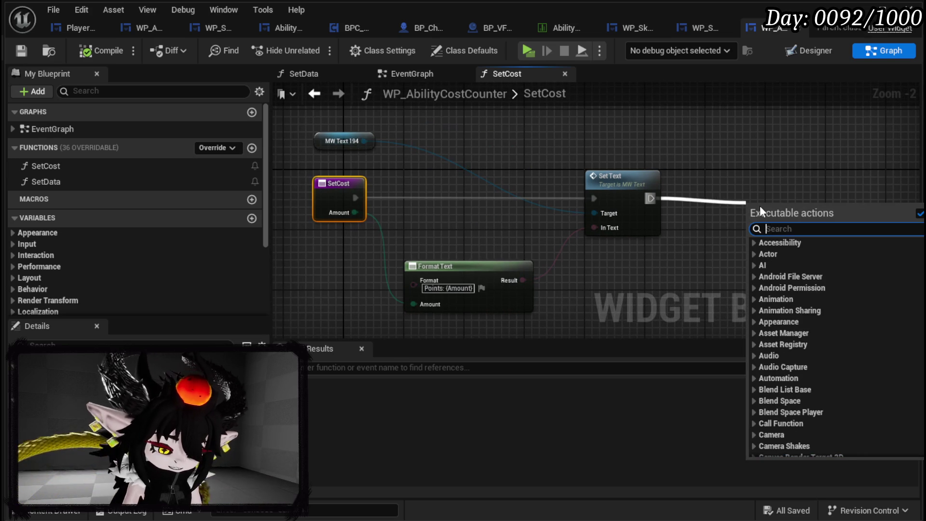
pyautogui.write('Print Stri')
pyautogui.press('Return')
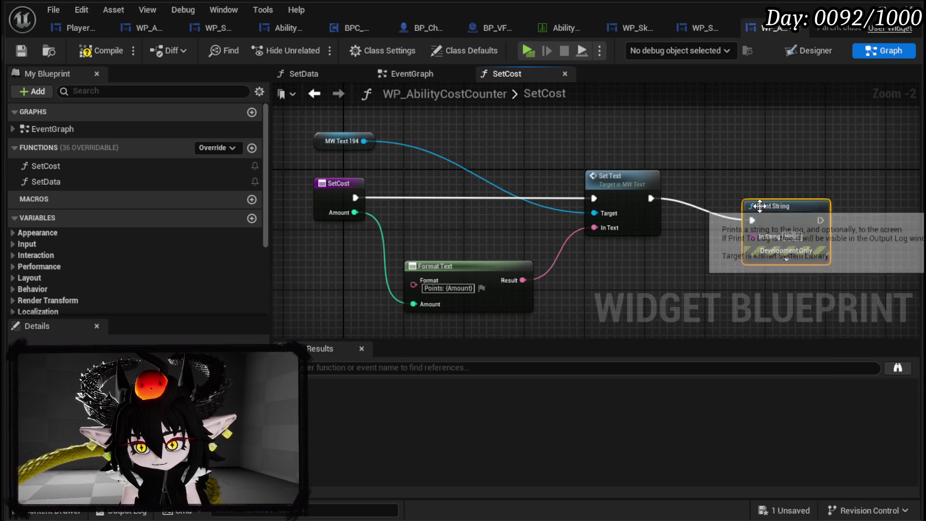
pyautogui.moveTo(811, 250)
pyautogui.mouseDown()
pyautogui.moveTo(762, 241)
pyautogui.moveTo(795, 228)
pyautogui.mouseUp()
# Step: Place a getter node for the Type string variable in the SetCost graph
pyautogui.scroll(-5, 182, 276)
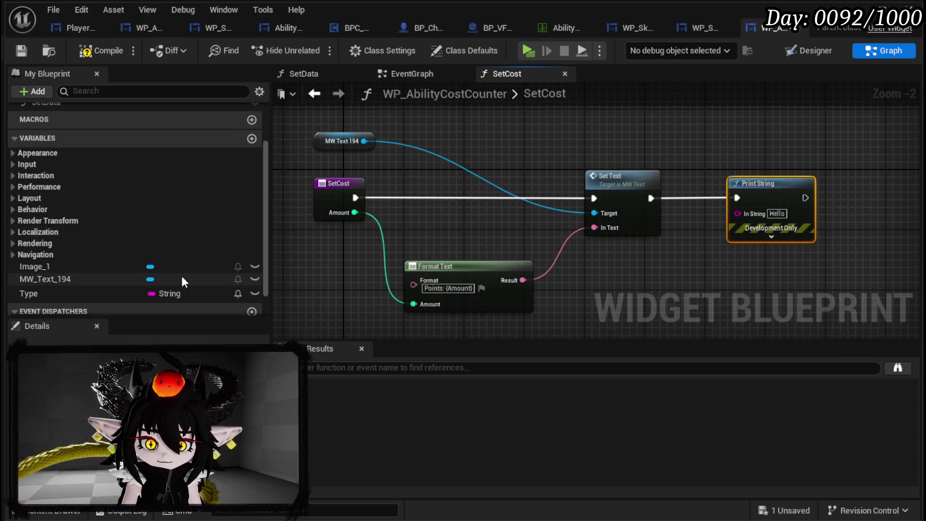
pyautogui.click(45, 261)
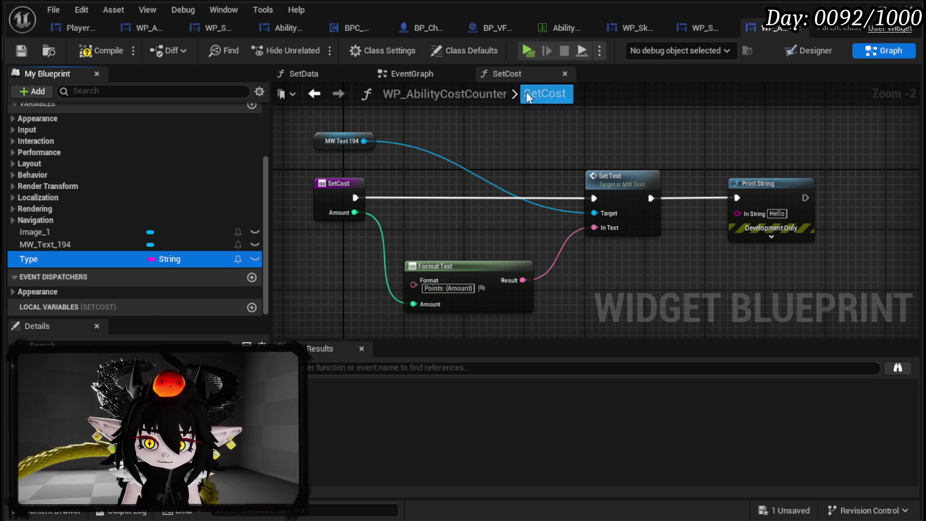
pyautogui.moveTo(551, 139); pyautogui.dragTo(475, 194)
pyautogui.moveTo(371, 176); pyautogui.dragTo(429, 171)
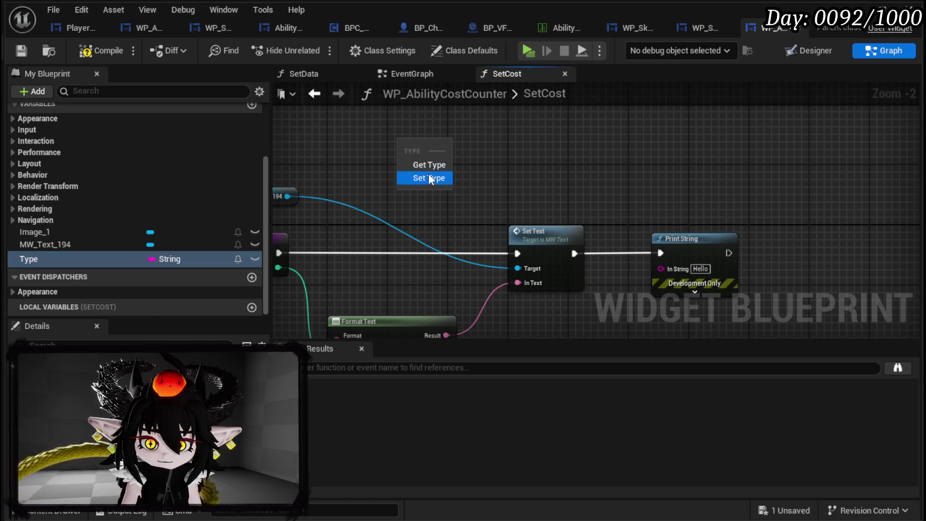
pyautogui.click(425, 164)
pyautogui.press('Delete')
pyautogui.moveTo(51, 261); pyautogui.dragTo(470, 126)
# Step: Feed Print String's In String with an Append of Type and Amount
pyautogui.moveTo(667, 276); pyautogui.dragTo(708, 281)
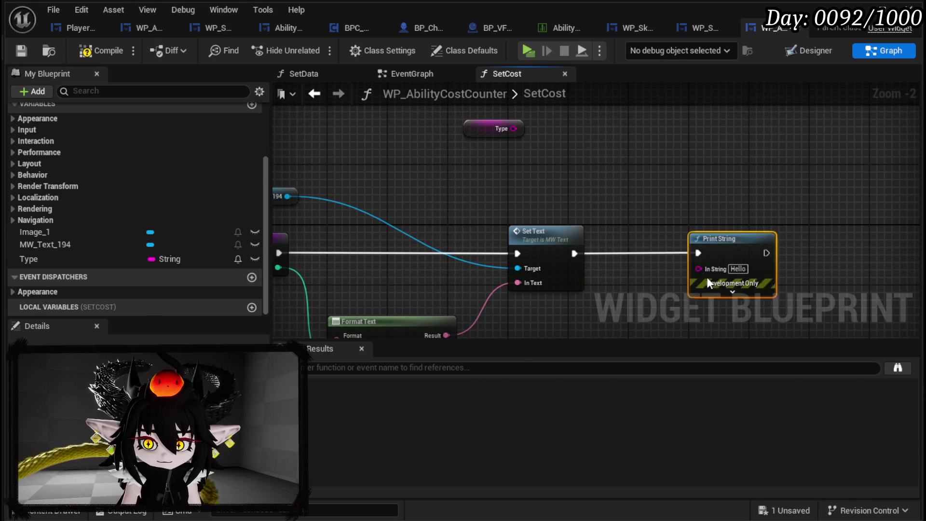
pyautogui.moveTo(677, 163); pyautogui.dragTo(675, 154)
pyautogui.write('app')
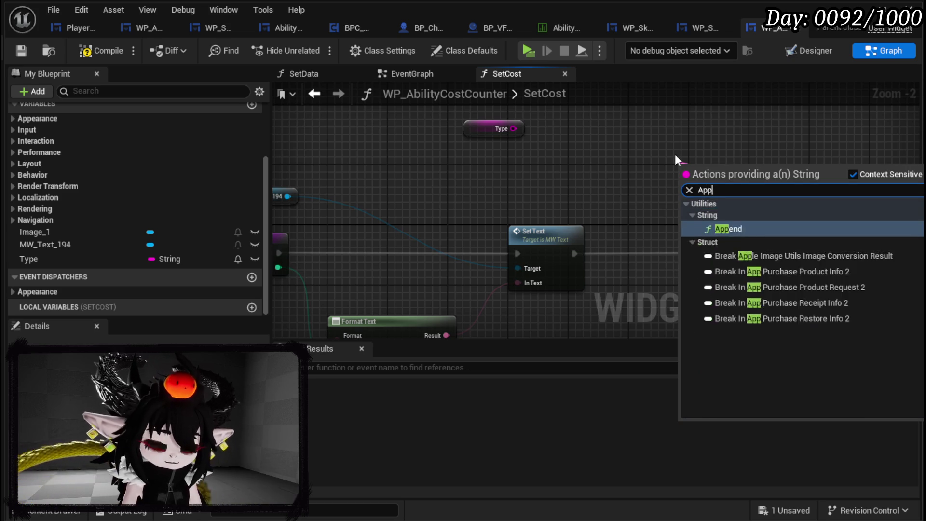
pyautogui.press('Return')
pyautogui.moveTo(514, 129); pyautogui.dragTo(684, 177)
pyautogui.moveTo(350, 223)
pyautogui.mouseDown()
pyautogui.moveTo(728, 124)
pyautogui.moveTo(689, 141)
pyautogui.mouseUp()
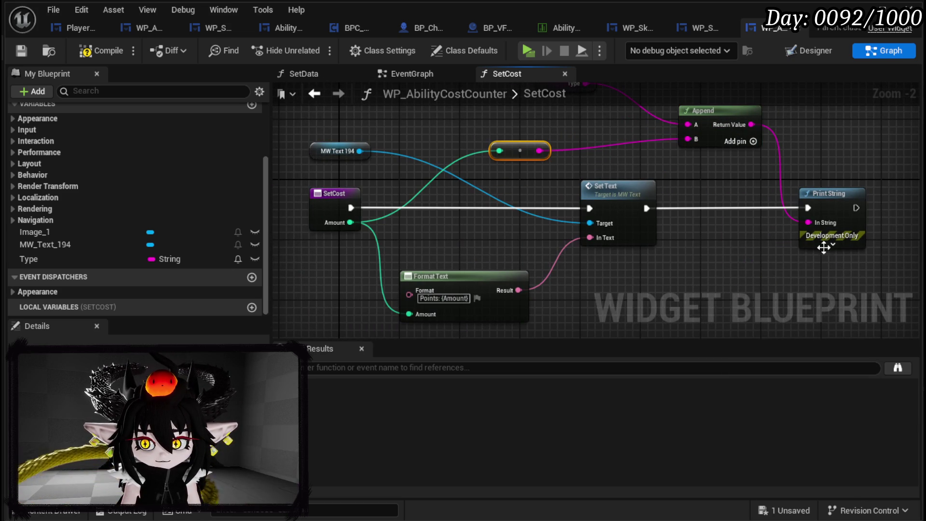
# Step: Set the Print String duration to 120 seconds, then compile and save
pyautogui.click(832, 245)
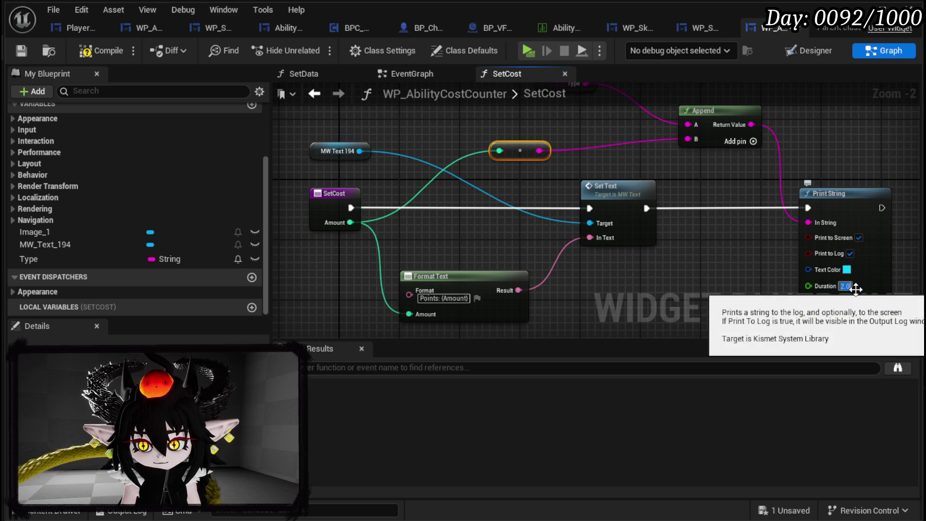
pyautogui.write('120')
pyautogui.press('Return')
pyautogui.click(104, 50)
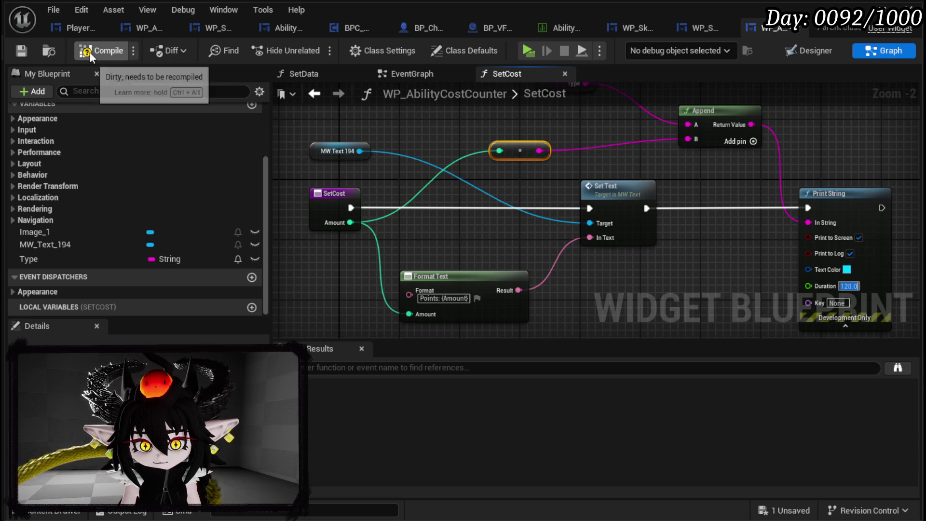
pyautogui.click(22, 50)
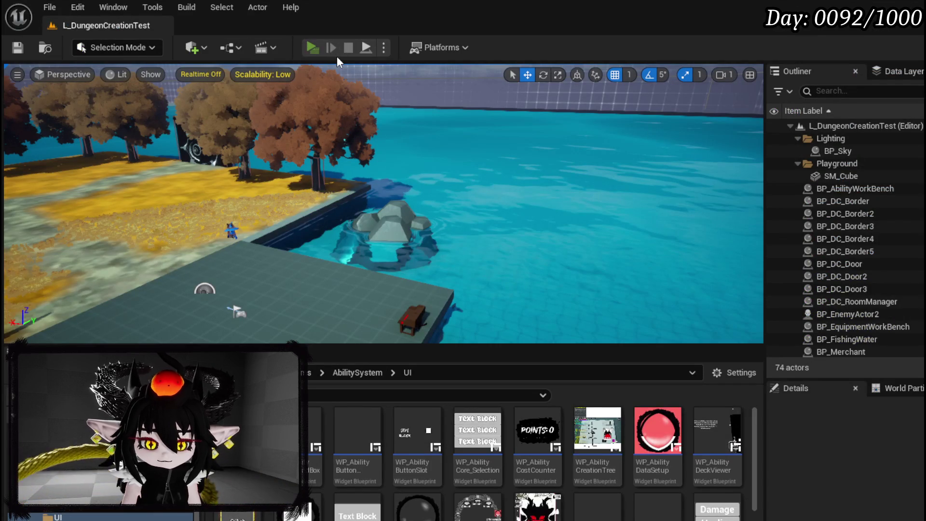
# Step: Play-test, open the TEST card from the deck viewer, resume past both breakpoints, then stop
pyautogui.click(312, 47)
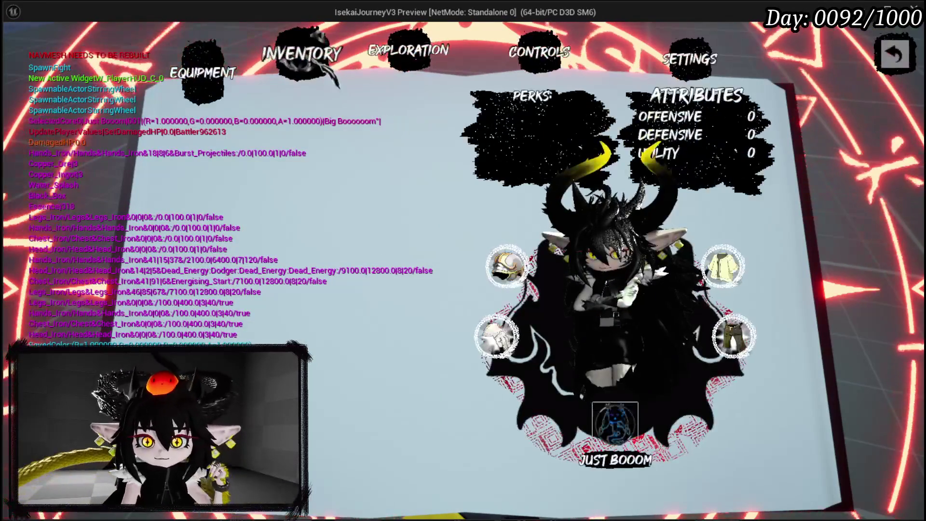
pyautogui.press('q')
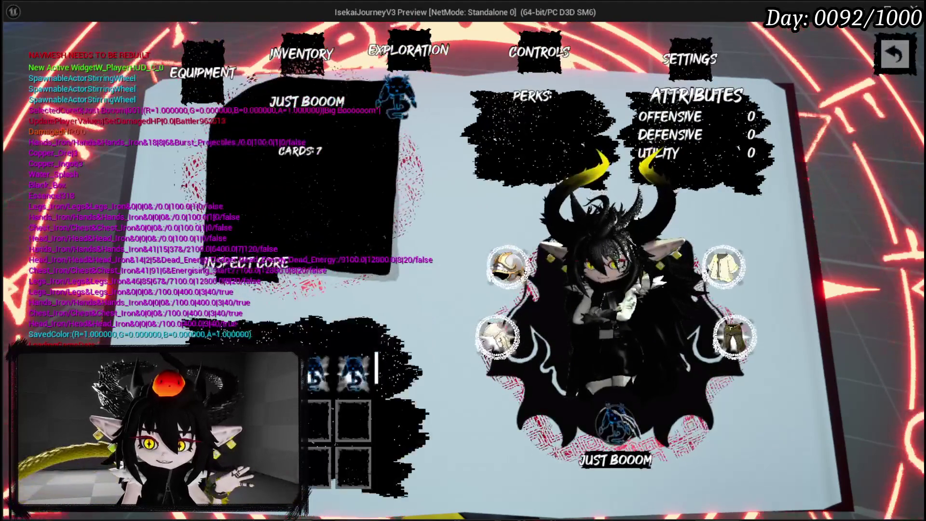
pyautogui.click(244, 265)
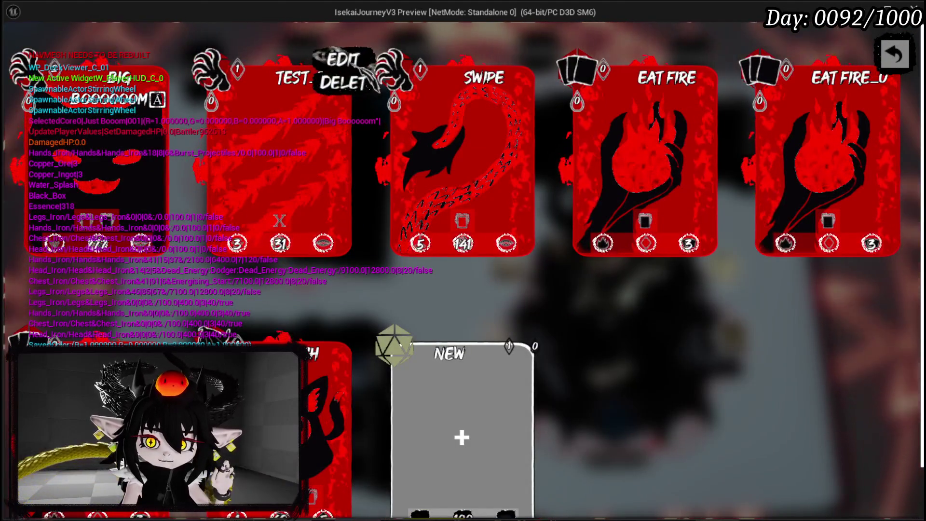
pyautogui.click(351, 60)
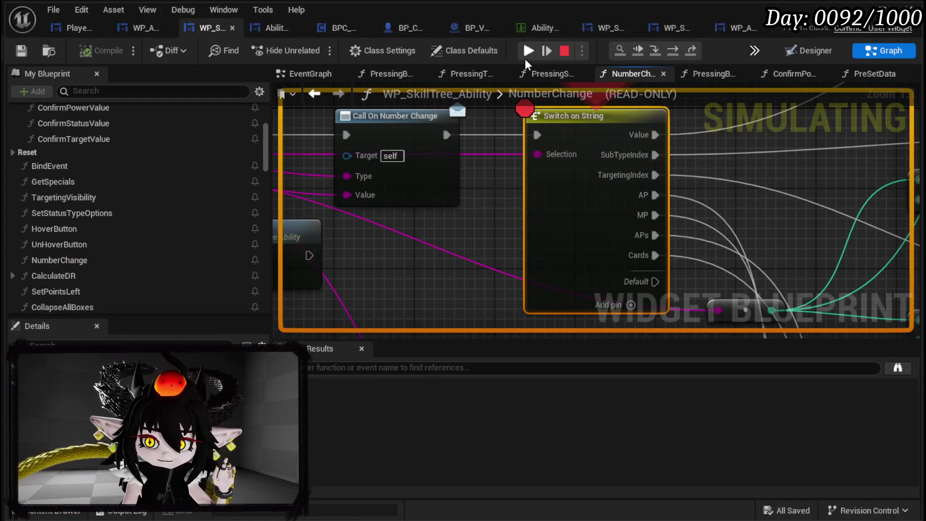
pyautogui.click(526, 56)
pyautogui.click(526, 57)
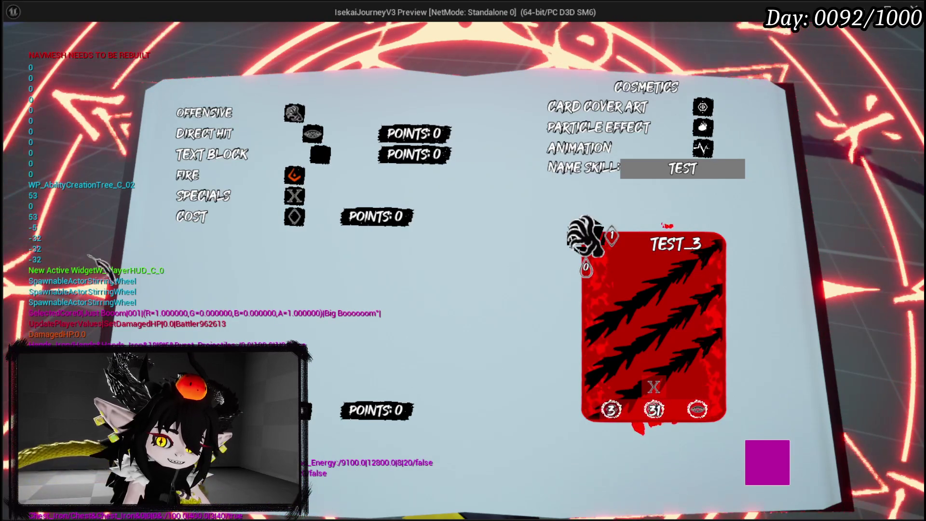
pyautogui.press('Escape')
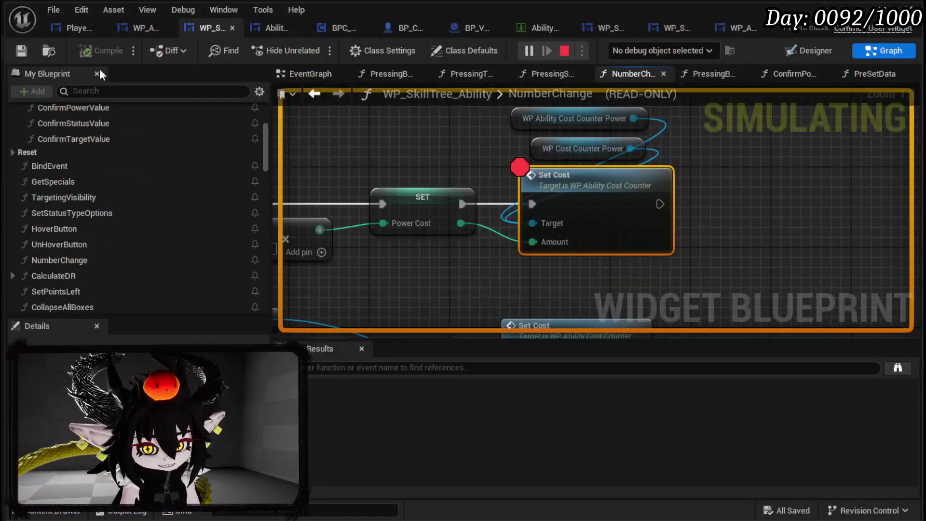
# Step: Remove the breakpoint from the Switch on String node in NumberChange
pyautogui.scroll(-6, 656, 169)
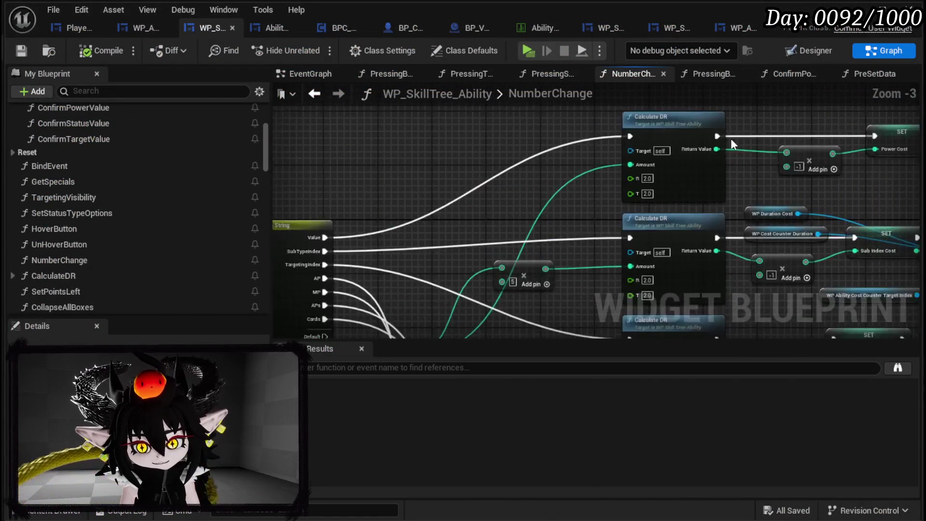
pyautogui.scroll(2, 499, 182)
pyautogui.scroll(2, 521, 296)
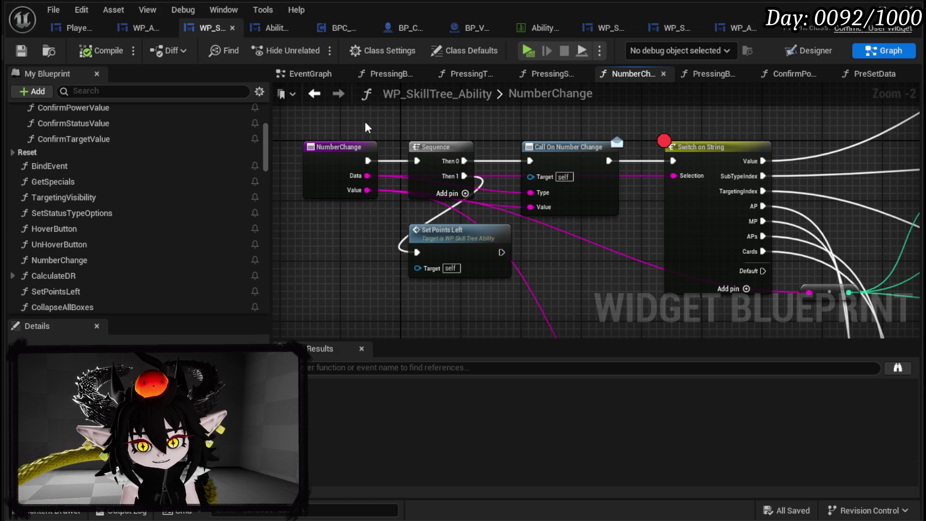
pyautogui.click(314, 94)
pyautogui.rightClick(565, 143)
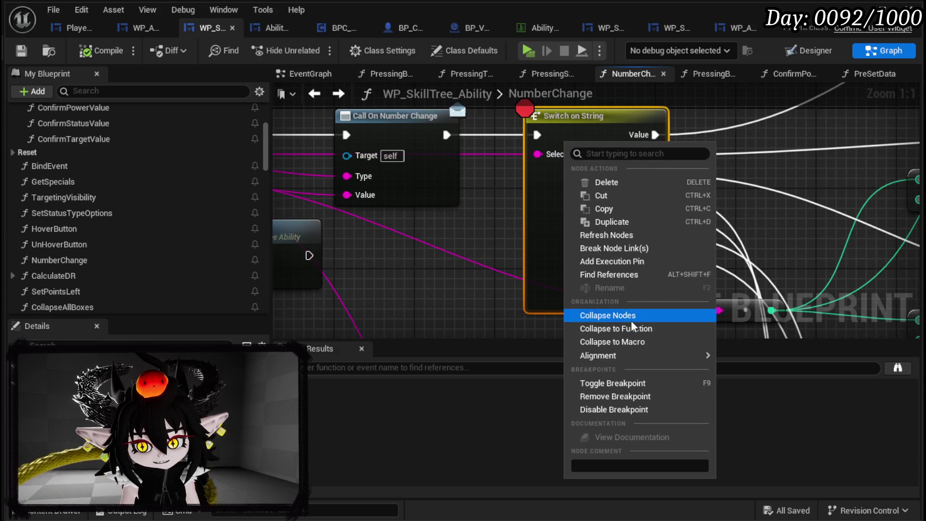
pyautogui.click(592, 396)
# Step: Remove the breakpoint from the Set Cost node
pyautogui.scroll(-3, 567, 165)
pyautogui.moveTo(567, 165); pyautogui.dragTo(248, 144)
pyautogui.rightClick(704, 193)
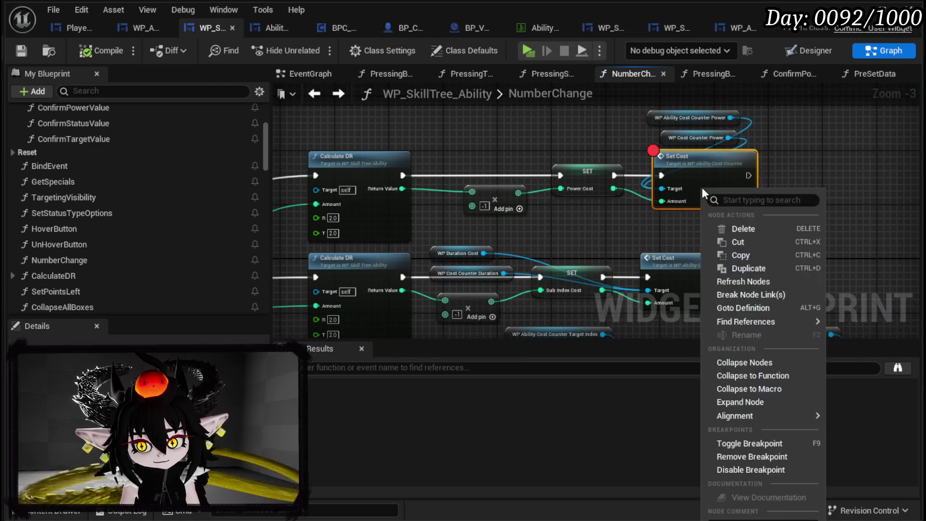
pyautogui.click(745, 456)
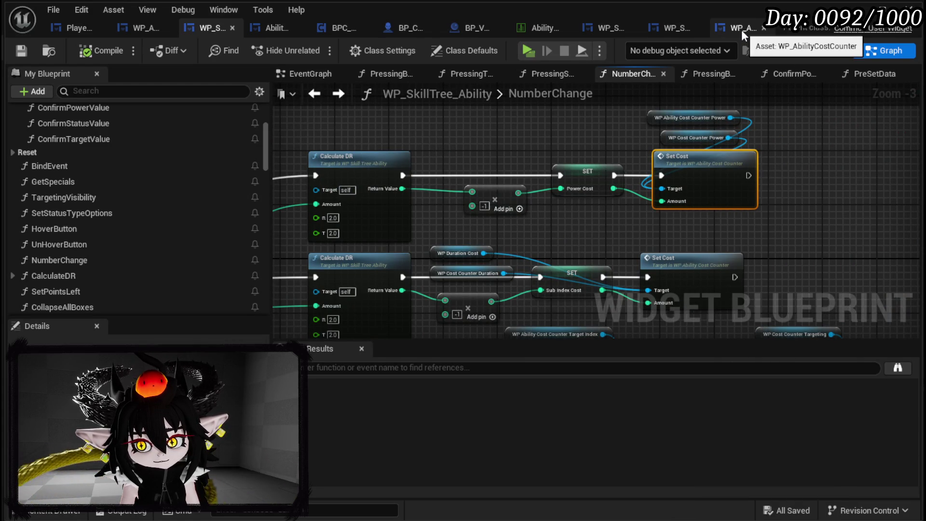
pyautogui.moveTo(707, 208); pyautogui.dragTo(531, 251)
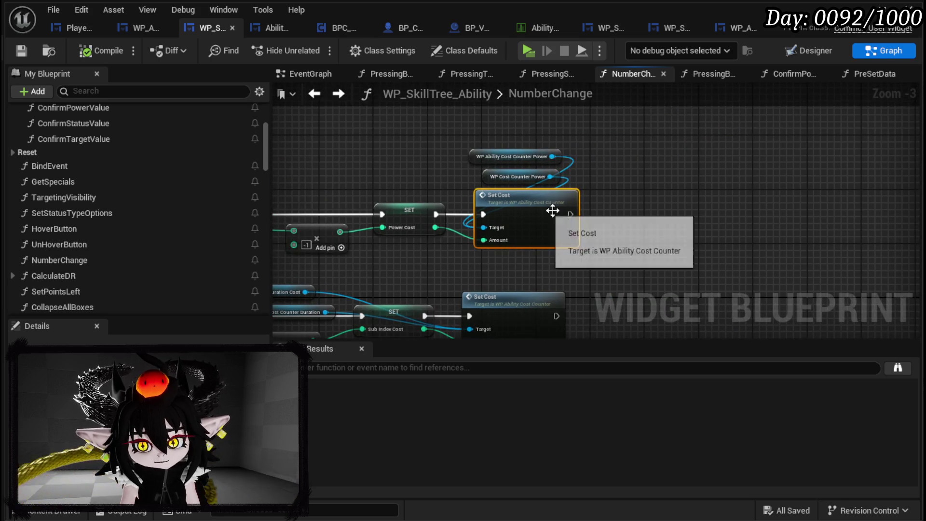
pyautogui.click(730, 28)
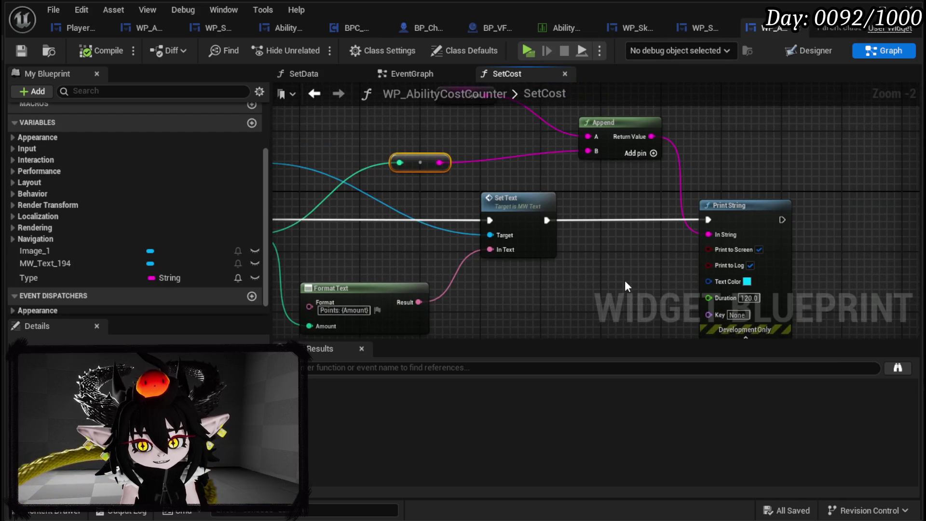
# Step: Delete the Type, conversion, Append and Print String debug nodes from SetCost and save
pyautogui.moveTo(603, 145); pyautogui.dragTo(536, 209)
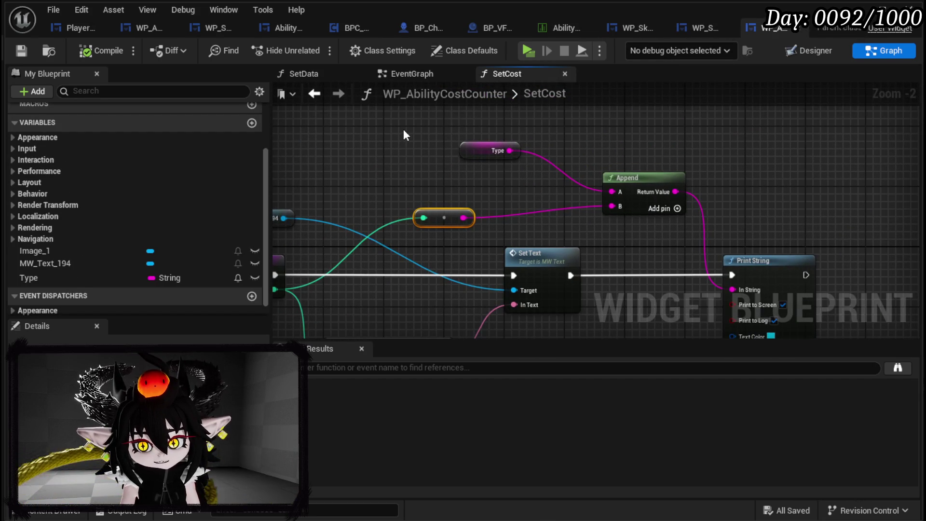
pyautogui.moveTo(691, 213); pyautogui.dragTo(699, 215)
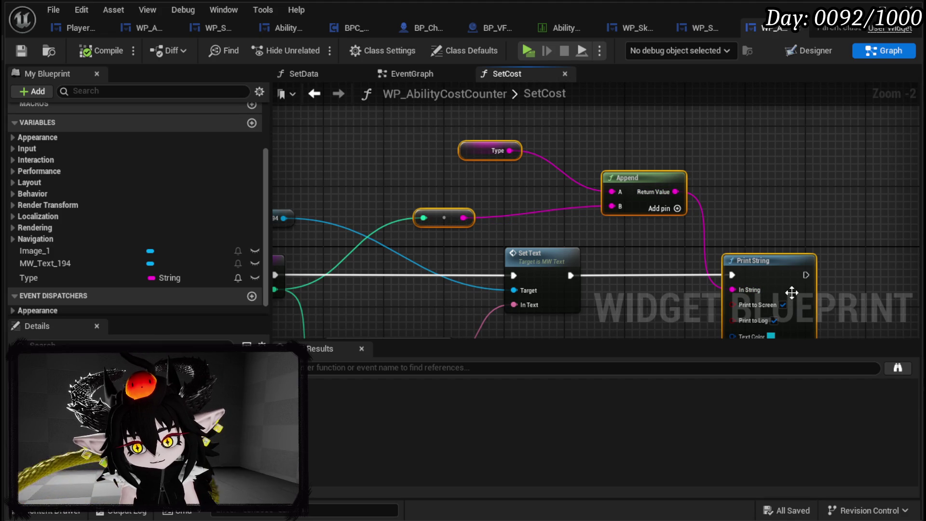
pyautogui.press('Delete')
pyautogui.press('Home')
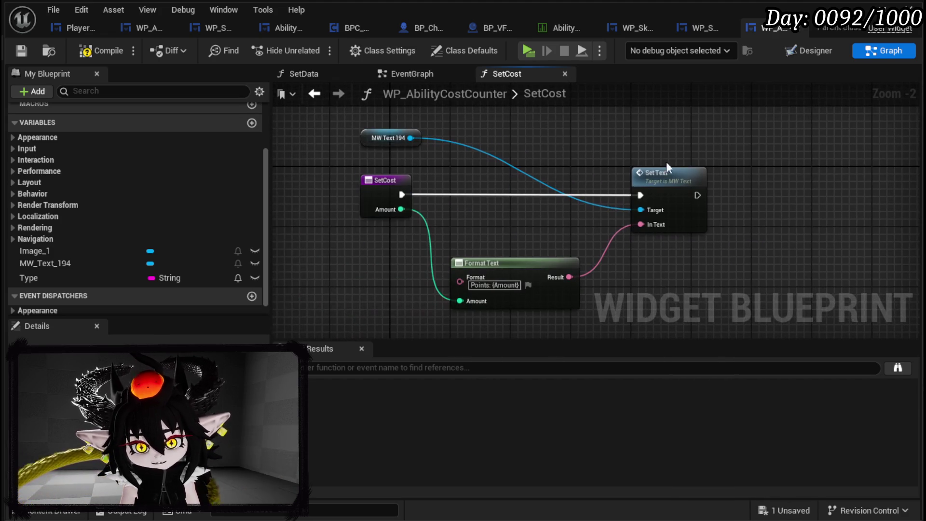
pyautogui.click(19, 51)
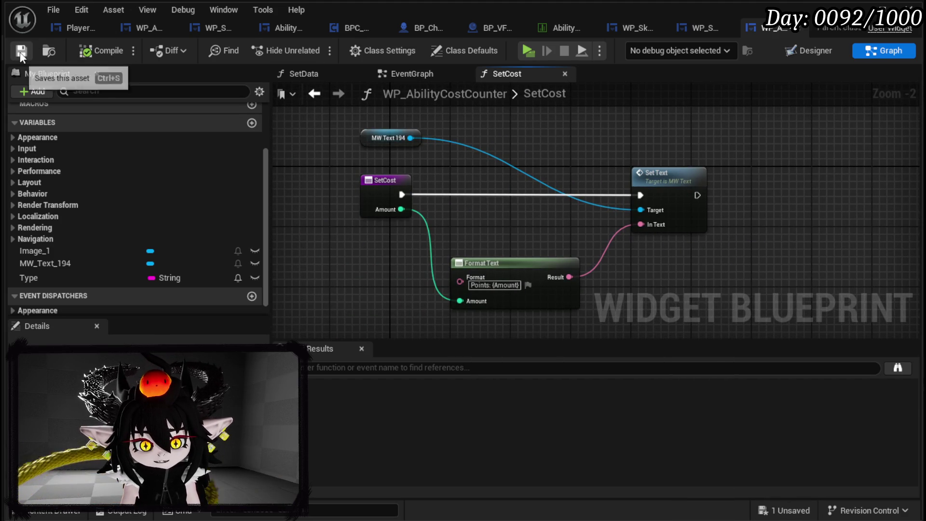
# Step: Check the cost counter's widget layout, then go to WP_SkillTree_Ability's NumberChange graph
pyautogui.click(708, 28)
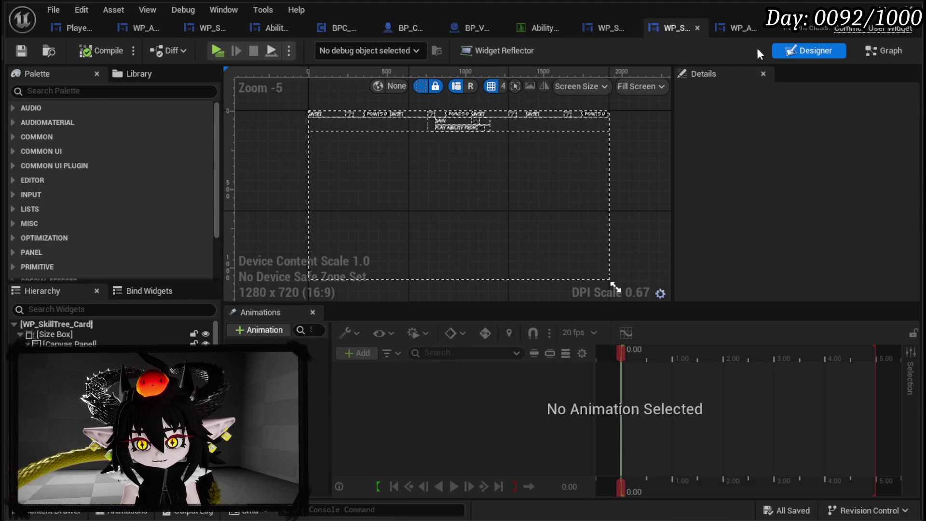
pyautogui.click(736, 28)
pyautogui.click(813, 52)
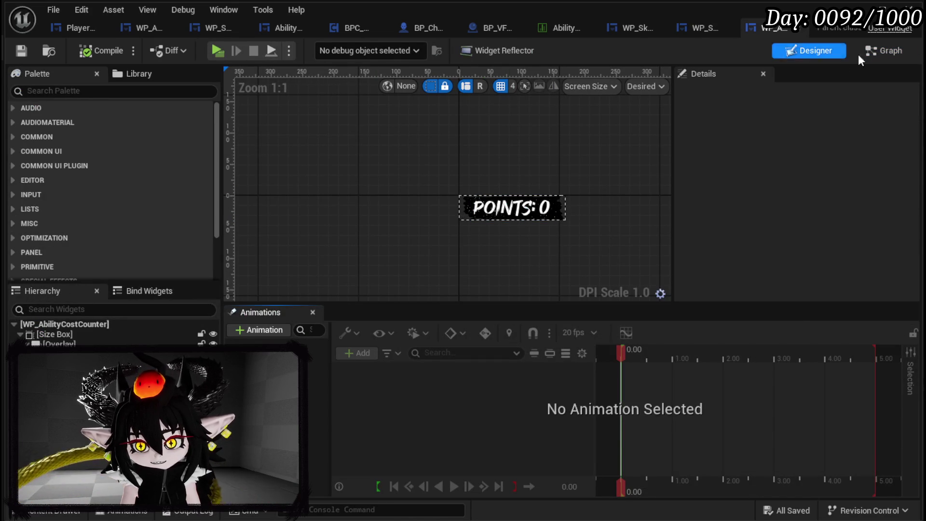
pyautogui.click(884, 50)
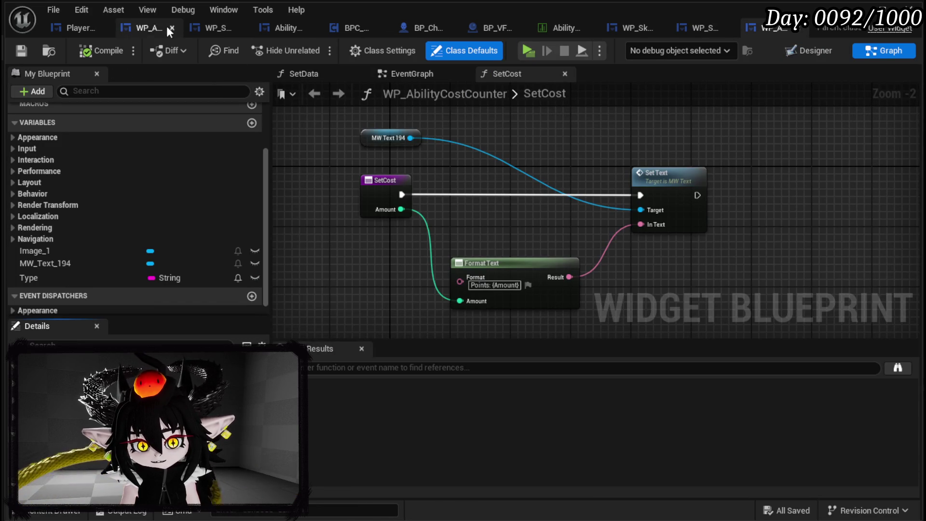
pyautogui.click(213, 33)
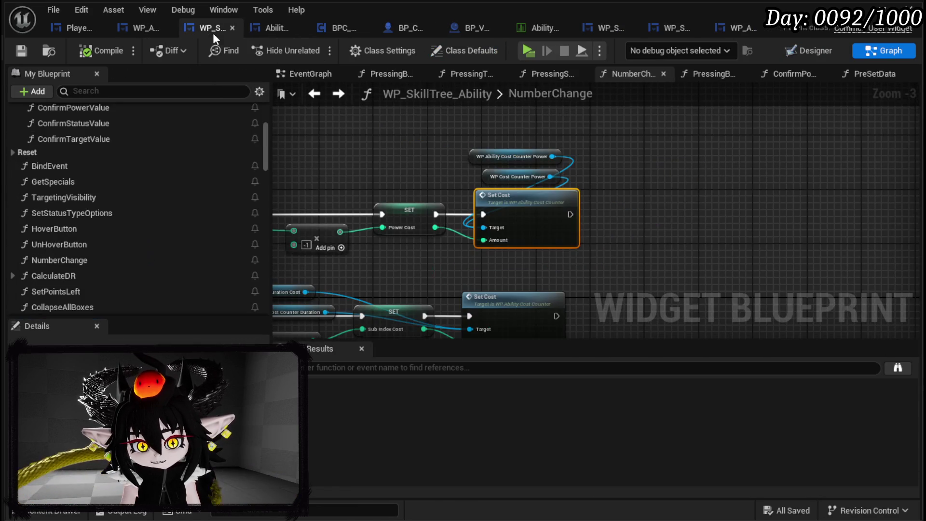
# Step: Wire the pasted print nodes after Set Cost with Power Cost as input, and save
pyautogui.moveTo(800, 195); pyautogui.dragTo(726, 144)
pyautogui.click(634, 185)
pyautogui.moveTo(564, 247); pyautogui.dragTo(696, 195)
pyautogui.moveTo(491, 269); pyautogui.dragTo(483, 154)
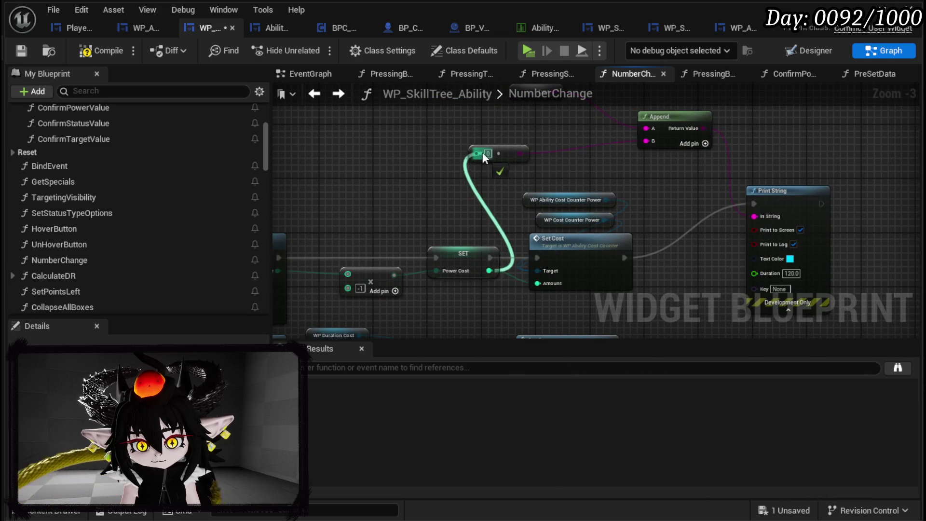
pyautogui.click(27, 50)
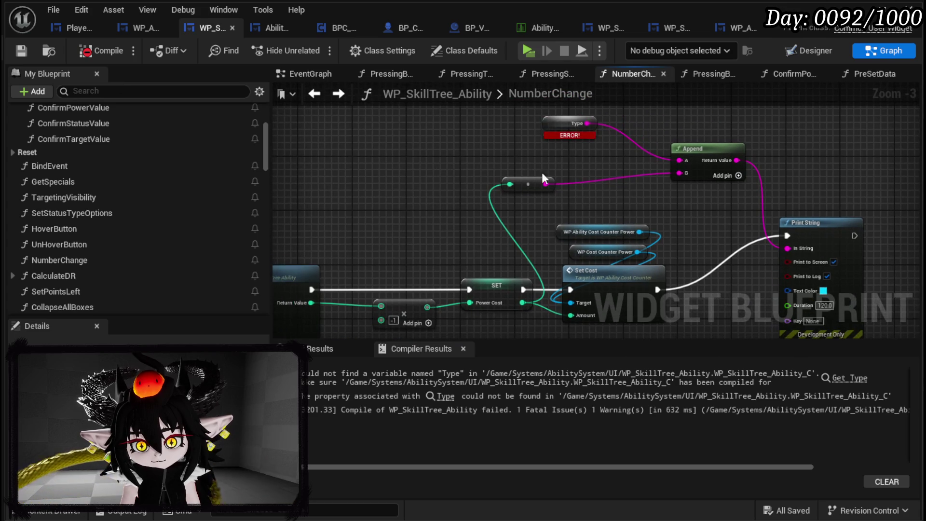
# Step: Replace the erroring Type node with the text 'Power' in Append's first input and save
pyautogui.keyDown('alt'); pyautogui.click(602, 174); pyautogui.keyUp('alt')
pyautogui.click(514, 134)
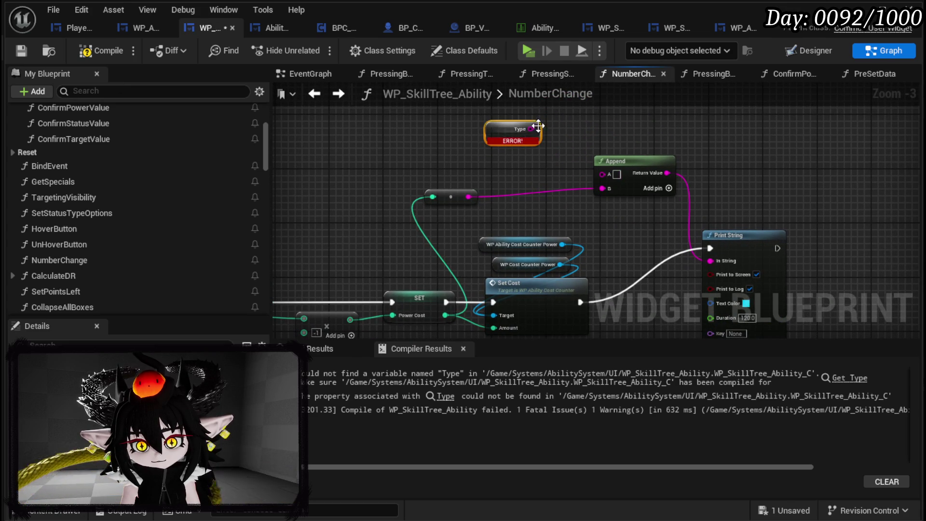
pyautogui.press('Delete')
pyautogui.write('Power')
pyautogui.press('Return')
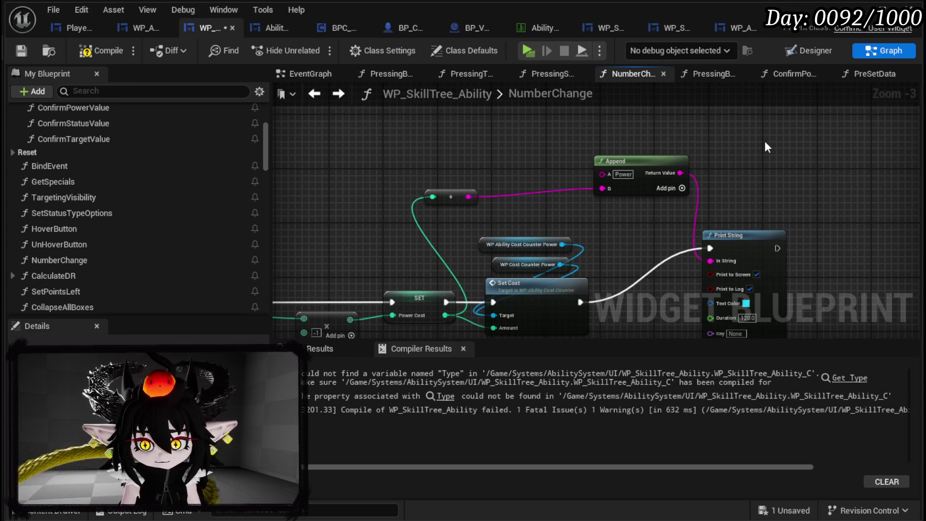
pyautogui.click(15, 49)
pyautogui.click(856, 10)
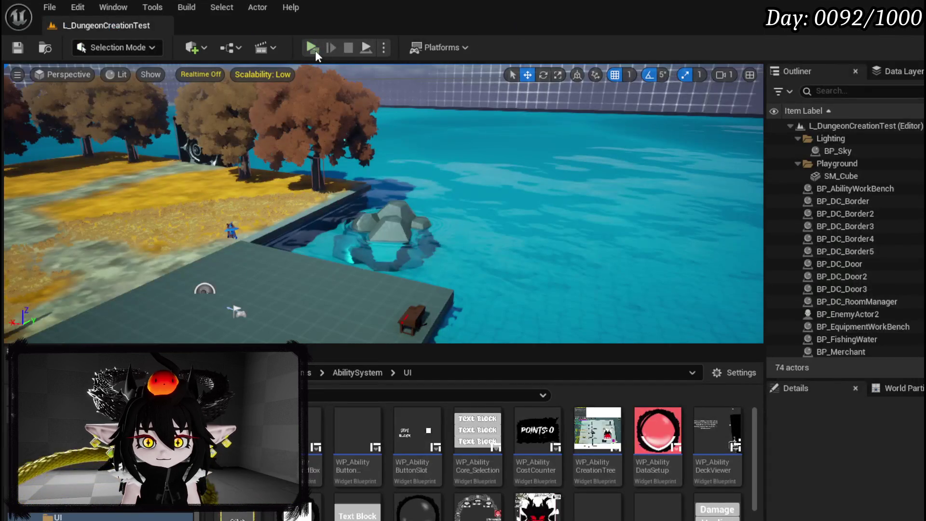
# Step: Play-test, open TEST_3 for editing from the deck viewer to read the printed cost, then close
pyautogui.hotkey('alt', 'p')
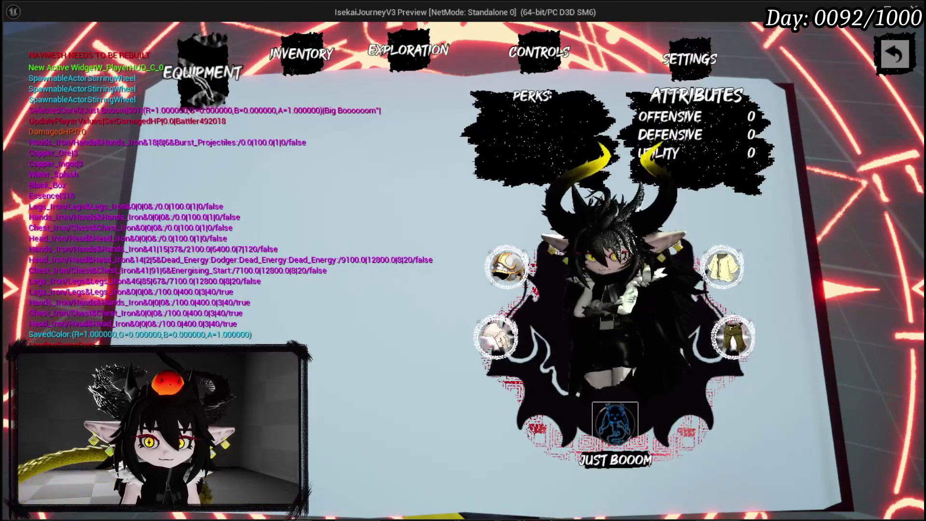
pyautogui.click(496, 338)
pyautogui.click(613, 422)
pyautogui.click(186, 267)
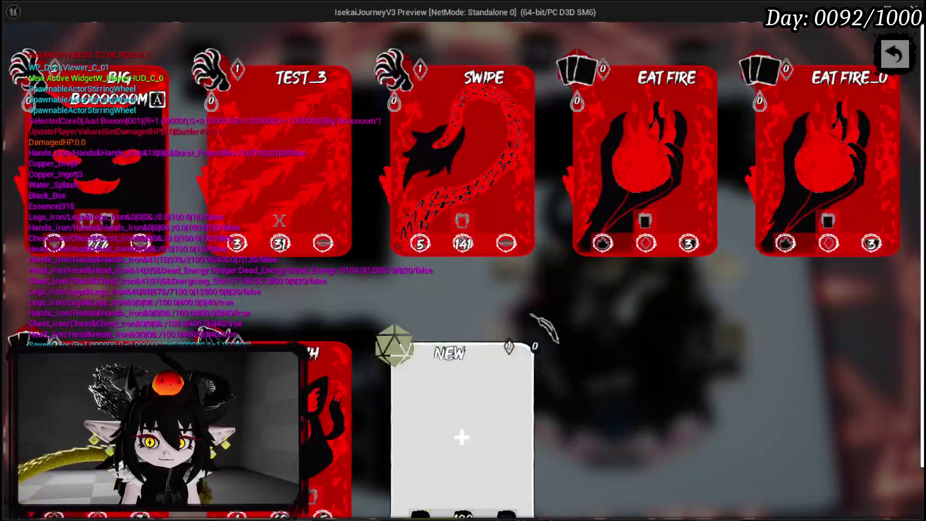
pyautogui.click(342, 60)
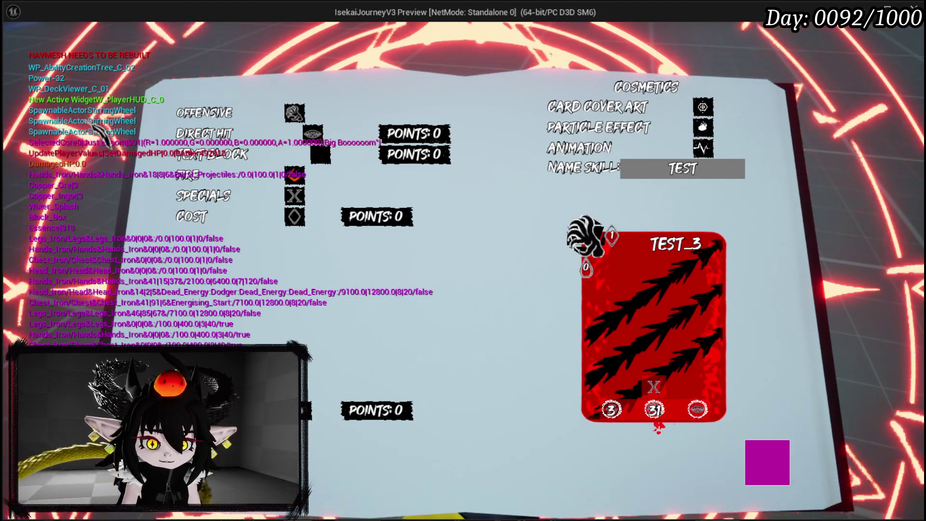
pyautogui.press('Escape')
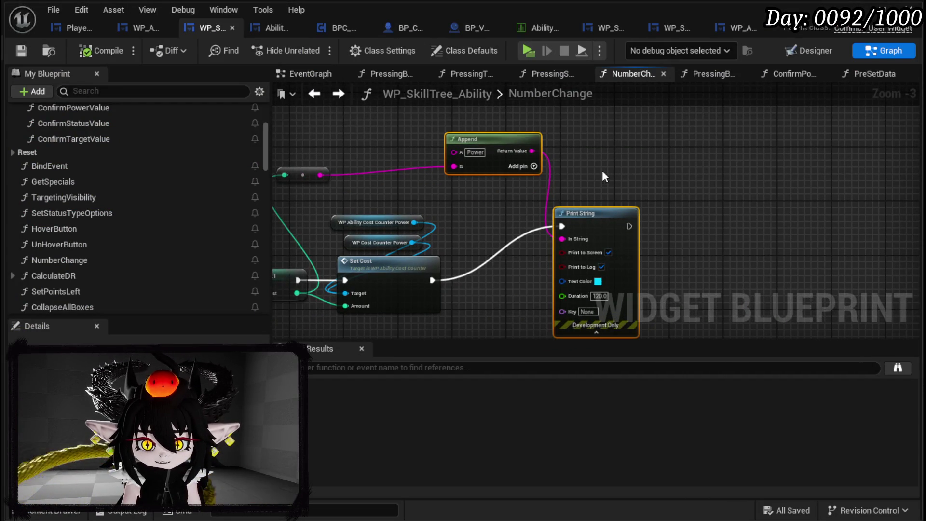
# Step: Delete the Append and Print String nodes and add Set Visibility from the cost counter reference
pyautogui.moveTo(603, 174); pyautogui.dragTo(603, 176)
pyautogui.press('Delete')
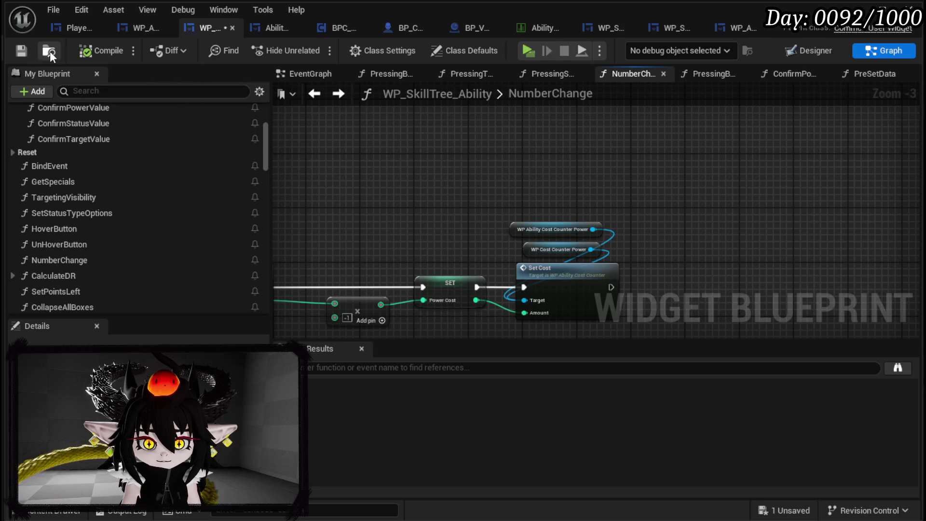
pyautogui.scroll(2, 640, 262)
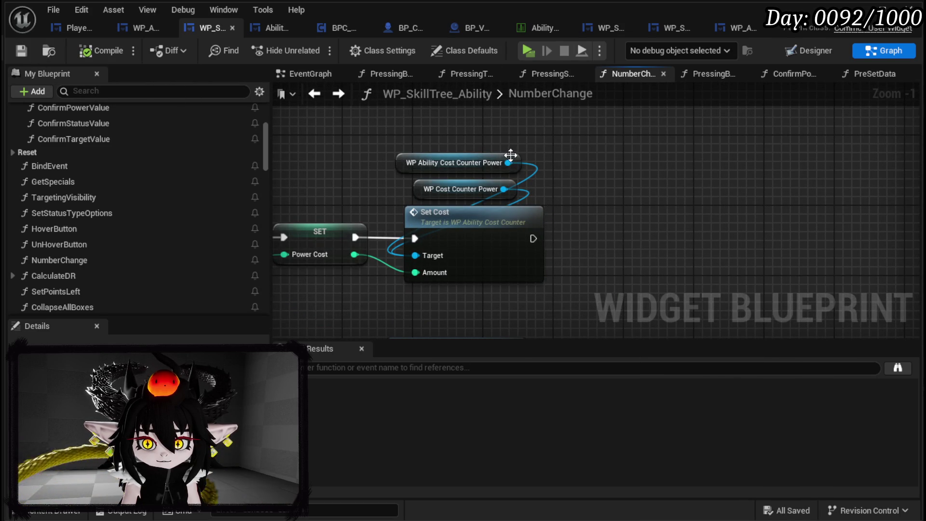
pyautogui.moveTo(615, 182); pyautogui.dragTo(615, 181)
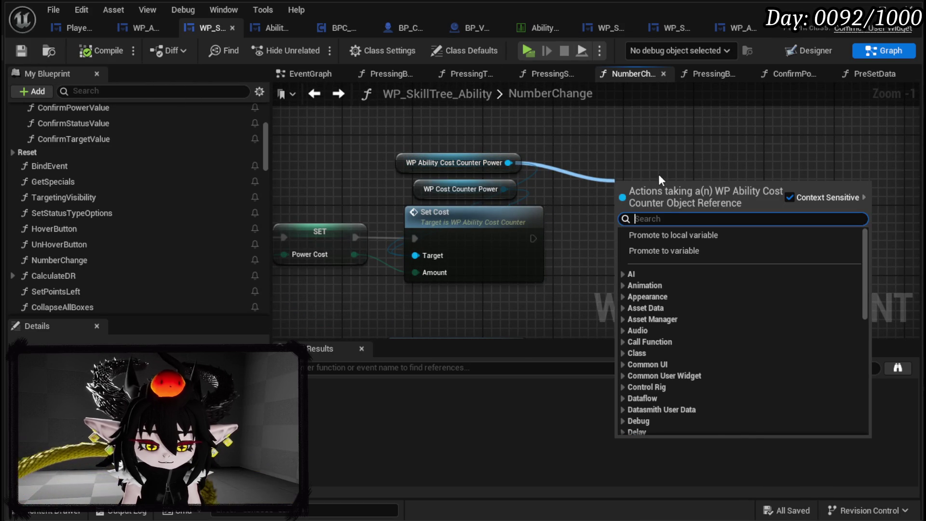
pyautogui.write('Set Vis')
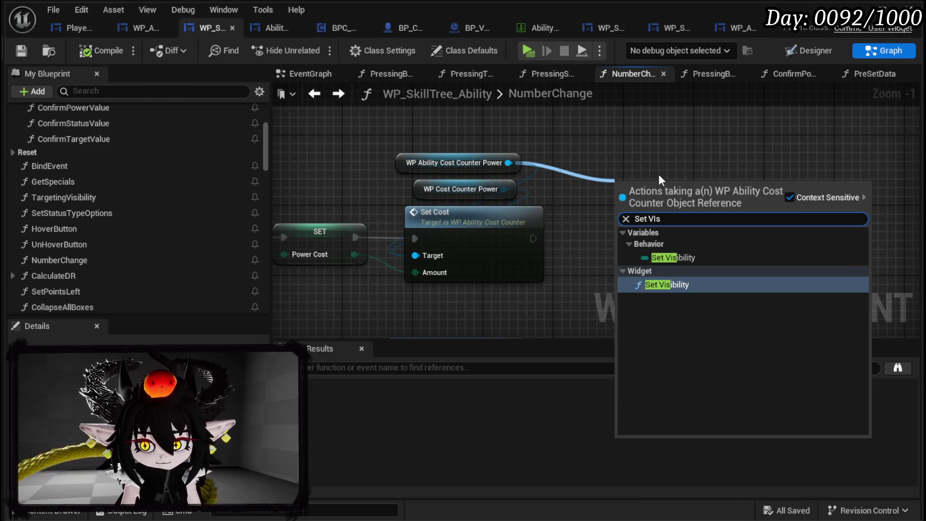
pyautogui.click(676, 286)
# Step: Also target WP Cost Counter Power, choose Not Hit-Testable (Self & All Children), run after Set Cost, save
pyautogui.moveTo(504, 189)
pyautogui.mouseDown()
pyautogui.moveTo(635, 204)
pyautogui.moveTo(616, 228)
pyautogui.mouseUp()
pyautogui.click(642, 263)
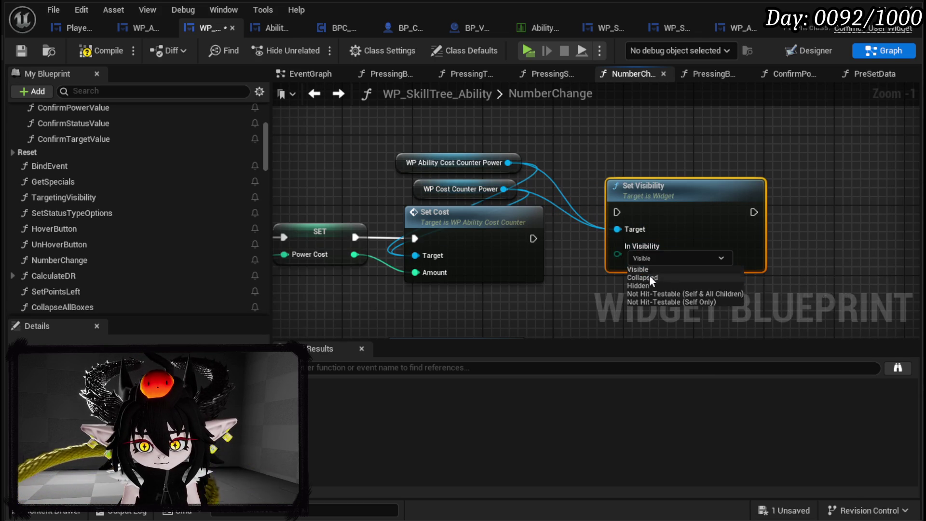
pyautogui.click(644, 295)
pyautogui.moveTo(533, 238)
pyautogui.mouseDown()
pyautogui.moveTo(607, 207)
pyautogui.moveTo(623, 213)
pyautogui.mouseUp()
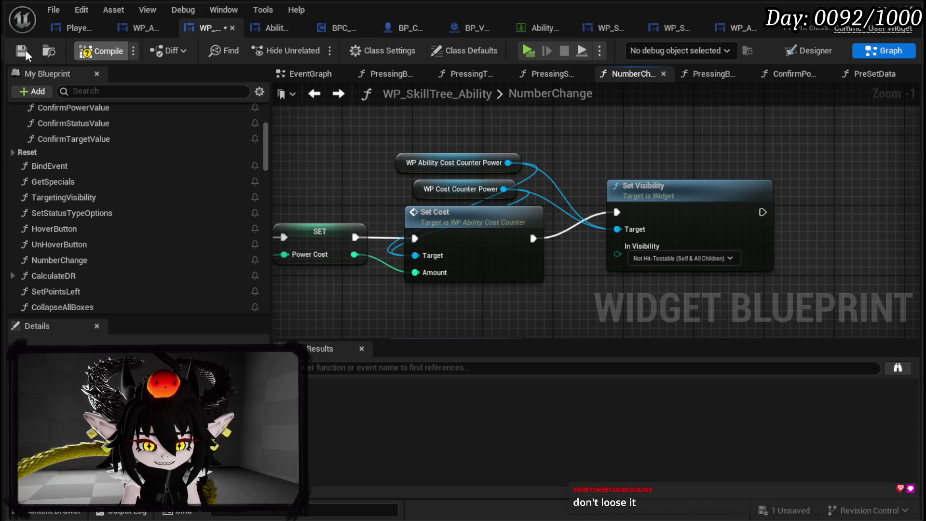
pyautogui.click(22, 49)
pyautogui.click(890, 6)
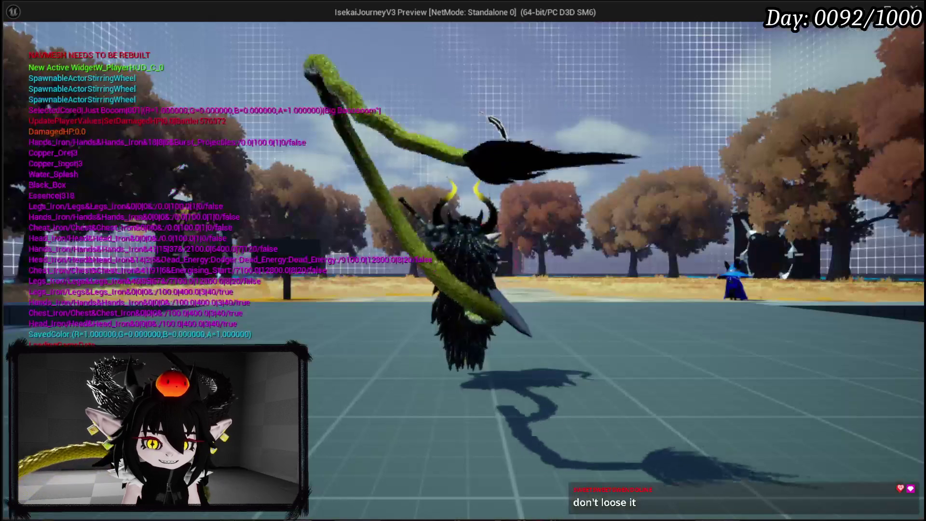
# Step: In play, open TEST_3 from the deck viewer and confirm every Points value reads 0
pyautogui.press('Tab')
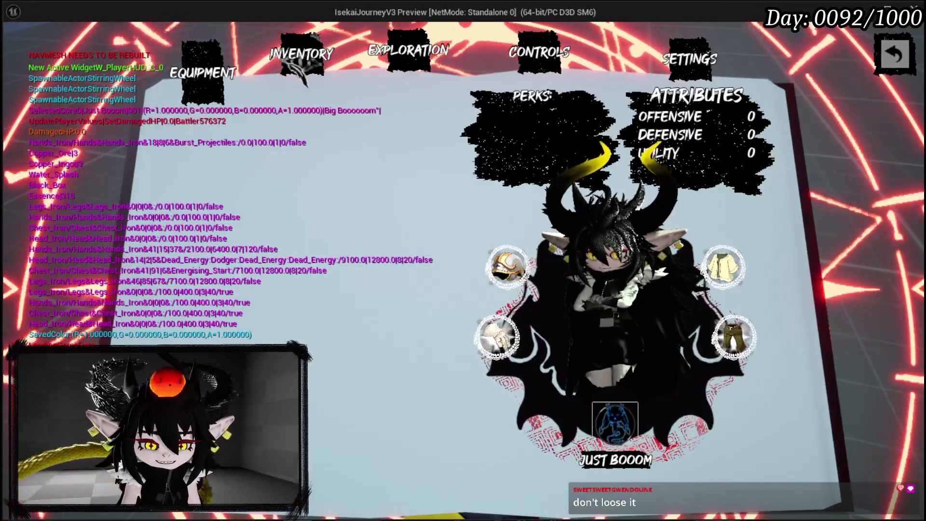
pyautogui.click(302, 54)
pyautogui.click(341, 92)
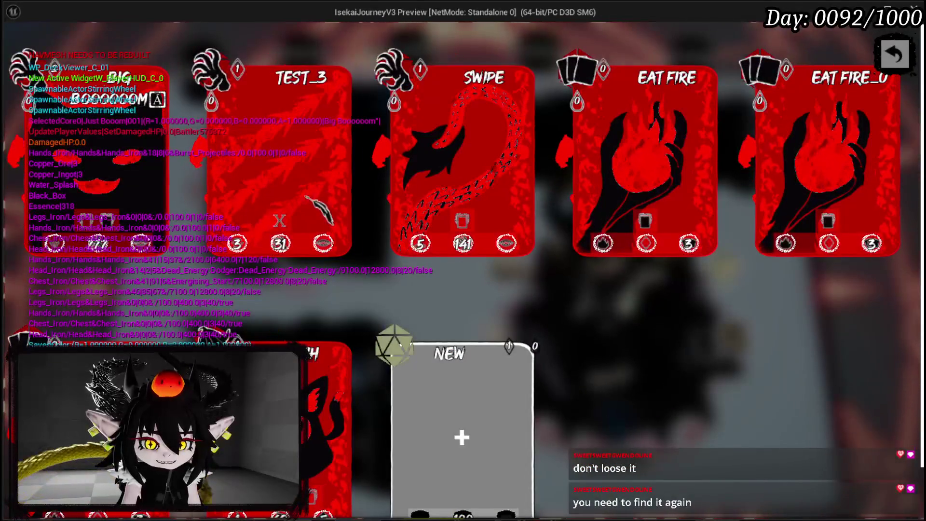
pyautogui.click(342, 61)
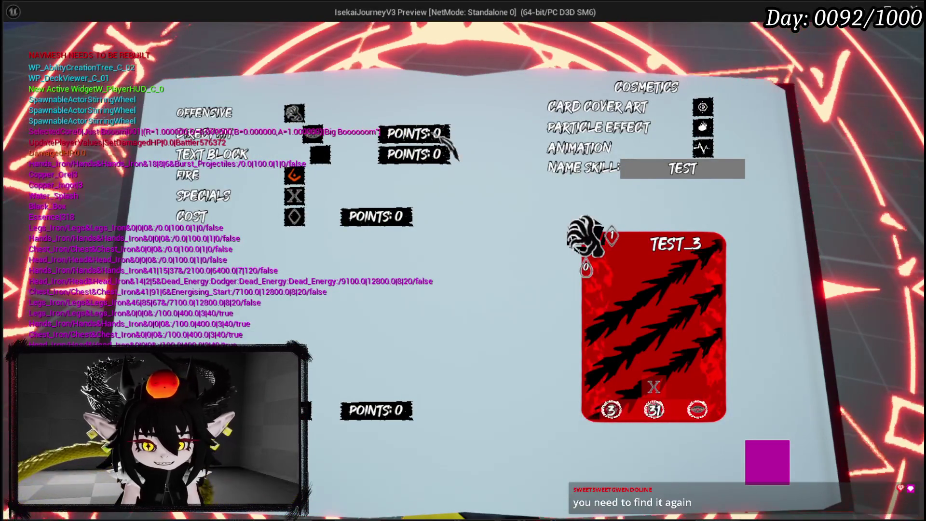
# Step: Stop the play session and select the Set Visibility node in NumberChange
pyautogui.hotkey('alt', 'Tab')
pyautogui.press('Escape')
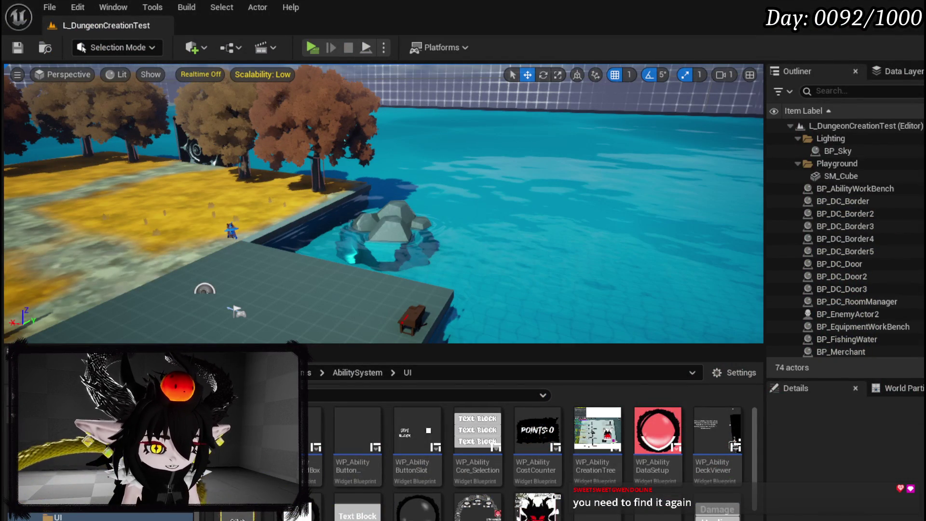
pyautogui.hotkey('alt', 'Tab')
pyautogui.moveTo(649, 134); pyautogui.dragTo(700, 279)
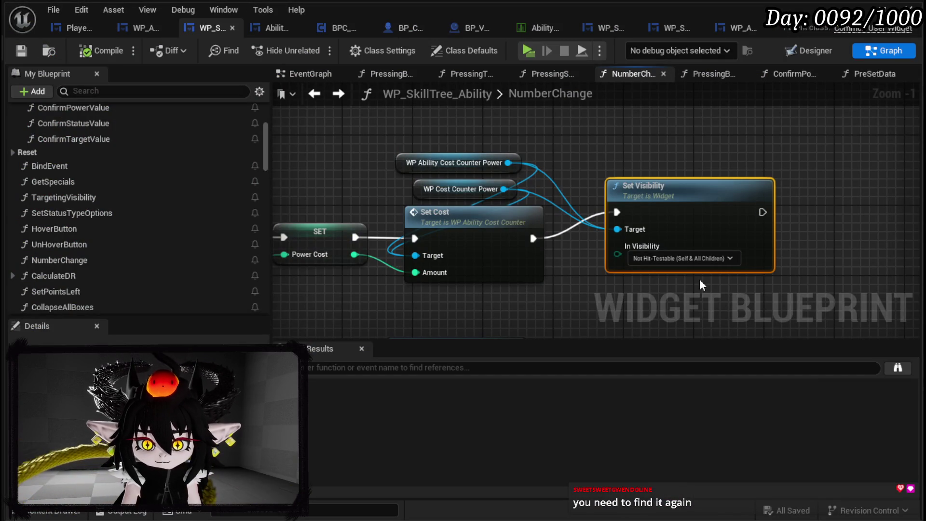
# Step: Delete the Set Visibility node, save, and open the PreSetData function graph
pyautogui.press('Delete')
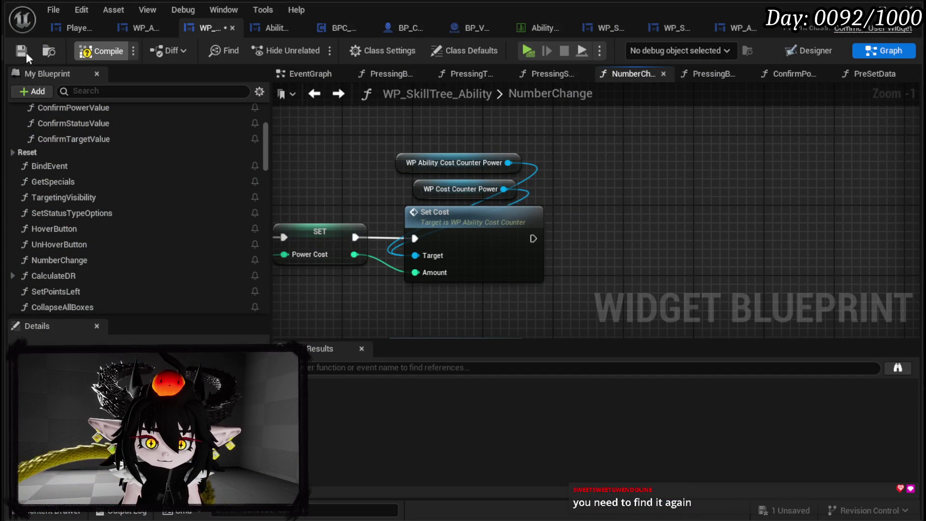
pyautogui.click(24, 51)
pyautogui.scroll(-2, 632, 158)
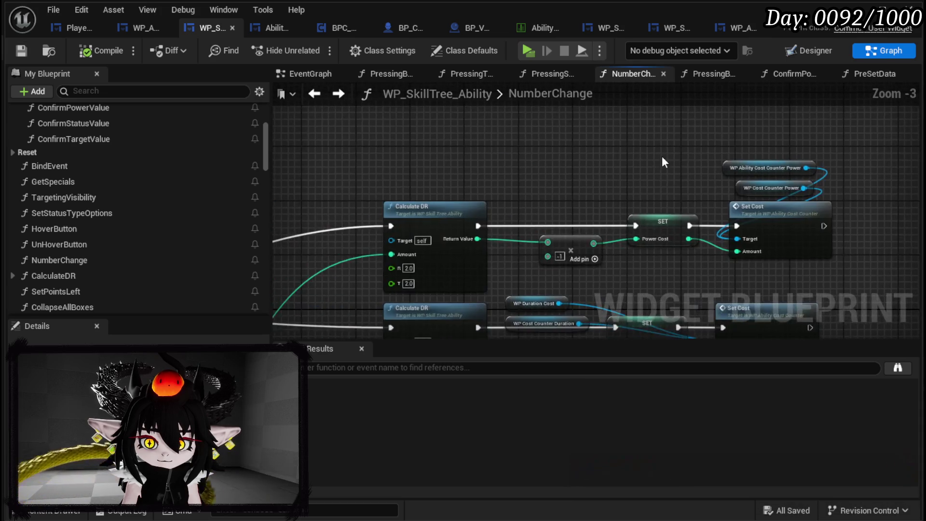
pyautogui.scroll(-3, 714, 163)
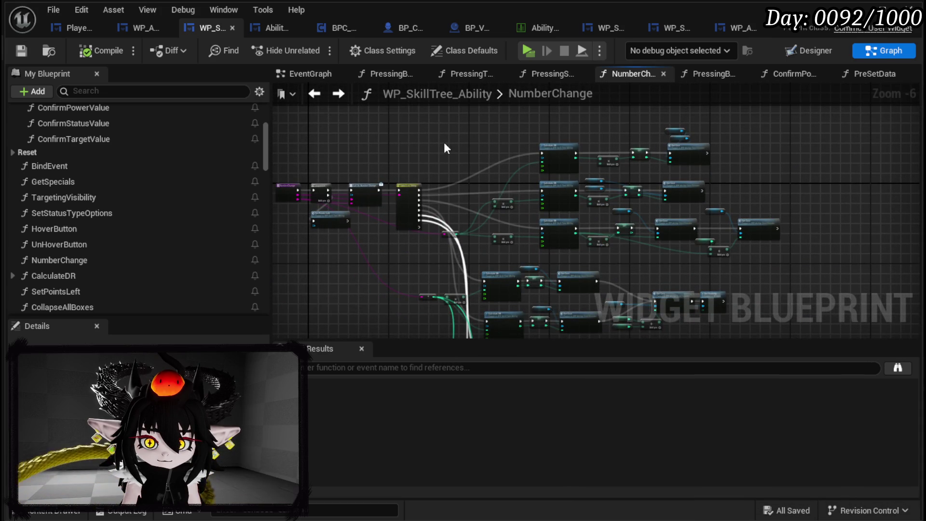
pyautogui.click(144, 28)
pyautogui.scroll(-4, 617, 226)
pyautogui.scroll(3, 607, 223)
pyautogui.doubleClick(567, 211)
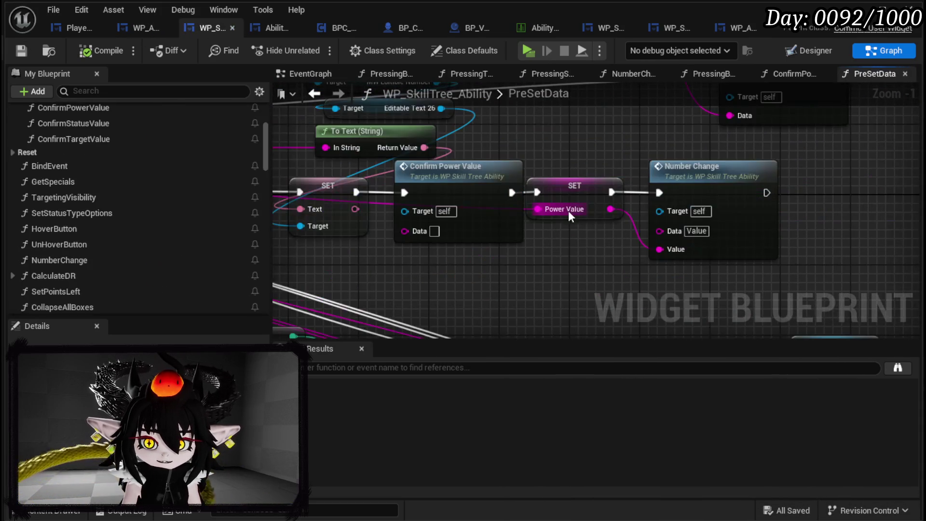
# Step: Tidy the PreSetData graph, moving the four getter nodes up-left to expose the SET chain
pyautogui.scroll(-4, 567, 212)
pyautogui.moveTo(572, 209); pyautogui.dragTo(494, 205)
pyautogui.scroll(2, 531, 199)
pyautogui.moveTo(563, 199)
pyautogui.mouseDown()
pyautogui.moveTo(604, 197)
pyautogui.moveTo(613, 178)
pyautogui.moveTo(608, 157)
pyautogui.moveTo(578, 156)
pyautogui.mouseUp()
pyautogui.scroll(-2, 617, 197)
pyautogui.scroll(2, 578, 158)
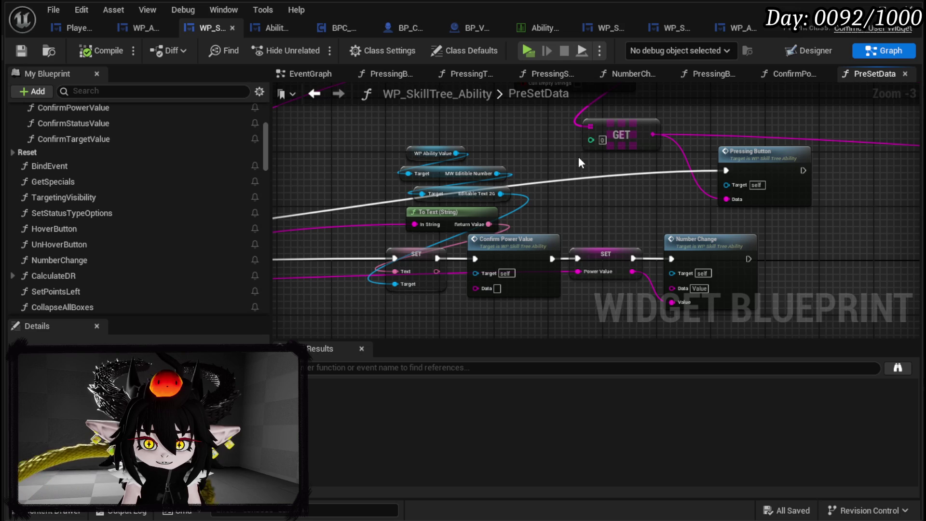
pyautogui.moveTo(406, 139)
pyautogui.mouseDown()
pyautogui.moveTo(457, 224)
pyautogui.moveTo(340, 211)
pyautogui.mouseUp()
pyautogui.click(532, 207)
pyautogui.moveTo(533, 208); pyautogui.dragTo(554, 162)
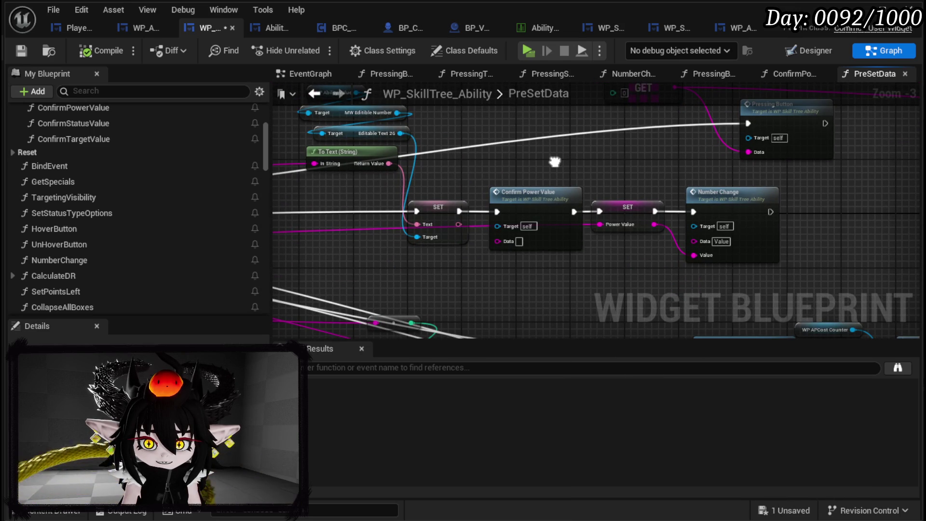
# Step: Rewire the exec chain so Number Change feeds Confirm Power Value, then compile
pyautogui.moveTo(465, 211); pyautogui.dragTo(603, 211)
pyautogui.moveTo(543, 200)
pyautogui.mouseDown()
pyautogui.moveTo(882, 221)
pyautogui.moveTo(714, 211)
pyautogui.mouseUp()
pyautogui.moveTo(604, 210); pyautogui.dragTo(671, 211)
pyautogui.moveTo(624, 190); pyautogui.dragTo(679, 258)
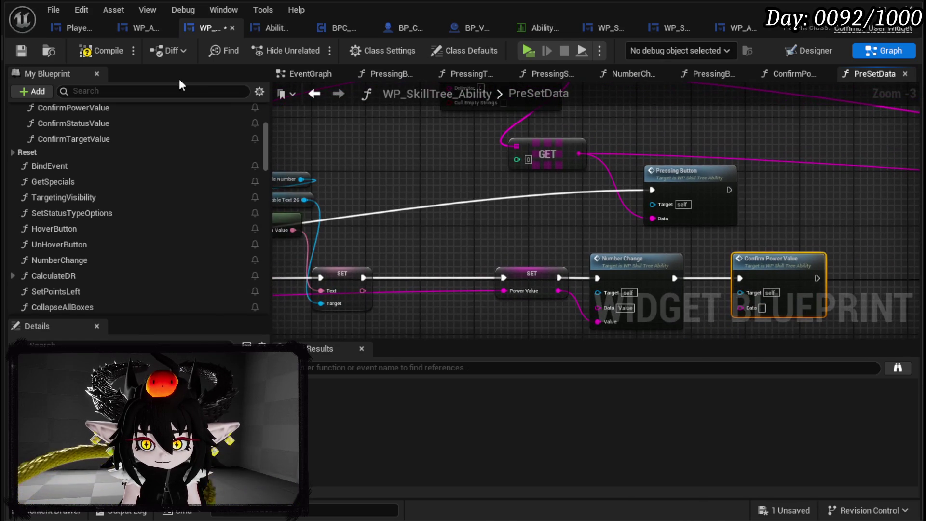
pyautogui.click(112, 54)
# Step: Save, play-test by editing TEST_3 from the deck viewer to confirm Points read 0, then close
pyautogui.click(19, 51)
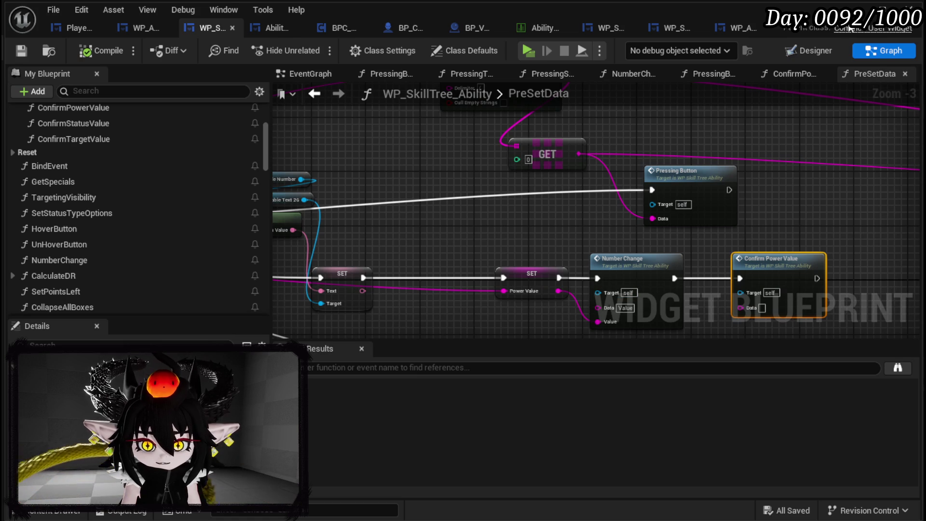
pyautogui.click(869, 9)
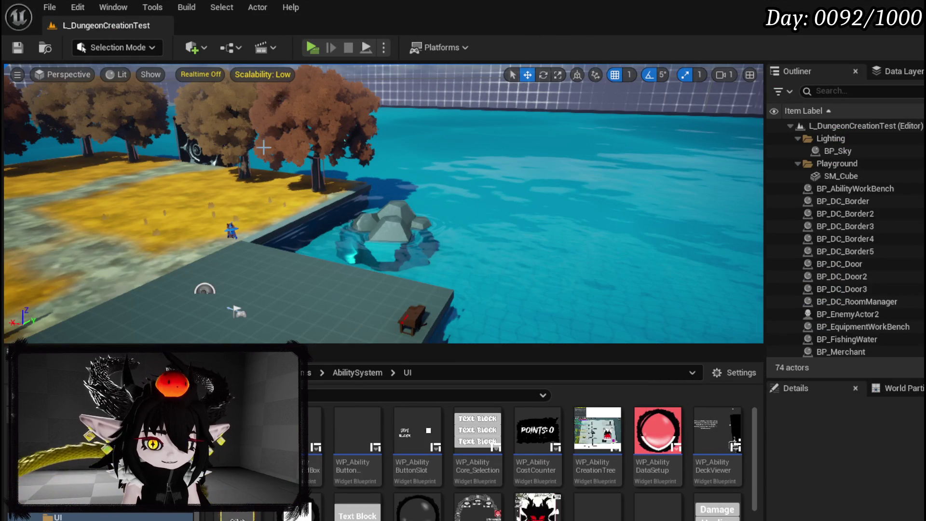
pyautogui.hotkey('alt', 'p')
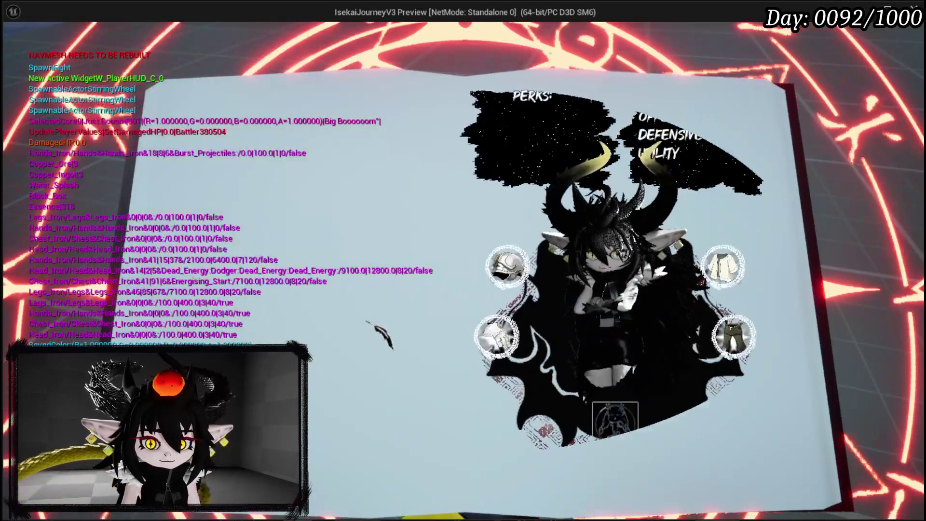
pyautogui.click(246, 260)
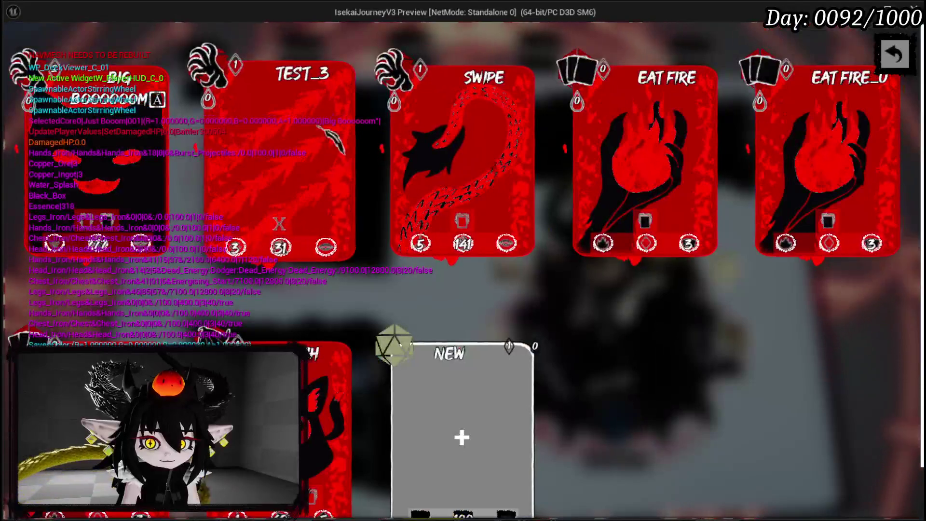
pyautogui.click(311, 135)
pyautogui.click(356, 61)
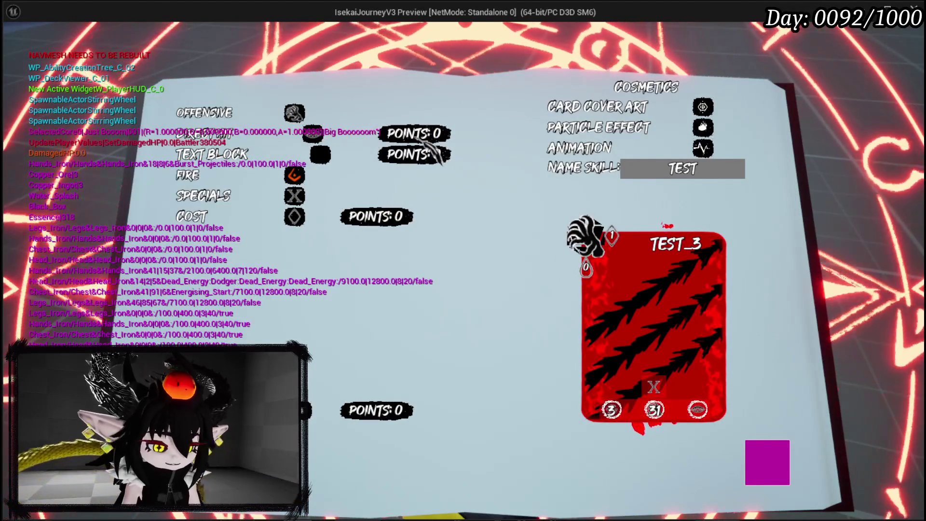
pyautogui.press('Escape')
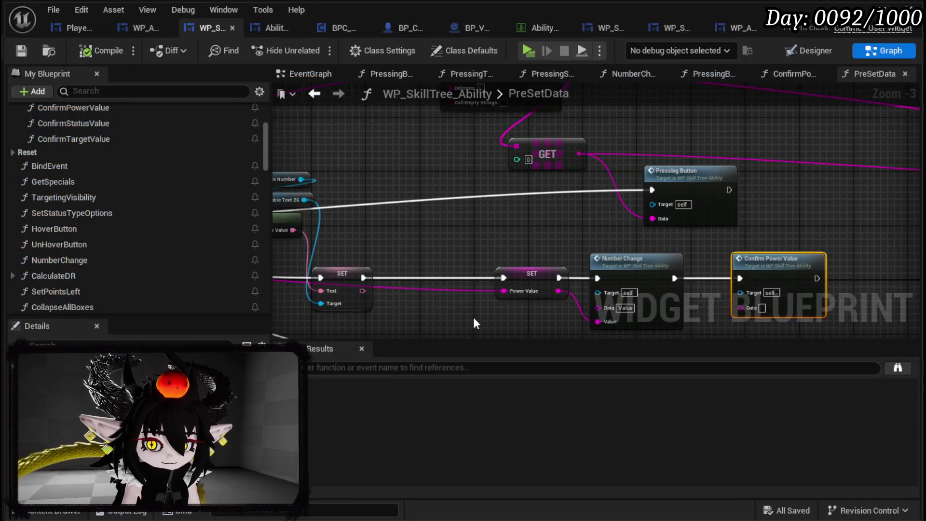
# Step: Move SET and Number Change left, then wire the text SET between Number Change and Confirm Power Value
pyautogui.moveTo(492, 229)
pyautogui.mouseDown()
pyautogui.moveTo(504, 209)
pyautogui.moveTo(544, 186)
pyautogui.mouseUp()
pyautogui.moveTo(516, 292)
pyautogui.mouseDown()
pyautogui.moveTo(557, 273)
pyautogui.moveTo(555, 244)
pyautogui.mouseUp()
pyautogui.keyDown('ctrl'); pyautogui.click(684, 233); pyautogui.keyUp('ctrl')
pyautogui.moveTo(685, 233)
pyautogui.mouseDown()
pyautogui.moveTo(561, 235)
pyautogui.moveTo(592, 231)
pyautogui.mouseUp()
pyautogui.click(392, 279)
pyautogui.moveTo(368, 231)
pyautogui.mouseDown()
pyautogui.moveTo(473, 233)
pyautogui.moveTo(456, 231)
pyautogui.mouseUp()
pyautogui.moveTo(389, 230)
pyautogui.mouseDown()
pyautogui.moveTo(696, 222)
pyautogui.moveTo(694, 230)
pyautogui.mouseUp()
pyautogui.moveTo(627, 233); pyautogui.dragTo(787, 232)
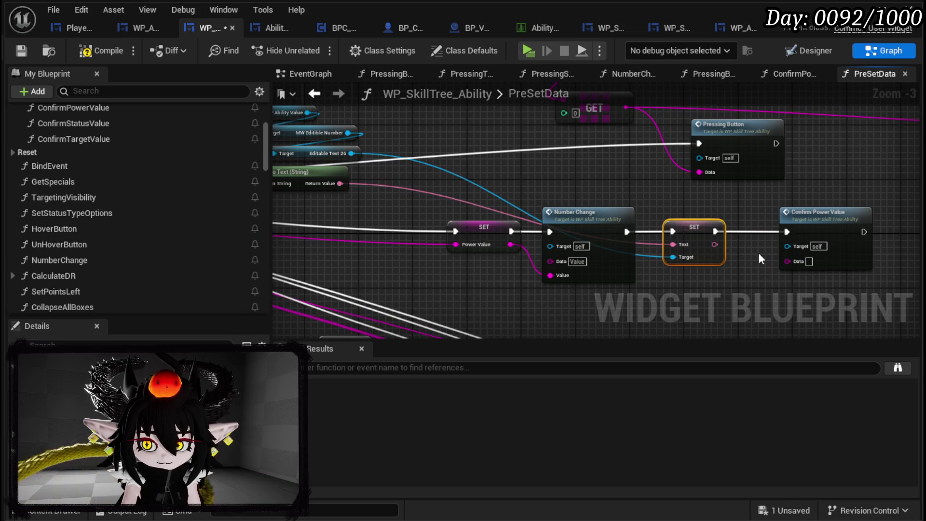
pyautogui.moveTo(695, 231); pyautogui.dragTo(715, 231)
# Step: Open the ConfirmPowerValue function graph and pan across its Set Visibility and input nodes
pyautogui.doubleClick(817, 213)
pyautogui.moveTo(685, 271); pyautogui.dragTo(550, 275)
pyautogui.moveTo(646, 273)
pyautogui.mouseDown()
pyautogui.moveTo(515, 246)
pyautogui.moveTo(871, 230)
pyautogui.moveTo(728, 232)
pyautogui.moveTo(730, 172)
pyautogui.moveTo(822, 108)
pyautogui.moveTo(822, 182)
pyautogui.moveTo(611, 166)
pyautogui.moveTo(633, 281)
pyautogui.moveTo(694, 274)
pyautogui.mouseUp()
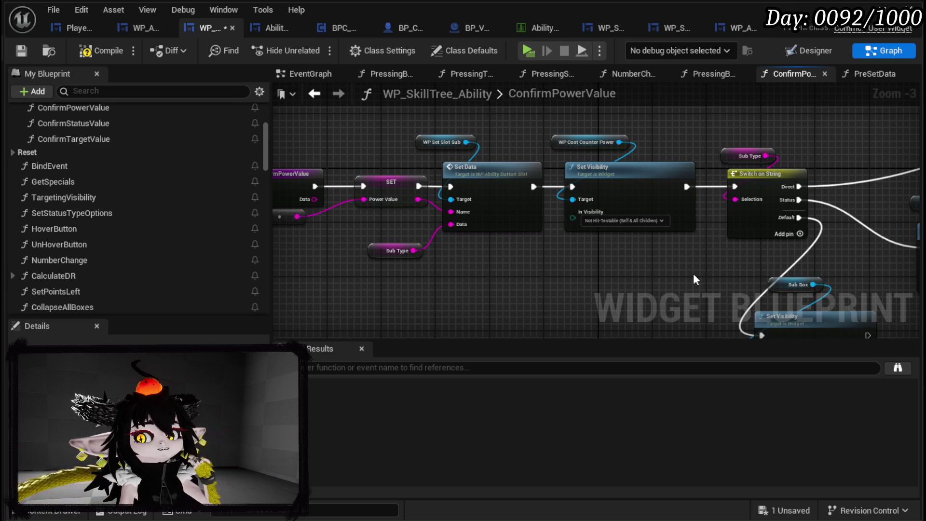
pyautogui.moveTo(487, 271); pyautogui.dragTo(651, 257)
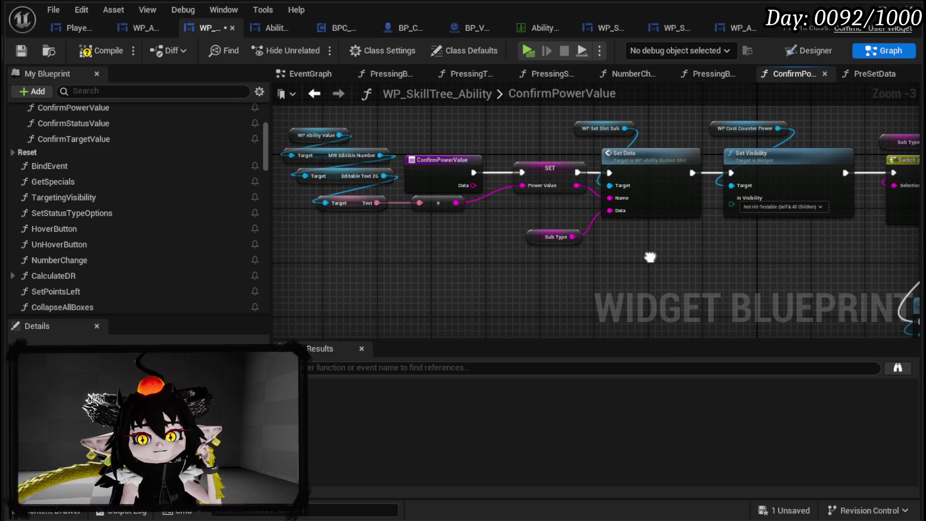
# Step: Add a breakpoint on ConfirmPowerValue's Power Value SET node, save, and return to PreSetData
pyautogui.click(517, 190)
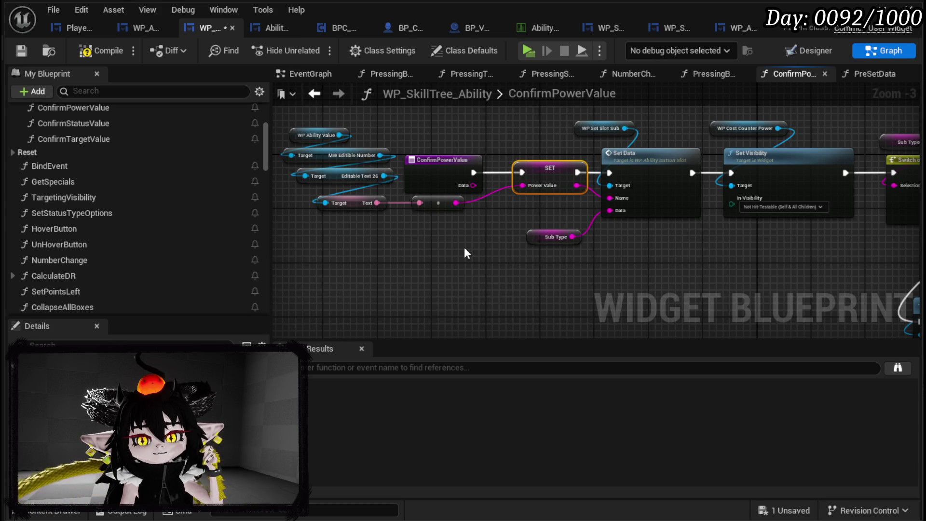
pyautogui.rightClick(551, 164)
pyautogui.click(598, 421)
pyautogui.click(425, 113)
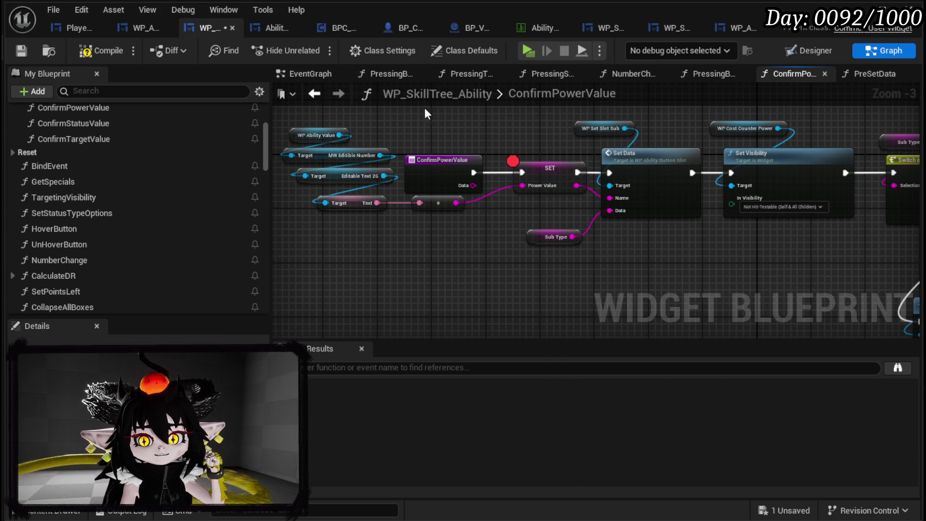
pyautogui.click(21, 46)
pyautogui.click(315, 94)
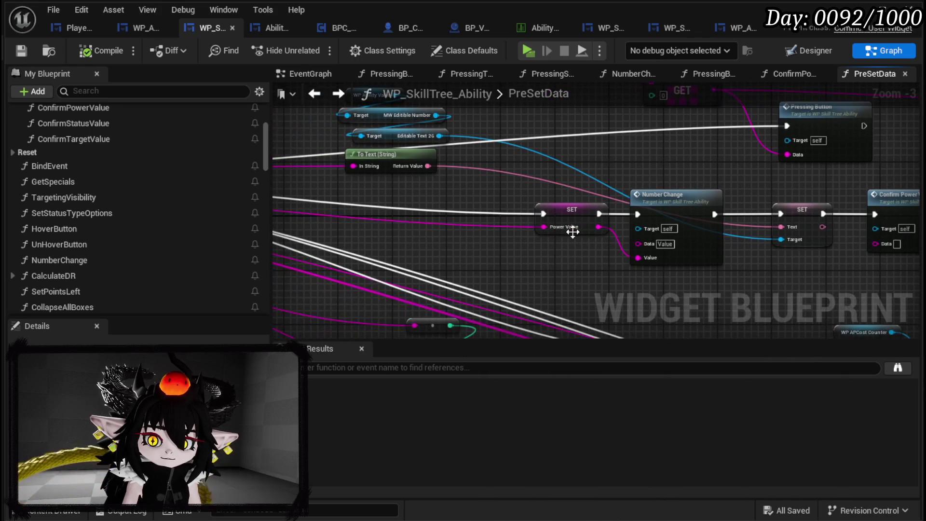
# Step: Reconnect the SET to Number Change's exec, inspect the NumberChange graph, and compile
pyautogui.moveTo(543, 226); pyautogui.dragTo(636, 257)
pyautogui.moveTo(544, 213); pyautogui.dragTo(639, 214)
pyautogui.doubleClick(669, 211)
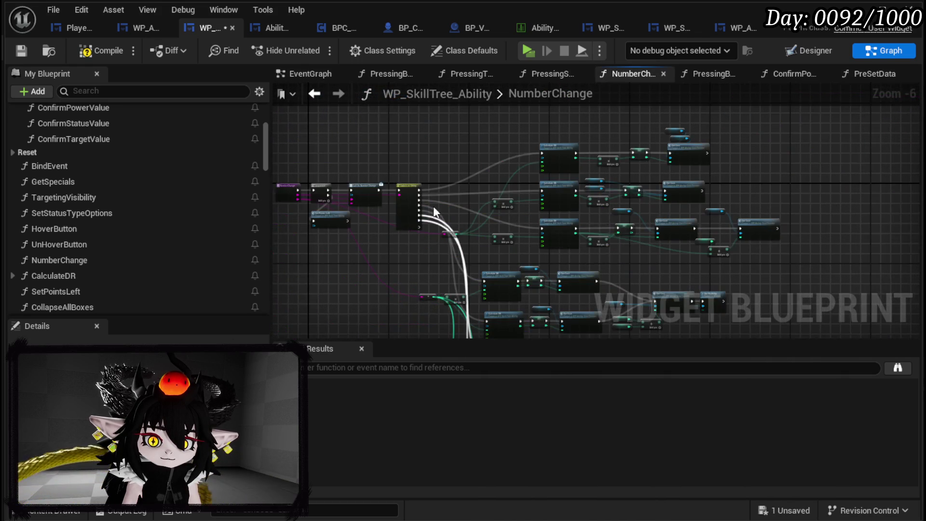
pyautogui.scroll(3, 480, 213)
pyautogui.moveTo(429, 149); pyautogui.dragTo(671, 139)
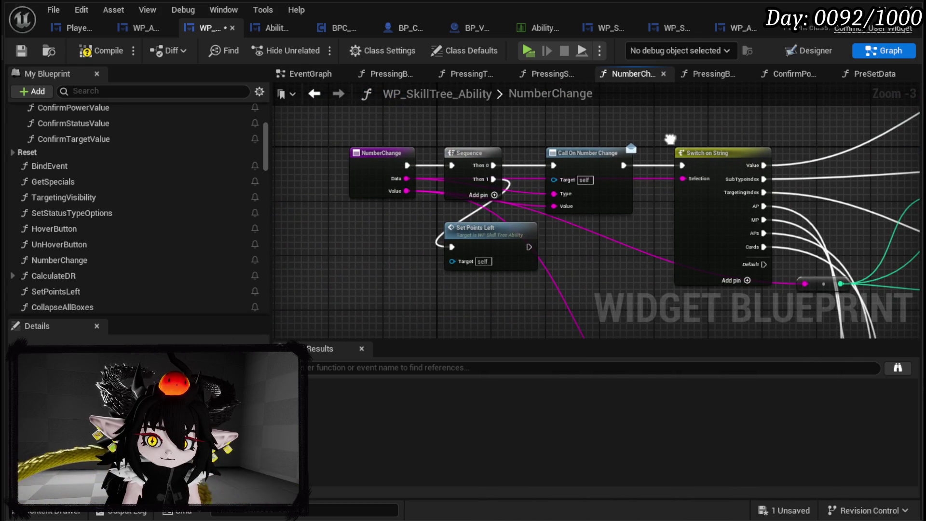
pyautogui.moveTo(671, 140)
pyautogui.mouseDown()
pyautogui.moveTo(363, 183)
pyautogui.moveTo(860, 127)
pyautogui.moveTo(468, 173)
pyautogui.moveTo(338, 203)
pyautogui.moveTo(309, 240)
pyautogui.moveTo(839, 227)
pyautogui.mouseUp()
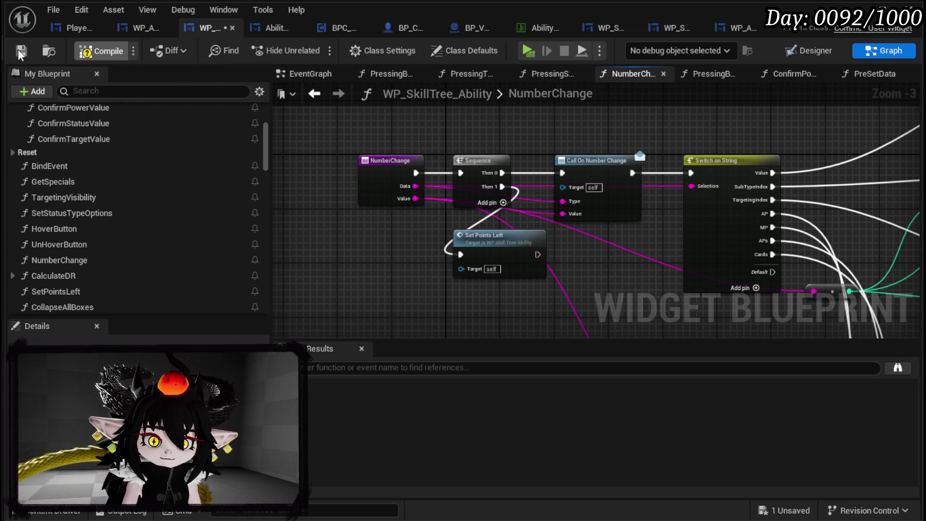
pyautogui.click(20, 52)
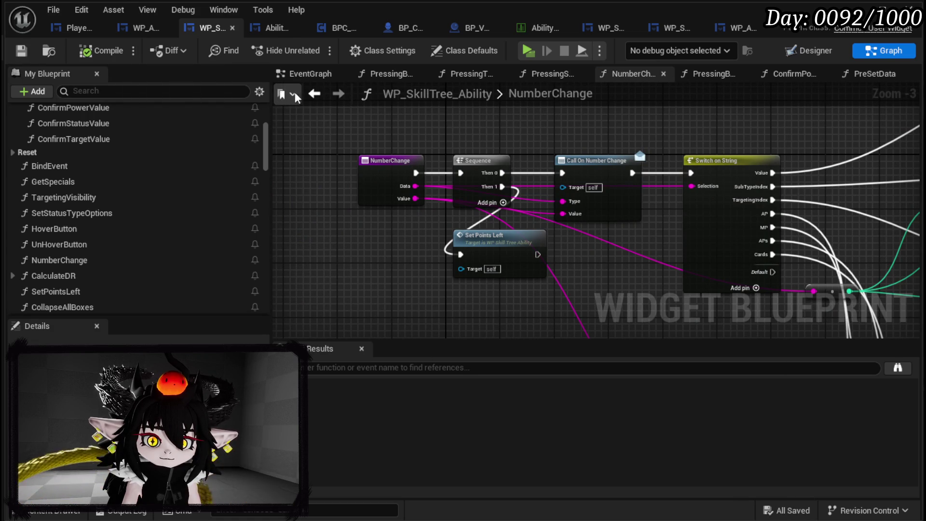
# Step: Delete the Power Value SET node in PreSetData, then compile and save the blueprint
pyautogui.click(314, 94)
pyautogui.click(559, 214)
pyautogui.press('Delete')
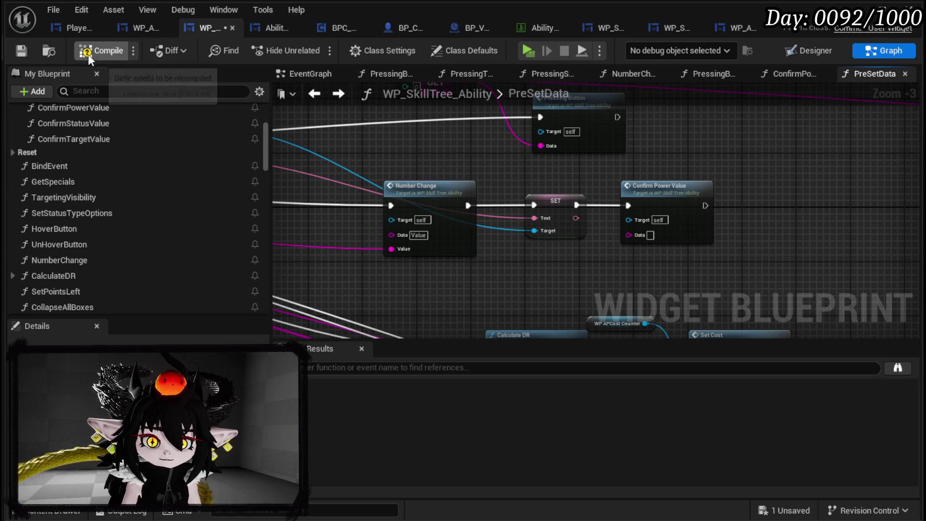
pyautogui.click(94, 54)
pyautogui.click(21, 50)
# Step: Move To Text beside Number Change, regroup the three getters and Pressing Button, and save
pyautogui.moveTo(500, 185); pyautogui.dragTo(792, 199)
pyautogui.moveTo(321, 205); pyautogui.dragTo(386, 136)
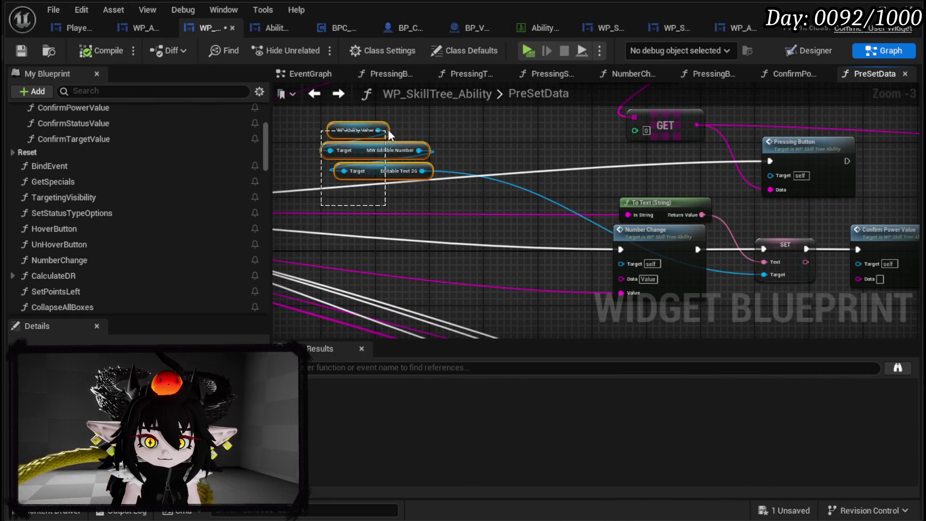
pyautogui.moveTo(344, 170)
pyautogui.mouseDown()
pyautogui.moveTo(386, 193)
pyautogui.moveTo(844, 215)
pyautogui.moveTo(550, 198)
pyautogui.mouseUp()
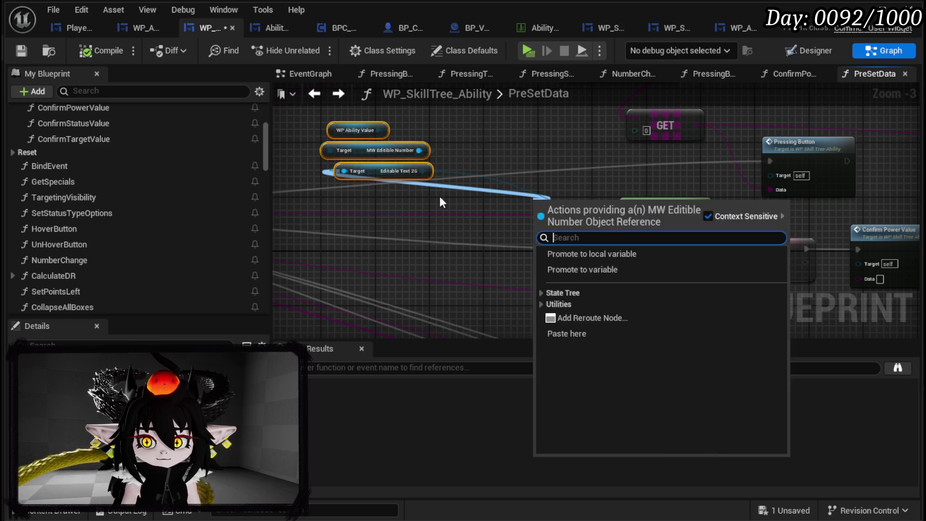
pyautogui.click(471, 198)
pyautogui.moveTo(360, 171)
pyautogui.mouseDown()
pyautogui.moveTo(907, 222)
pyautogui.moveTo(453, 225)
pyautogui.moveTo(407, 252)
pyautogui.mouseUp()
pyautogui.click(672, 261)
pyautogui.moveTo(575, 213)
pyautogui.mouseDown()
pyautogui.moveTo(524, 154)
pyautogui.moveTo(536, 166)
pyautogui.mouseUp()
pyautogui.click(21, 51)
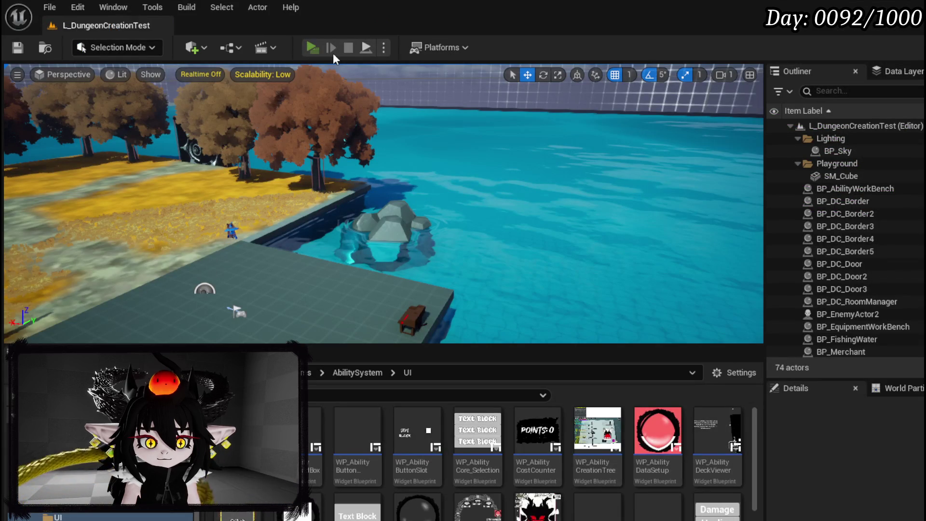
# Step: Start a play session, reach the deck viewer from the book menu, and edit the TEST card
pyautogui.hotkey('alt', 'p')
pyautogui.press('Tab')
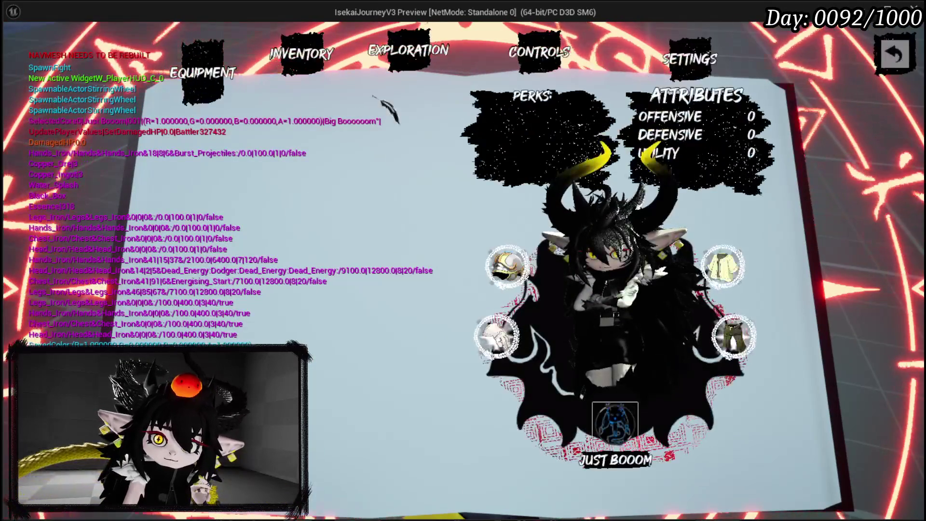
pyautogui.click(615, 422)
pyautogui.moveTo(344, 89)
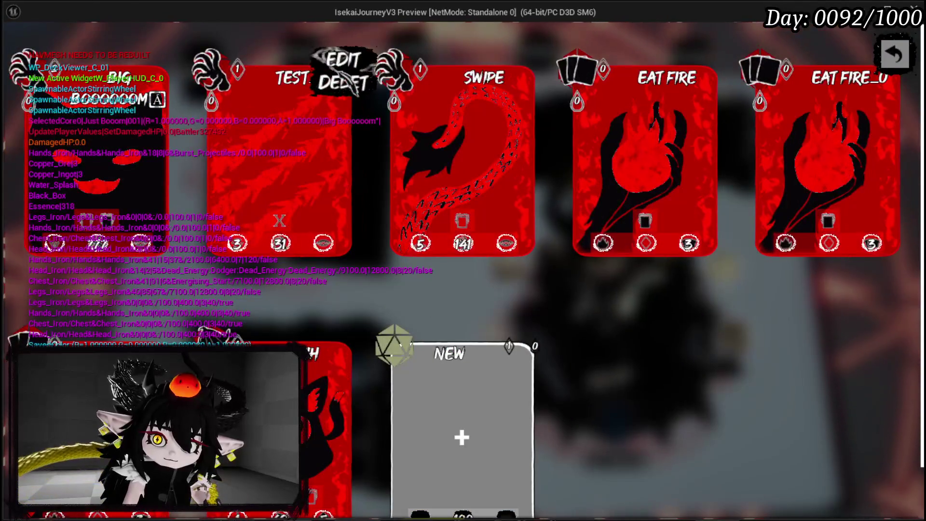
pyautogui.click(338, 59)
pyautogui.moveTo(590, 230)
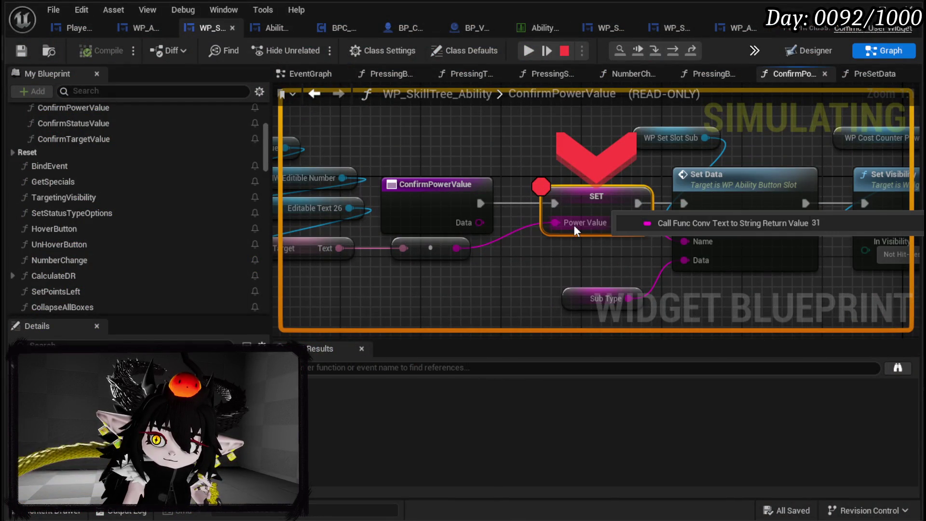
# Step: Step over to the Set Data node, then step into WP_AbilityButtonSlot's SetData function
pyautogui.moveTo(528, 300)
pyautogui.mouseDown()
pyautogui.moveTo(488, 250)
pyautogui.moveTo(459, 241)
pyautogui.mouseUp()
pyautogui.moveTo(461, 247)
pyautogui.mouseDown()
pyautogui.moveTo(331, 252)
pyautogui.moveTo(343, 292)
pyautogui.mouseUp()
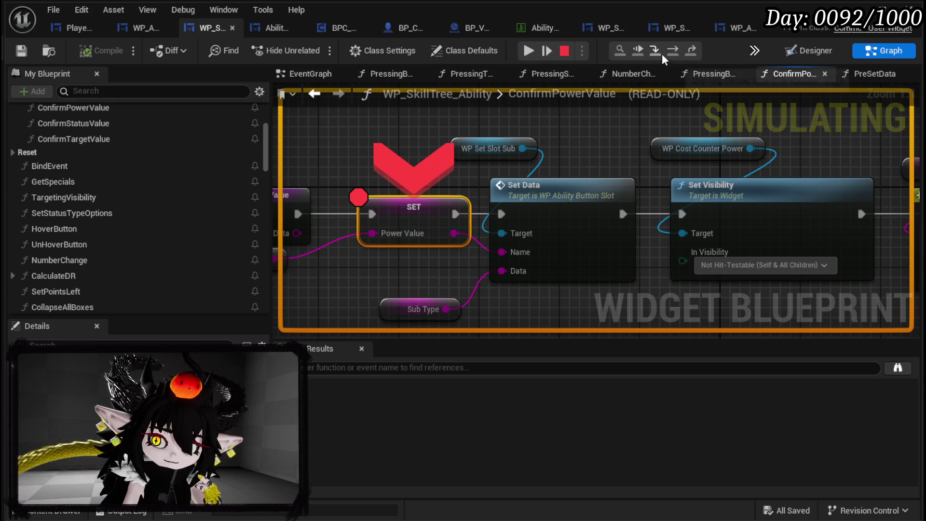
pyautogui.click(674, 50)
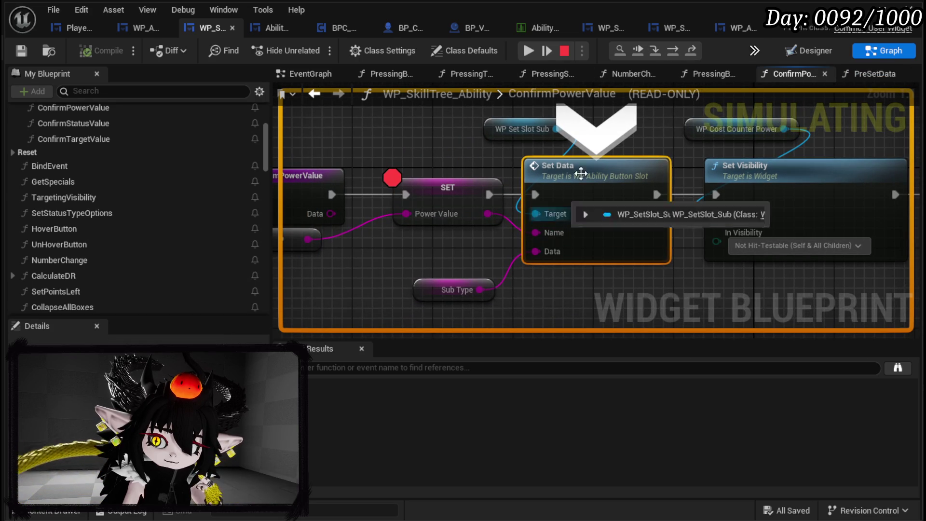
pyautogui.click(658, 51)
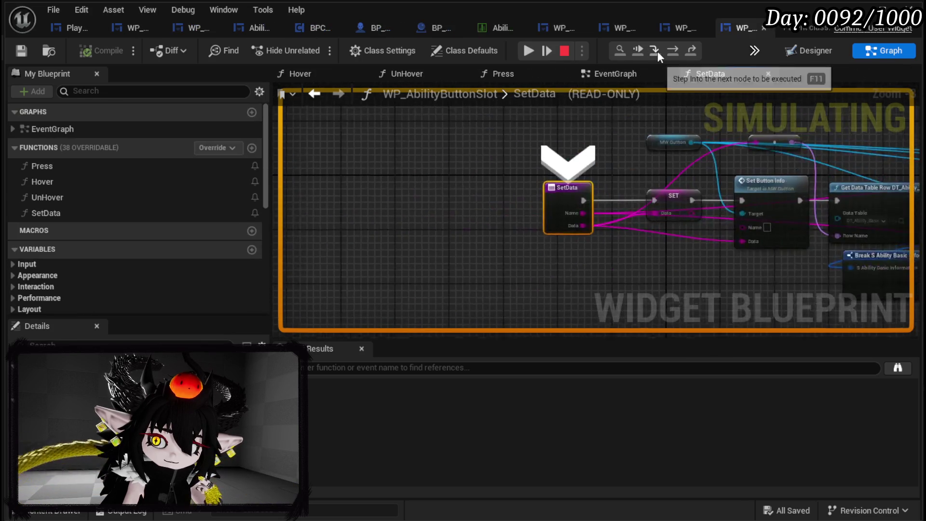
# Step: Step over SetData's SET, Set Button Info, Set Texture and bind events up to Set Text
pyautogui.moveTo(604, 220)
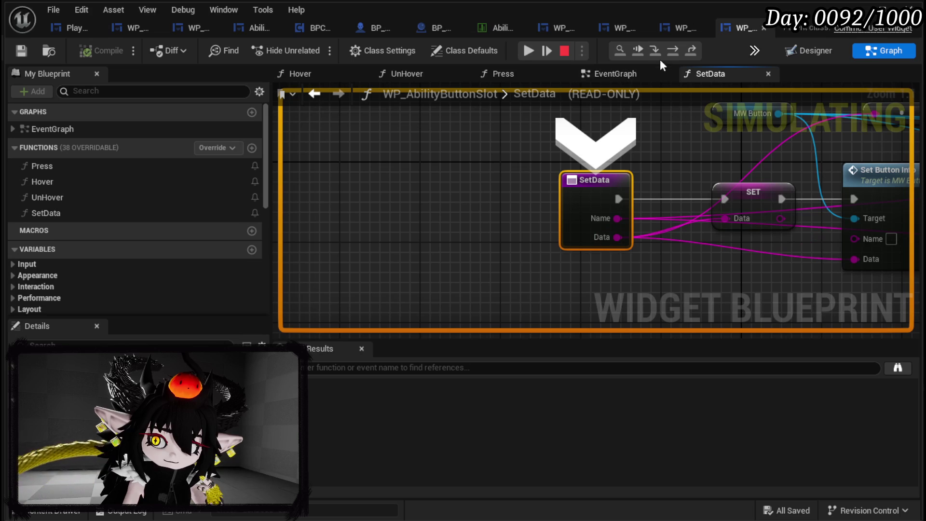
pyautogui.click(676, 50)
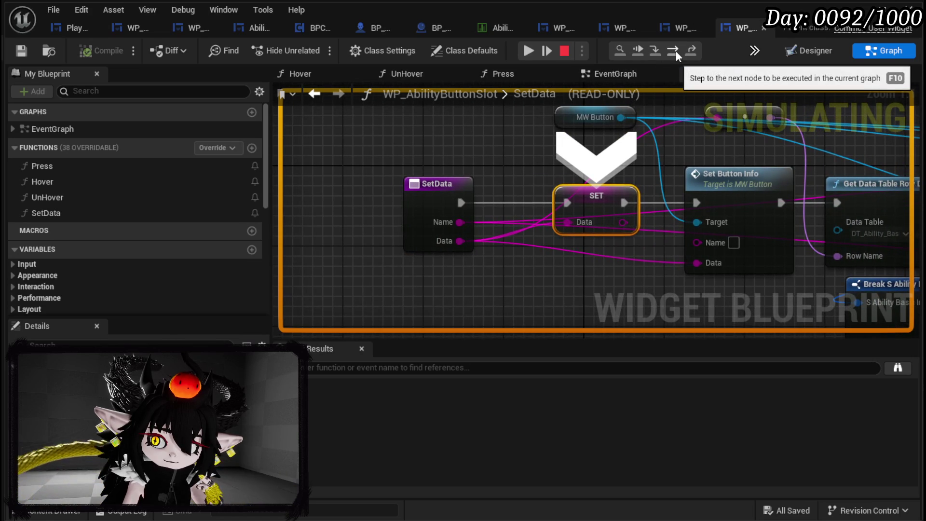
pyautogui.click(676, 50)
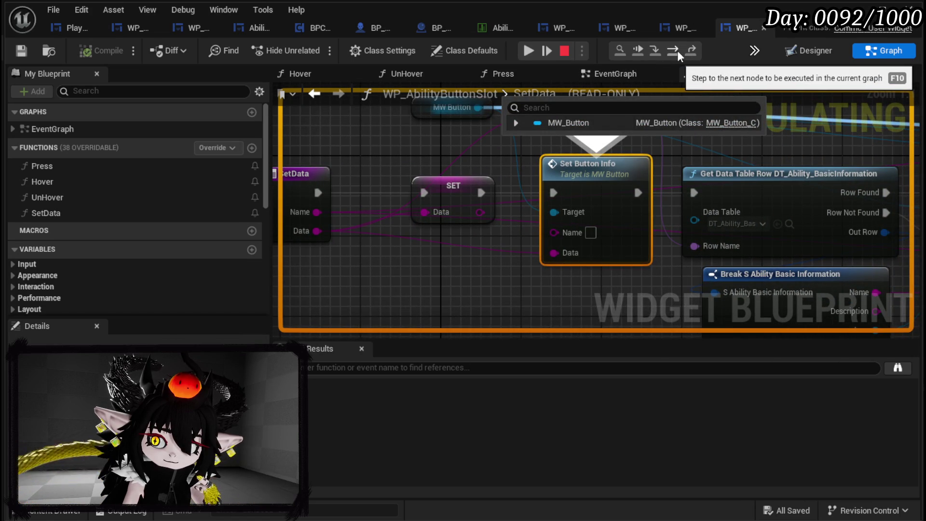
pyautogui.click(677, 50)
pyautogui.click(678, 50)
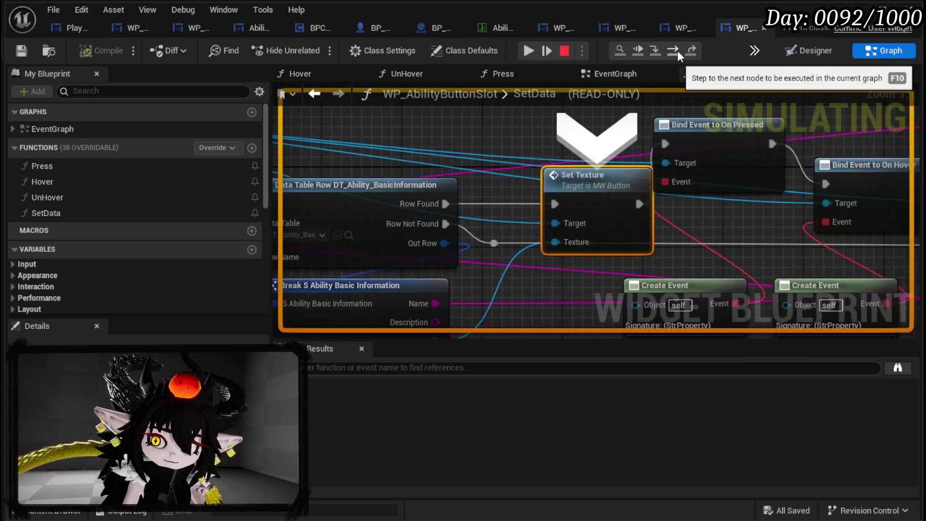
pyautogui.click(677, 50)
pyautogui.click(677, 50)
pyautogui.click(678, 50)
pyautogui.click(678, 50)
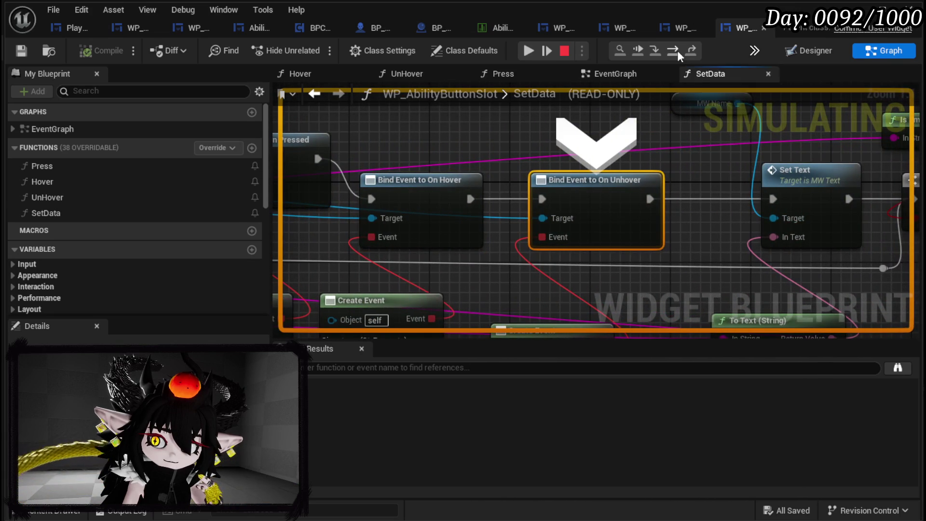
# Step: Inspect the nodes feeding Set Text, including To Text, Get Data Table Row and Break S Ability Basic Information
pyautogui.moveTo(563, 241)
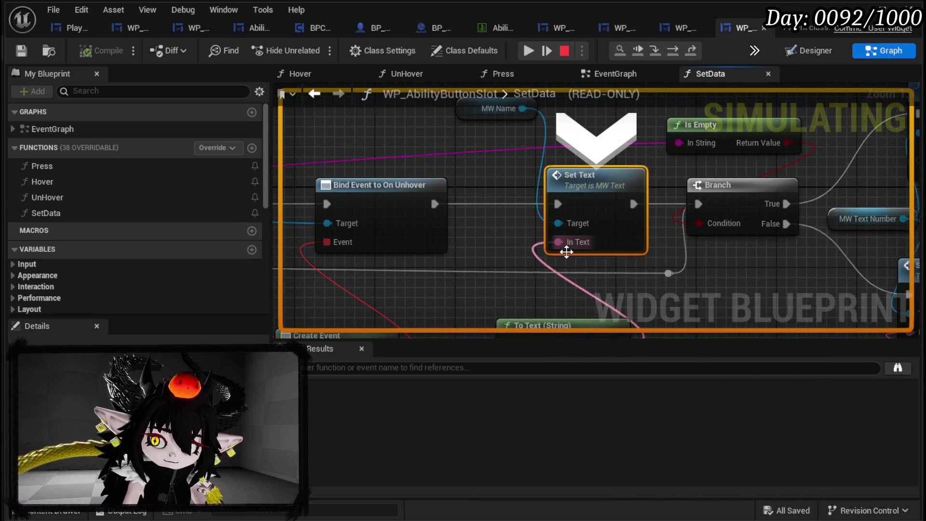
pyautogui.moveTo(563, 243)
pyautogui.mouseDown()
pyautogui.moveTo(534, 161)
pyautogui.moveTo(564, 155)
pyautogui.moveTo(514, 270)
pyautogui.mouseUp()
pyautogui.moveTo(555, 257)
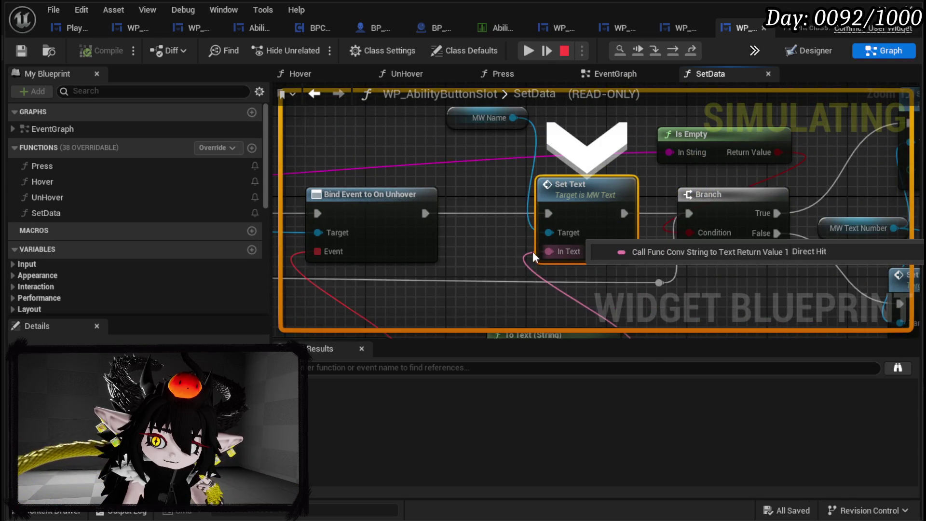
pyautogui.scroll(-1, 509, 253)
pyautogui.moveTo(508, 251); pyautogui.dragTo(518, 197)
pyautogui.moveTo(550, 198)
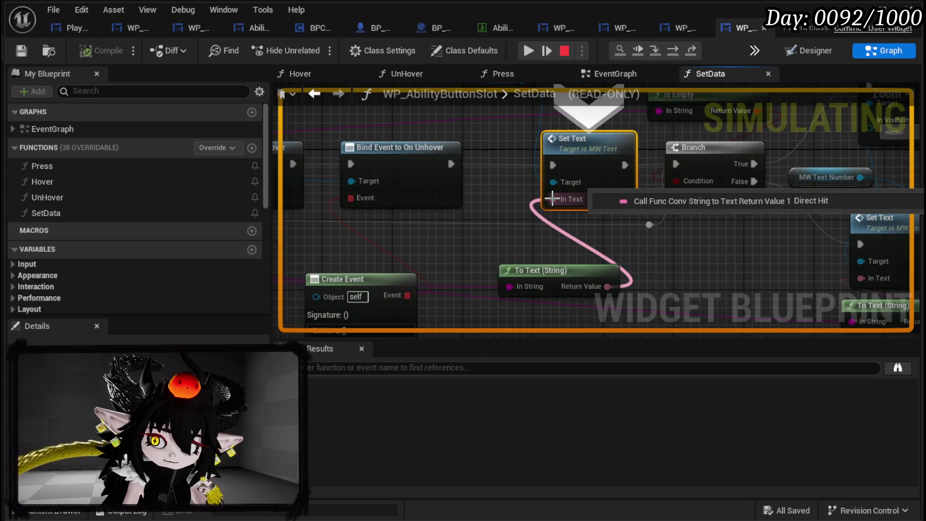
pyautogui.moveTo(552, 199)
pyautogui.mouseDown()
pyautogui.moveTo(624, 168)
pyautogui.moveTo(642, 137)
pyautogui.mouseUp()
pyautogui.moveTo(543, 210)
pyautogui.mouseDown()
pyautogui.moveTo(921, 232)
pyautogui.moveTo(366, 207)
pyautogui.mouseUp()
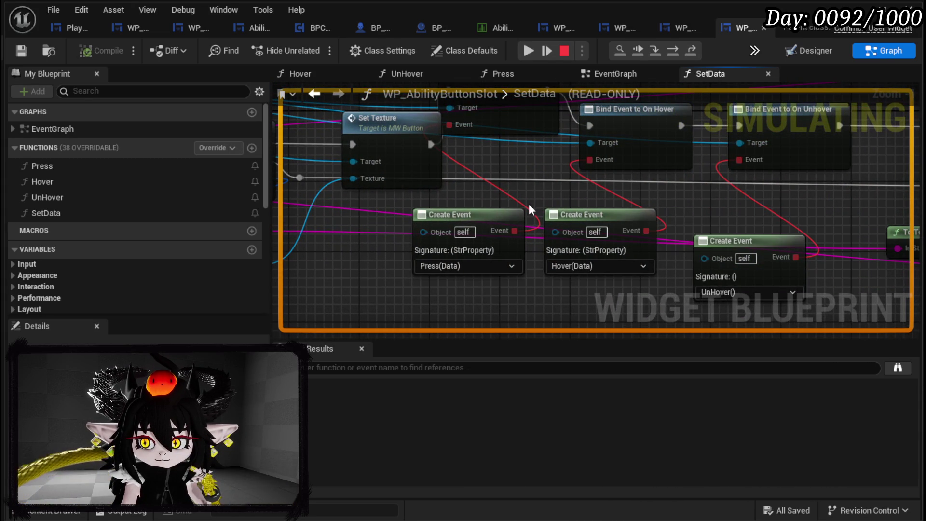
pyautogui.scroll(-1, 751, 235)
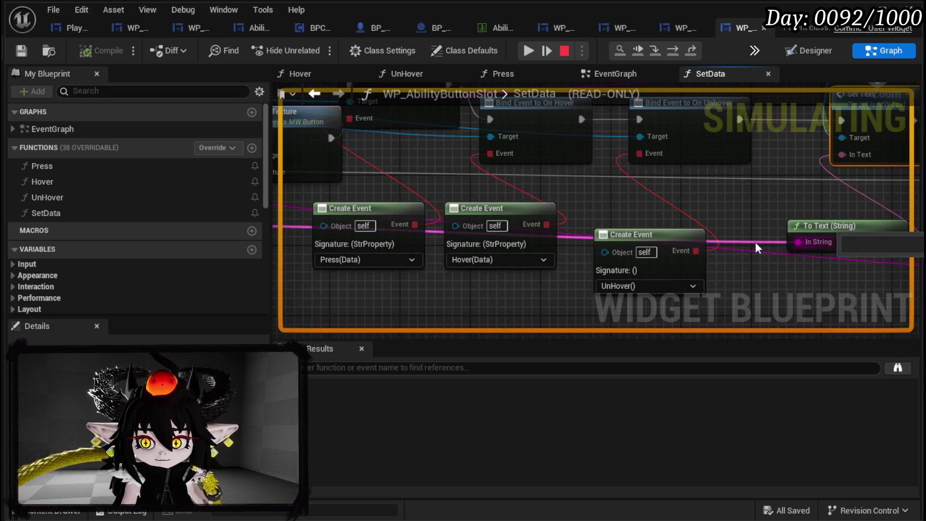
pyautogui.scroll(-1, 755, 242)
pyautogui.moveTo(572, 229); pyautogui.dragTo(768, 223)
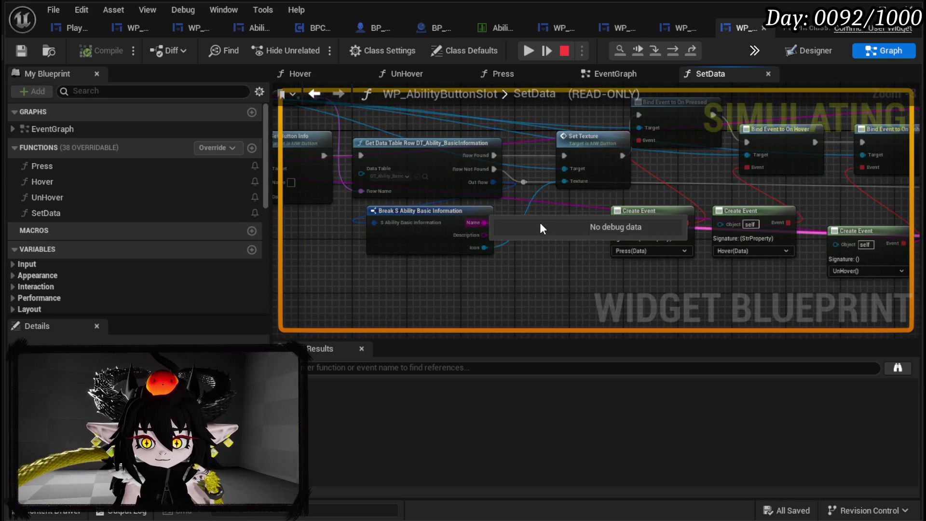
pyautogui.moveTo(566, 261); pyautogui.dragTo(299, 235)
pyautogui.moveTo(686, 210)
pyautogui.mouseDown()
pyautogui.moveTo(651, 280)
pyautogui.moveTo(582, 316)
pyautogui.mouseUp()
pyautogui.moveTo(601, 141); pyautogui.dragTo(385, 179)
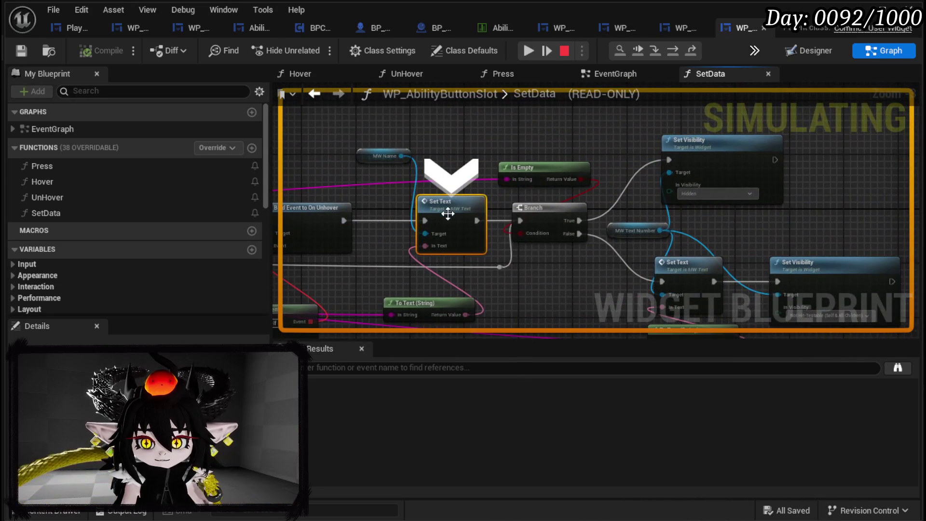
# Step: Step through the Branch, second Set Text and Set Visibility, then resume to the TEST_3 card editor
pyautogui.click(671, 51)
pyautogui.moveTo(526, 145)
pyautogui.moveTo(515, 154); pyautogui.dragTo(431, 198)
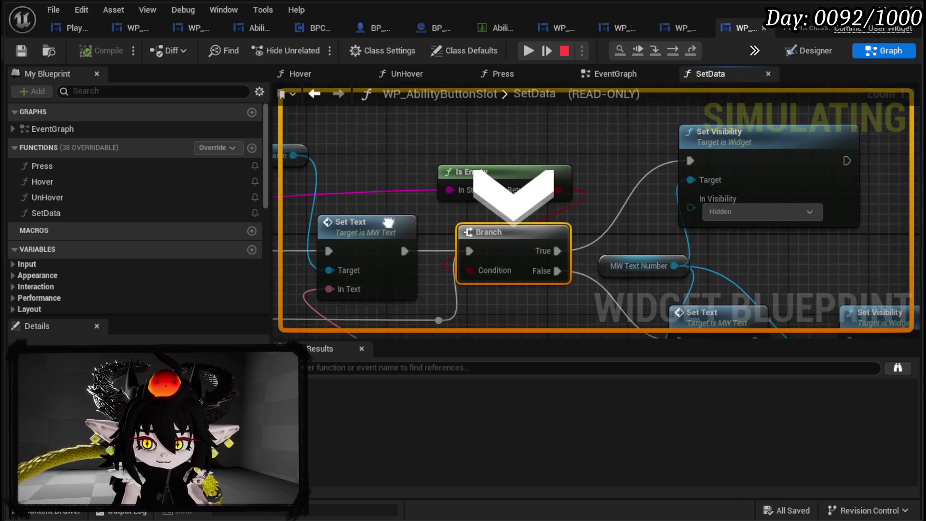
pyautogui.moveTo(762, 248)
pyautogui.mouseDown()
pyautogui.moveTo(674, 143)
pyautogui.moveTo(674, 98)
pyautogui.mouseUp()
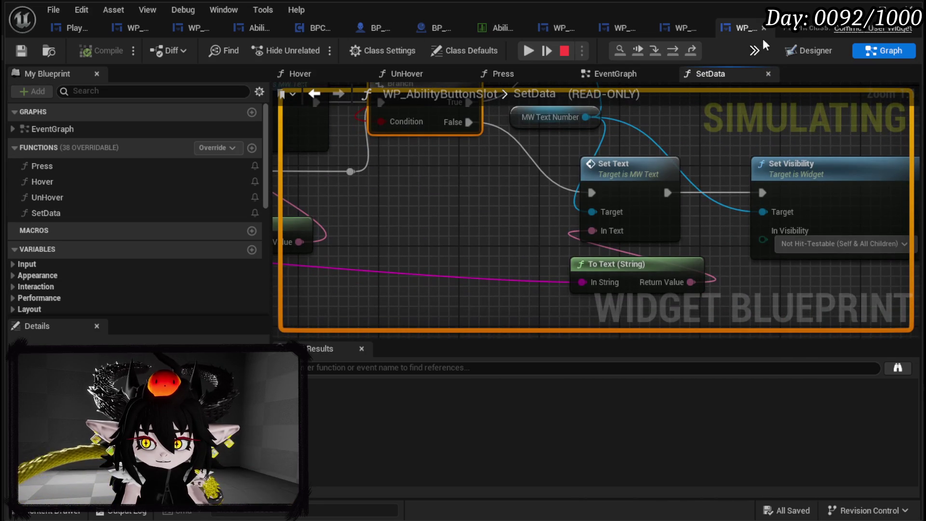
pyautogui.click(678, 51)
pyautogui.moveTo(555, 293)
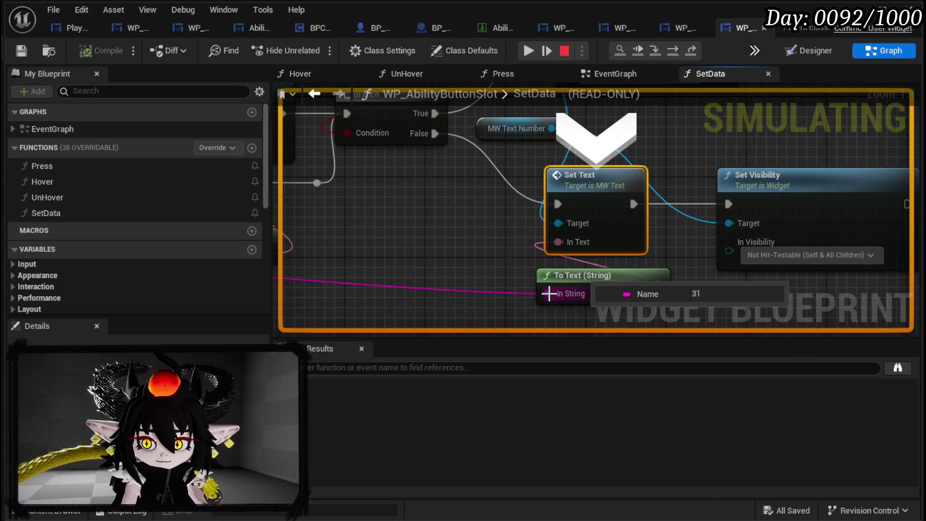
pyautogui.click(686, 50)
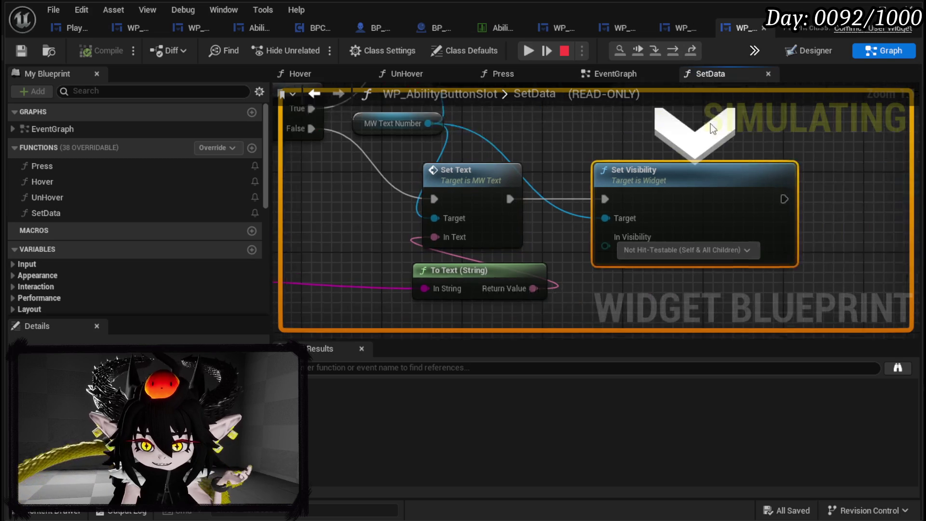
pyautogui.moveTo(546, 256)
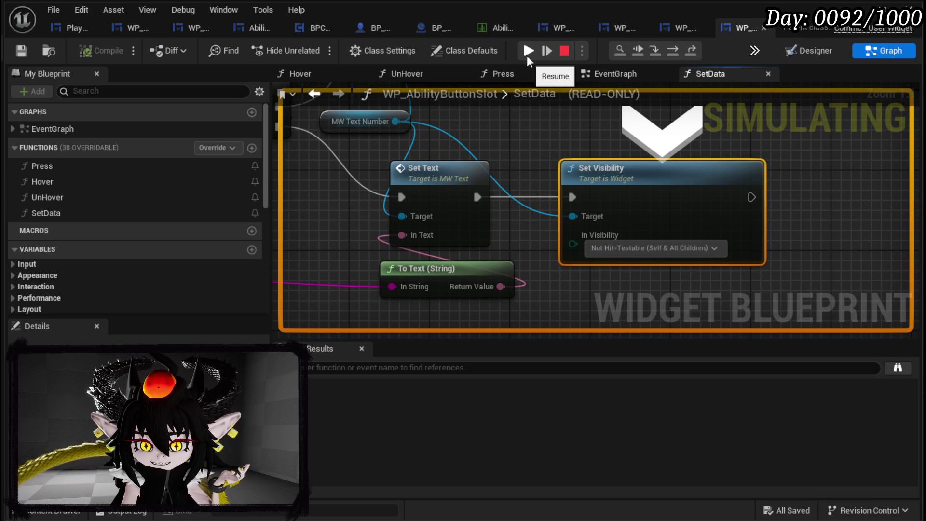
pyautogui.moveTo(406, 290)
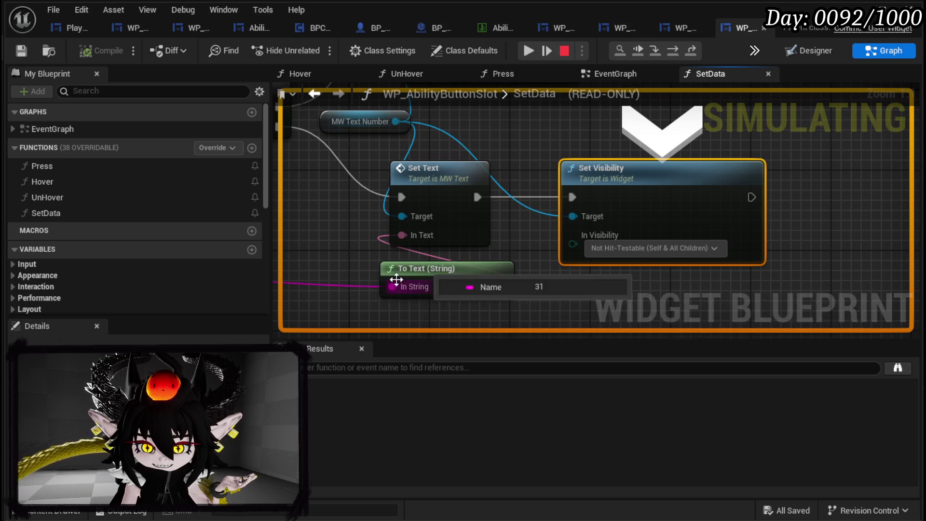
pyautogui.click(529, 50)
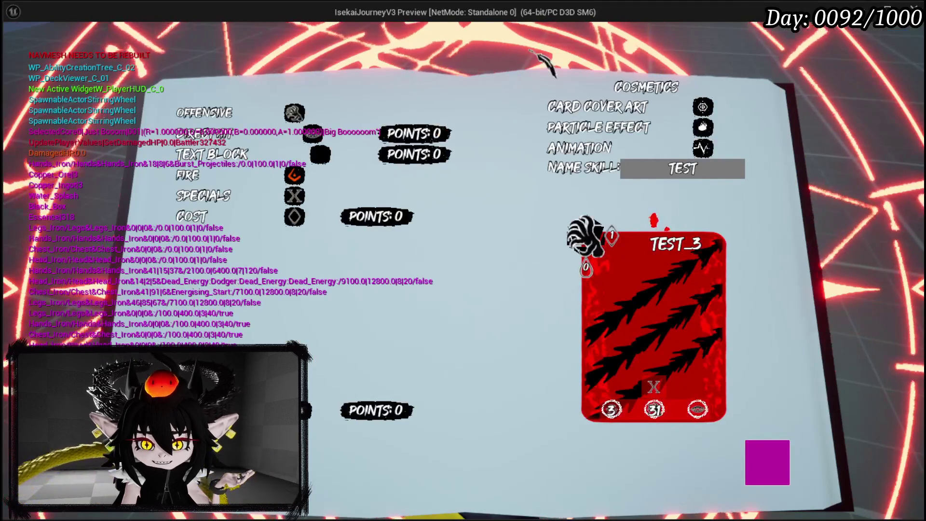
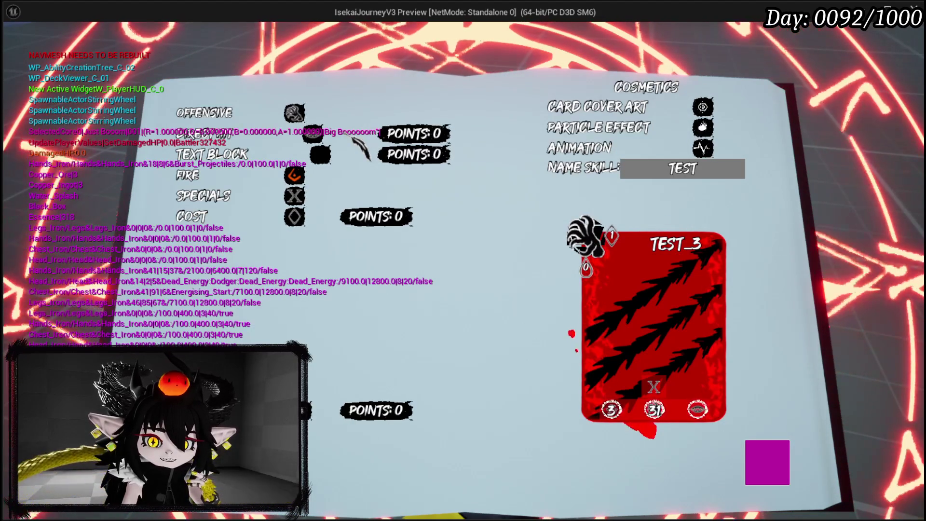
# Step: Close the game preview and inspect WP_AbilityButtonSlot's SetData function graph
pyautogui.press('Escape')
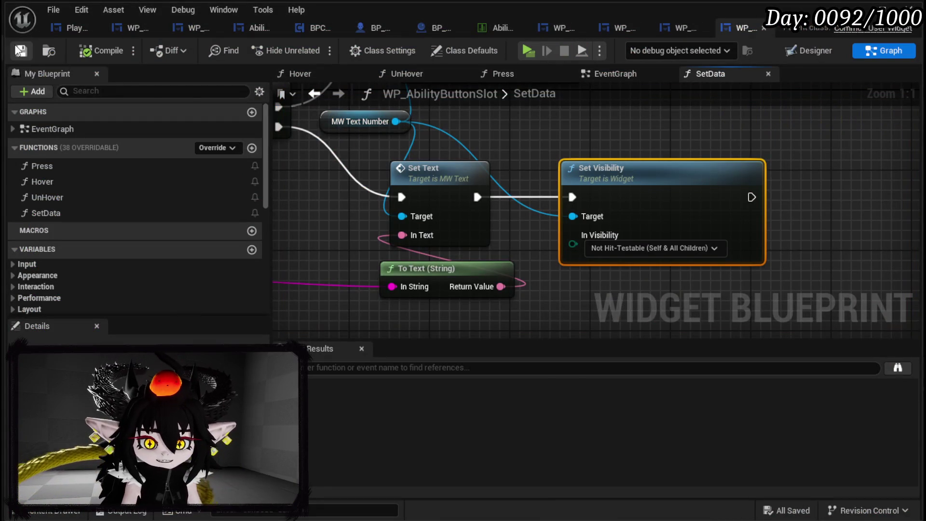
pyautogui.click(822, 48)
pyautogui.click(871, 52)
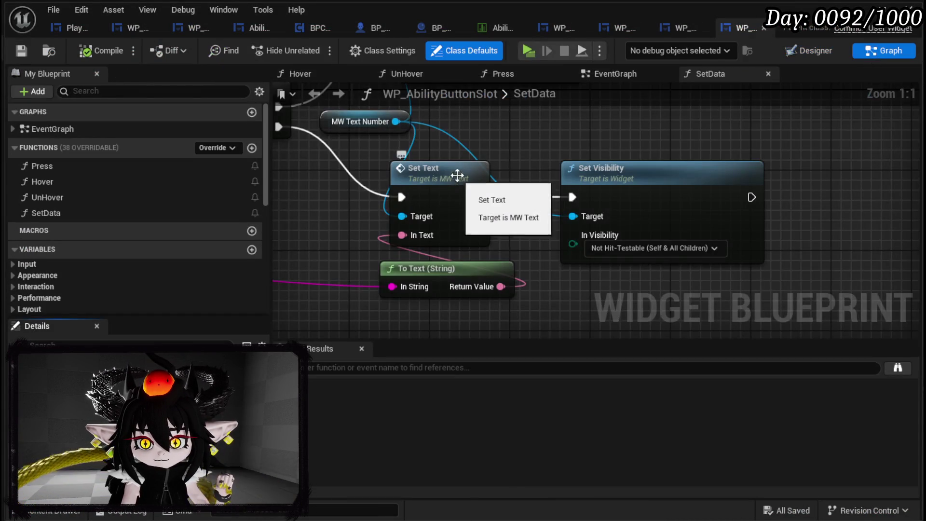
pyautogui.scroll(-4, 903, 228)
pyautogui.scroll(-3, 397, 173)
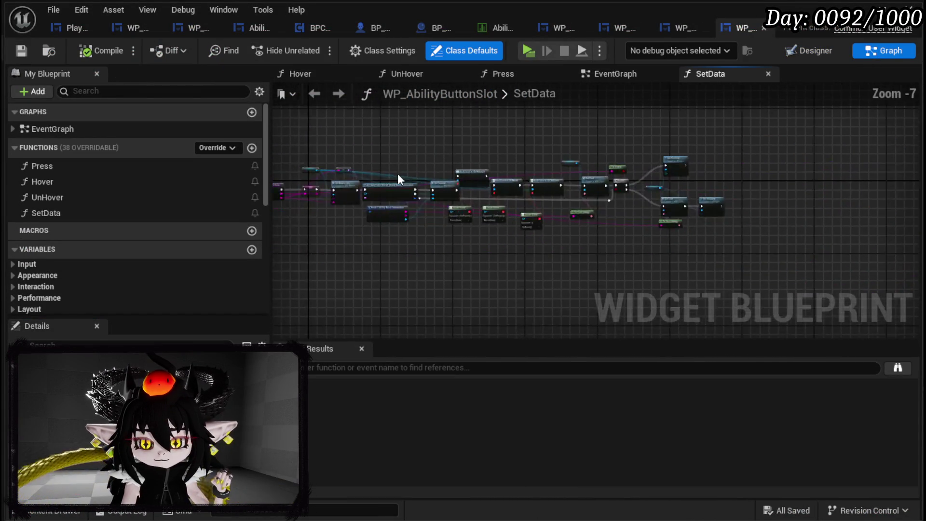
pyautogui.scroll(3, 746, 173)
pyautogui.moveTo(746, 172); pyautogui.dragTo(542, 172)
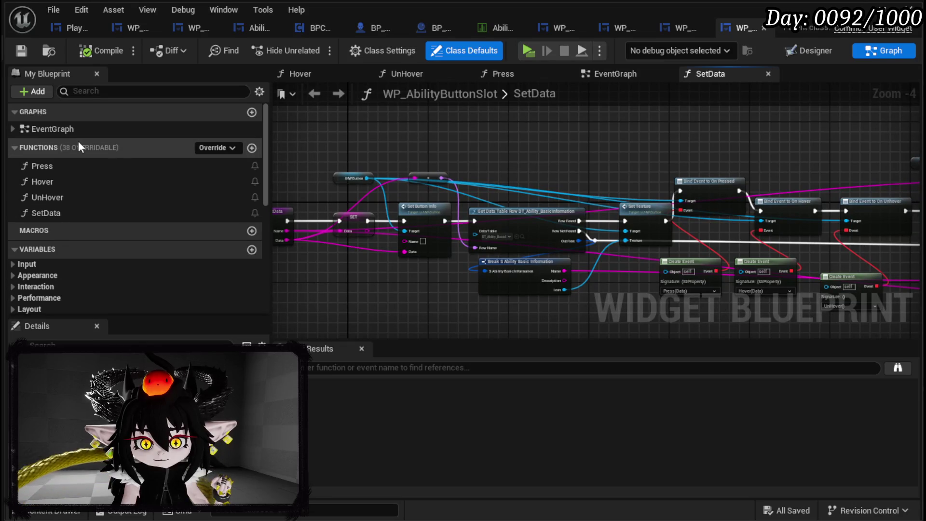
# Step: In the EventGraph, unlink Event Pre Construct from Set Data, then compile and save
pyautogui.click(583, 74)
pyautogui.scroll(-4, 543, 155)
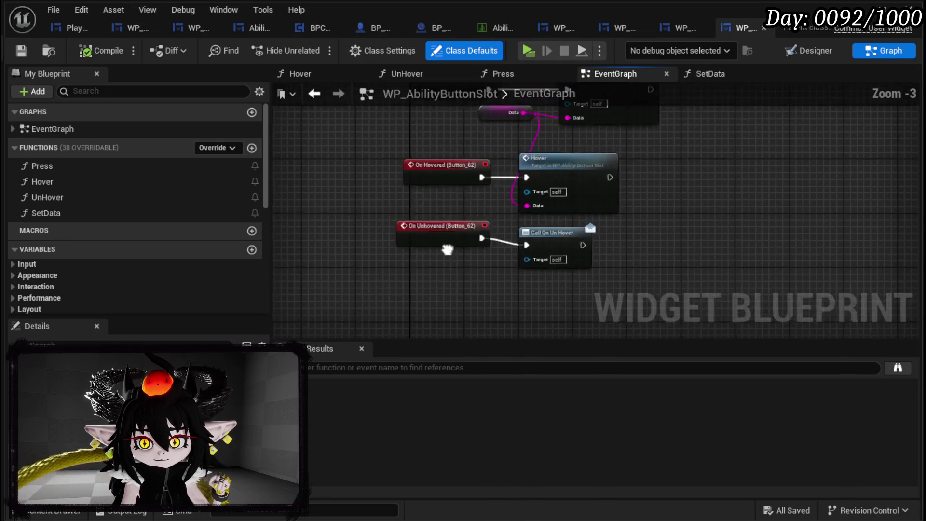
pyautogui.scroll(-4, 488, 217)
pyautogui.scroll(5, 490, 207)
pyautogui.moveTo(490, 206); pyautogui.dragTo(465, 257)
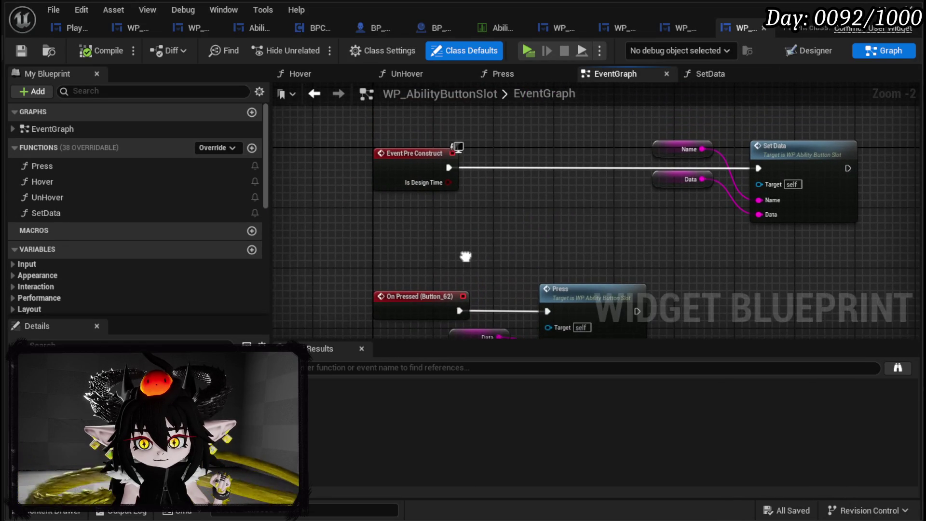
pyautogui.keyDown('alt'); pyautogui.click(446, 168); pyautogui.keyUp('alt')
pyautogui.moveTo(506, 212); pyautogui.dragTo(512, 91)
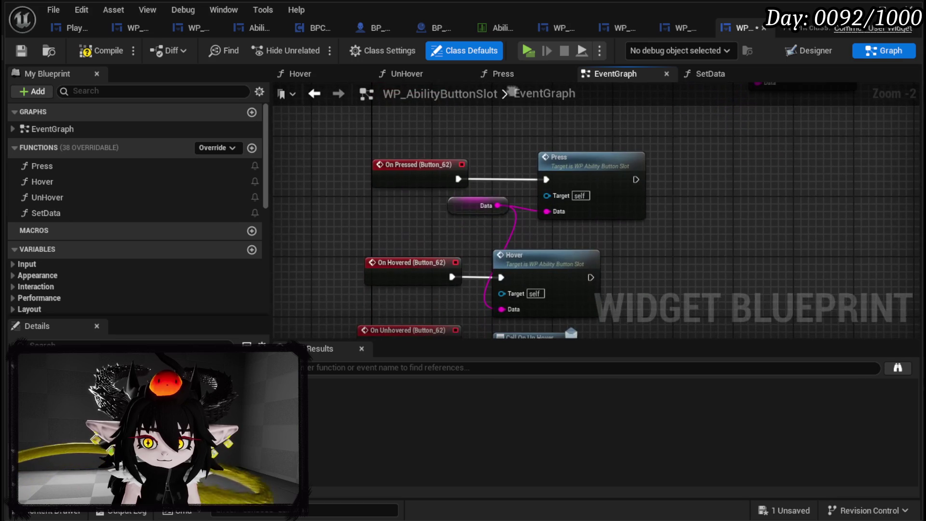
pyautogui.click(22, 51)
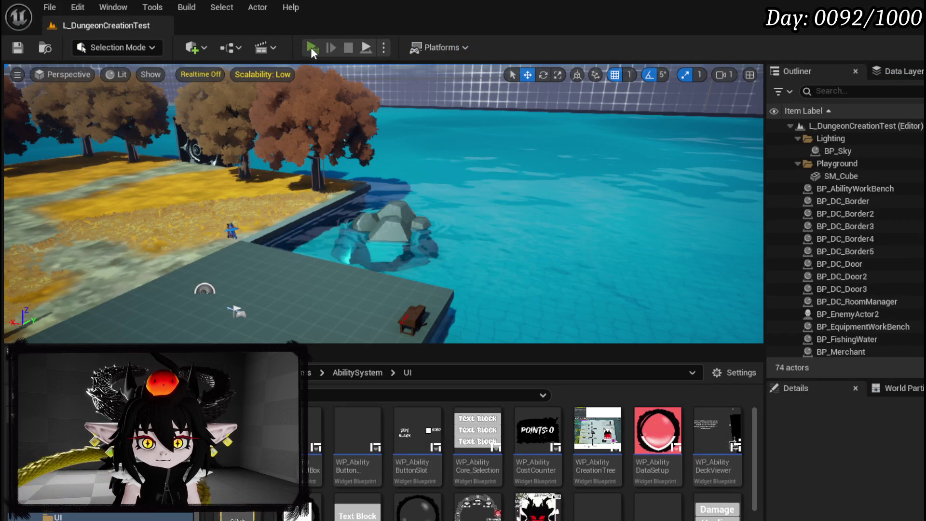
# Step: In play, open the deck viewer, edit the TEST card, and confirm power to hit ConfirmPowerValue
pyautogui.click(311, 48)
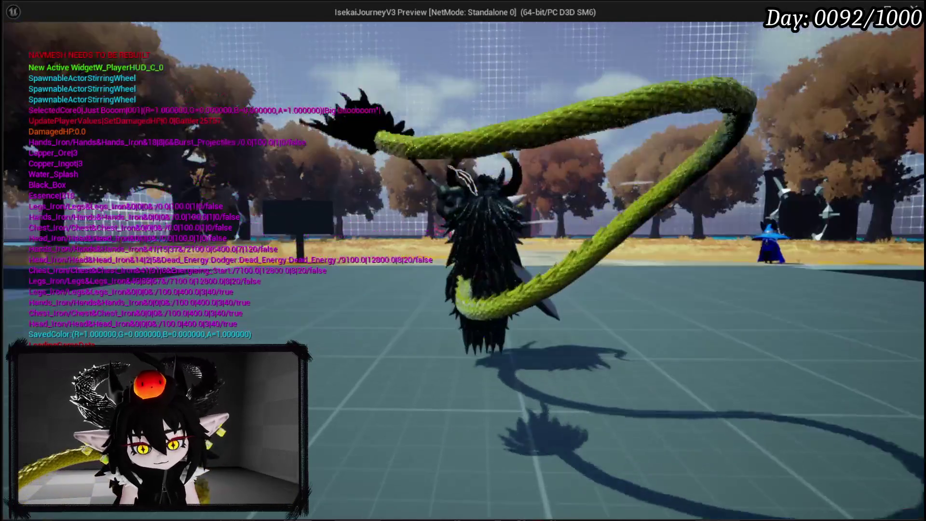
pyautogui.press('Tab')
pyautogui.click(615, 424)
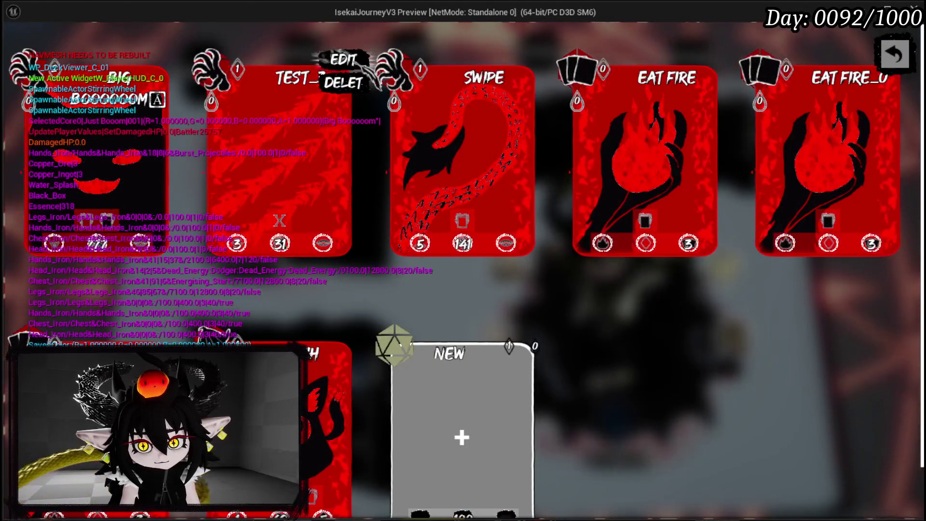
pyautogui.click(342, 60)
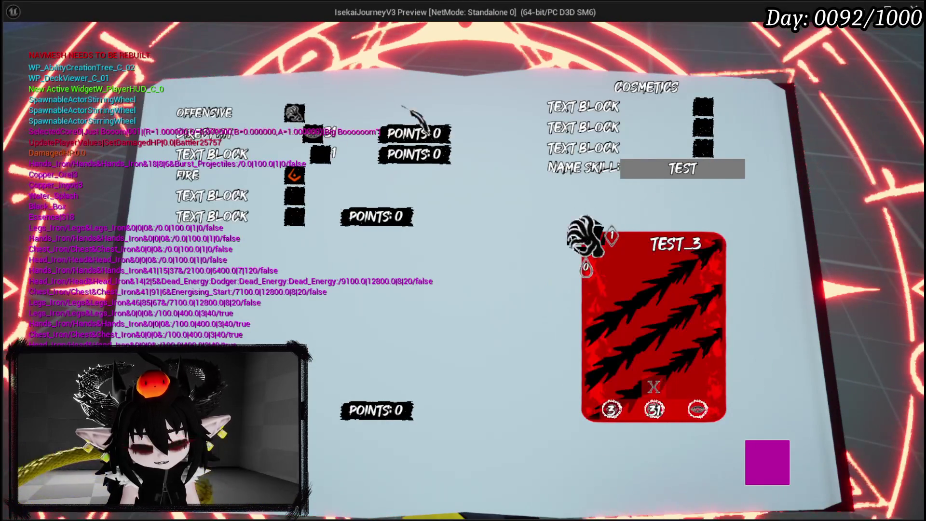
pyautogui.click(402, 106)
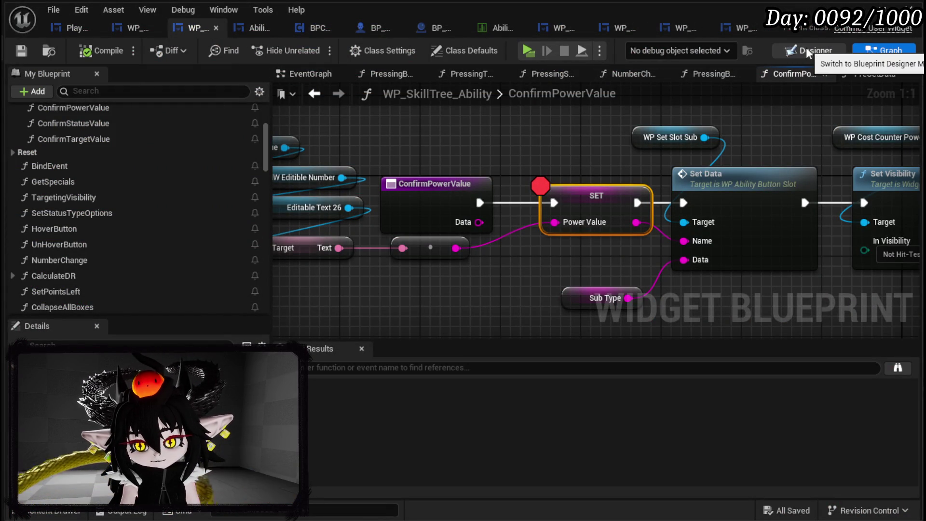
# Step: Review WP_SkillTree_Ability's PreSetData function and event graph
pyautogui.click(859, 75)
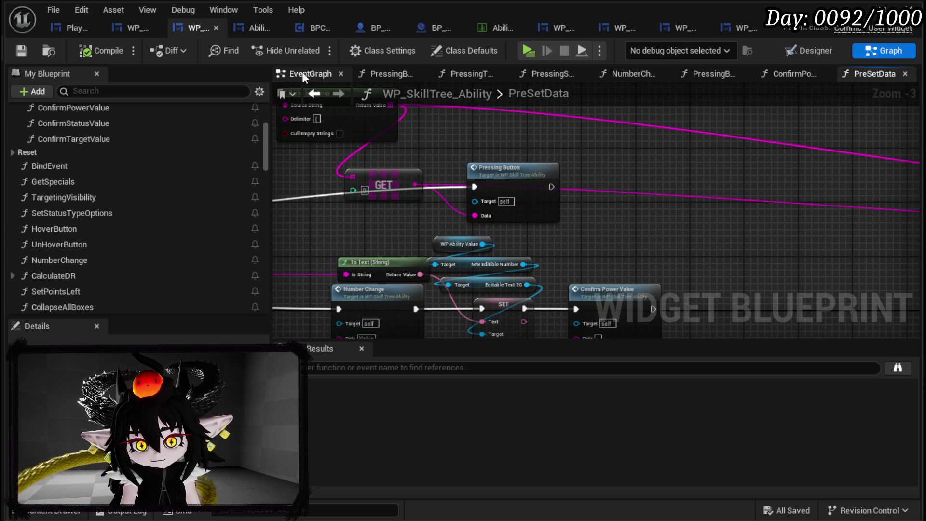
pyautogui.click(313, 73)
pyautogui.scroll(-3, 499, 181)
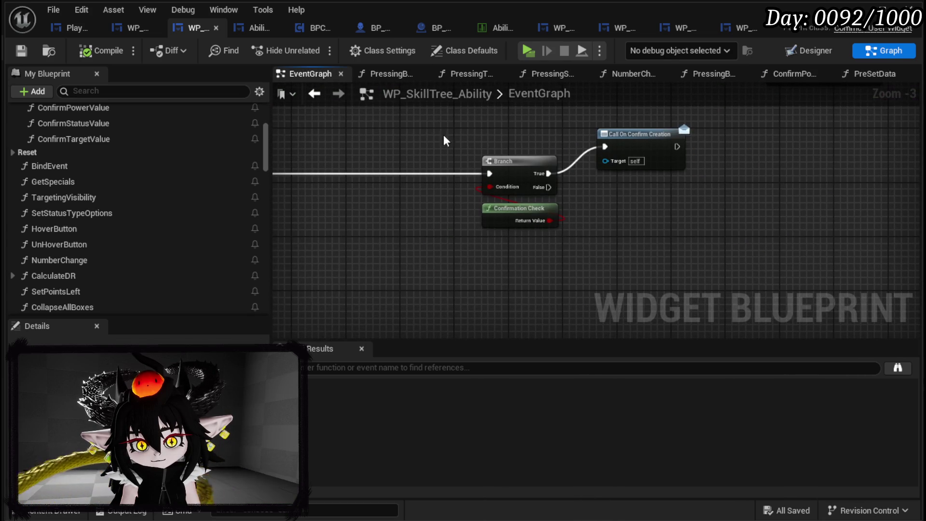
pyautogui.click(135, 27)
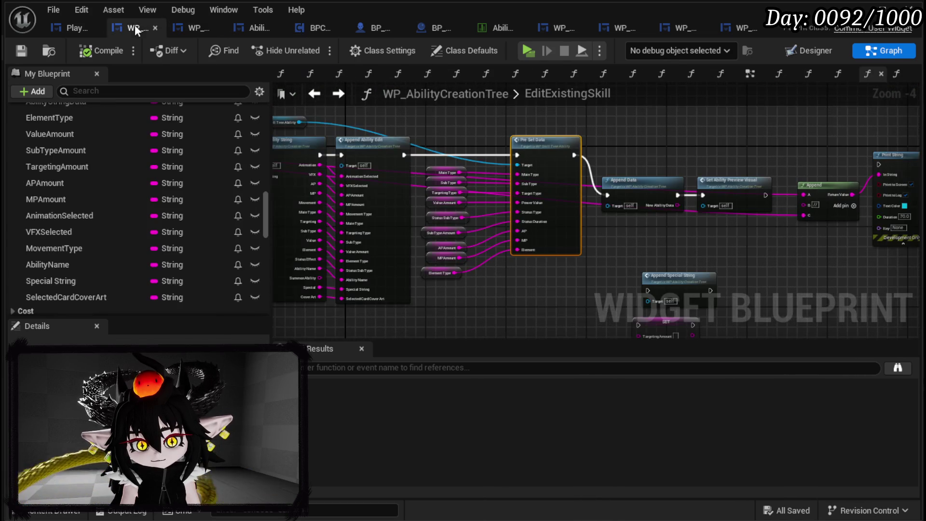
pyautogui.click(193, 28)
pyautogui.scroll(-5, 548, 190)
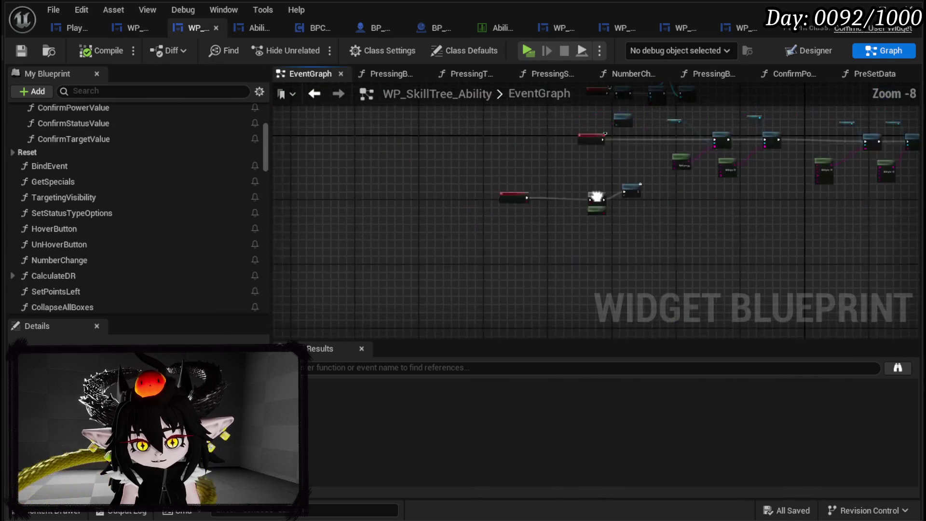
pyautogui.moveTo(548, 190); pyautogui.dragTo(591, 168)
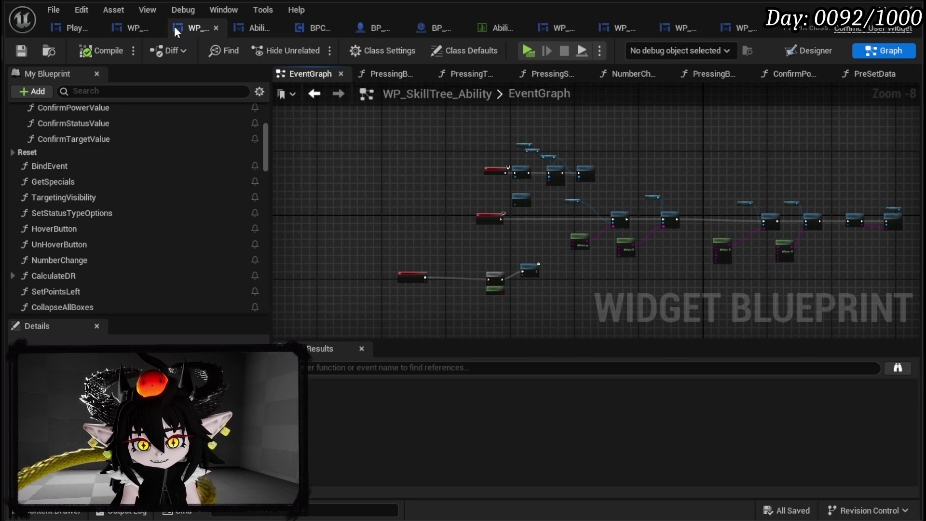
# Step: Check WP_AbilityCreationTree's EditExistingSkill and event graphs, the skill tree's construct events, then PlayerStatsHUD
pyautogui.click(123, 25)
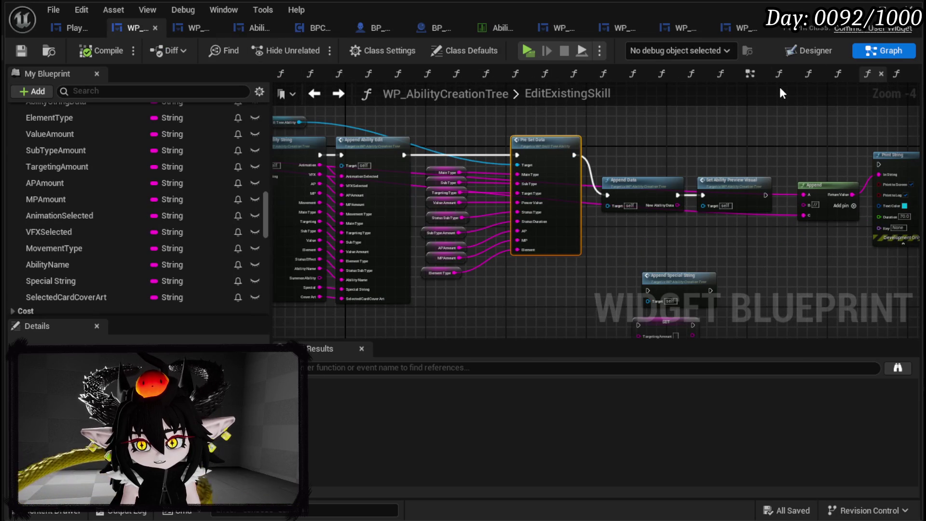
pyautogui.click(750, 75)
pyautogui.scroll(-4, 560, 137)
pyautogui.moveTo(559, 210)
pyautogui.mouseDown()
pyautogui.moveTo(559, 64)
pyautogui.moveTo(526, 172)
pyautogui.mouseUp()
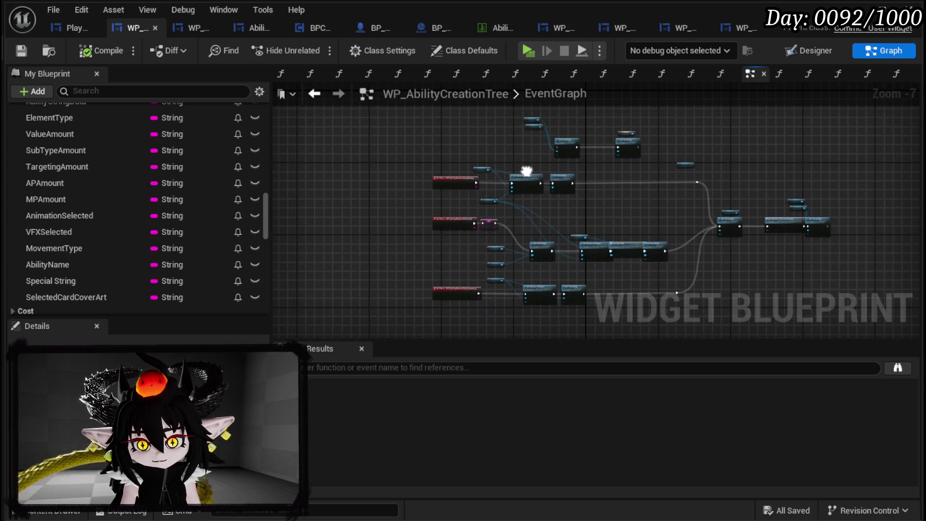
pyautogui.click(196, 27)
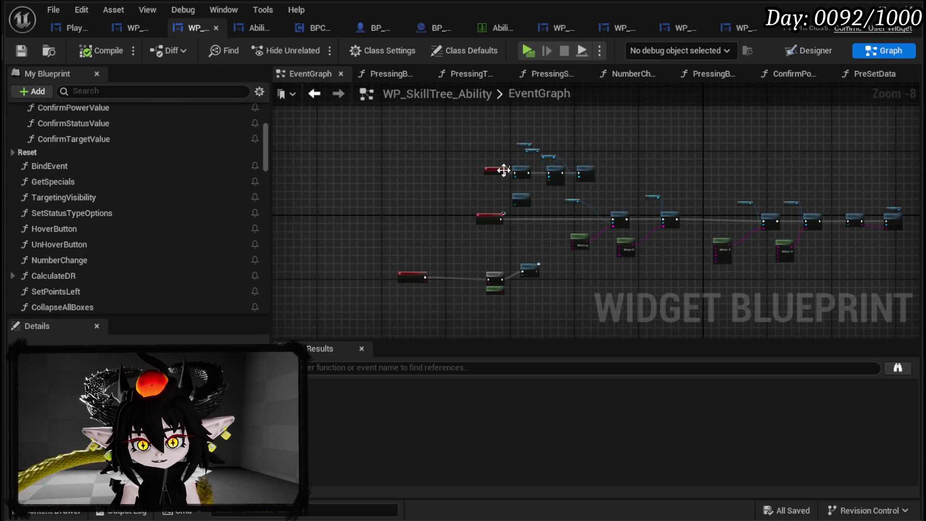
pyautogui.scroll(4, 567, 206)
pyautogui.moveTo(558, 199)
pyautogui.mouseDown()
pyautogui.moveTo(548, 173)
pyautogui.moveTo(476, 163)
pyautogui.moveTo(567, 204)
pyautogui.moveTo(719, 191)
pyautogui.mouseUp()
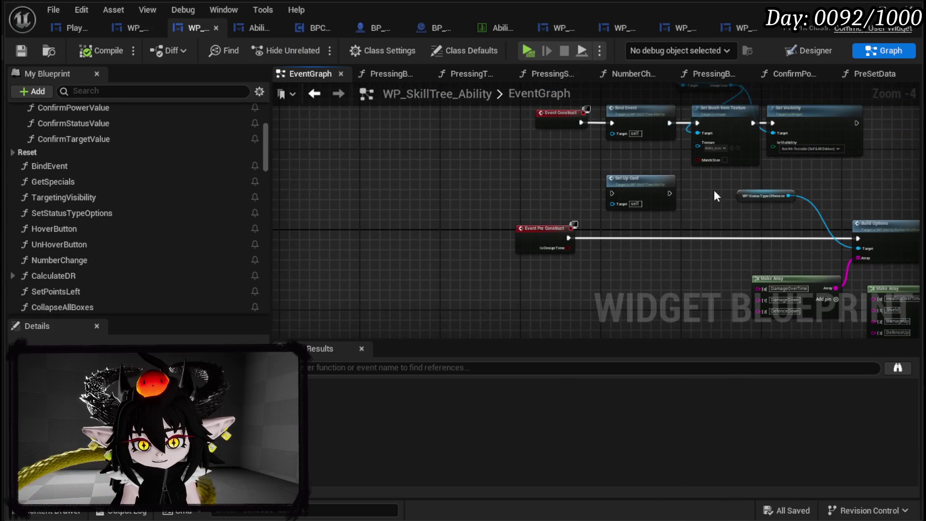
pyautogui.click(71, 28)
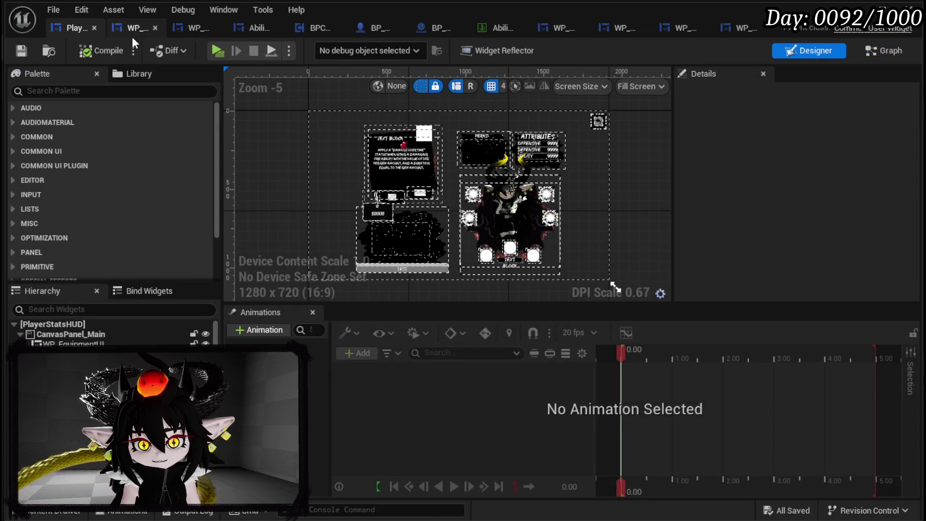
# Step: Browse PlayerStatsHUD's event graph nodes
pyautogui.hotkey('shift', 'F4')
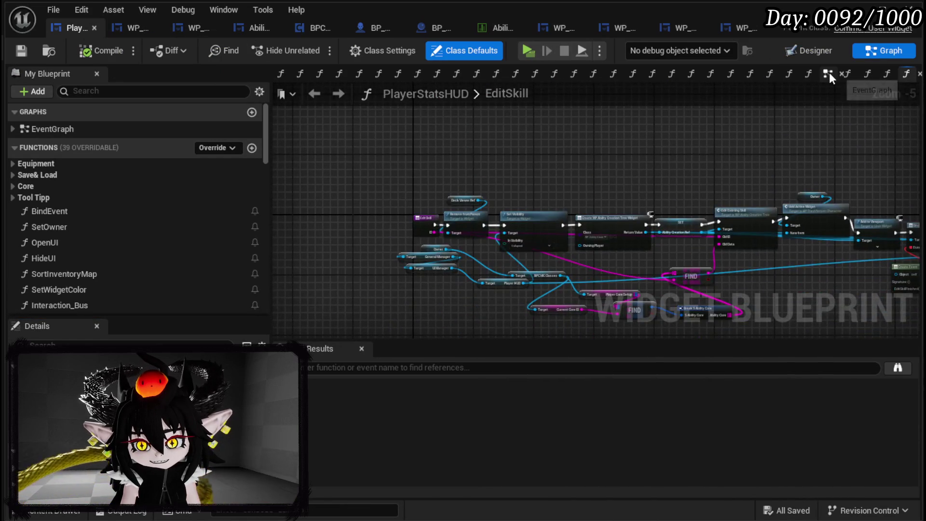
pyautogui.click(828, 74)
pyautogui.scroll(-5, 653, 140)
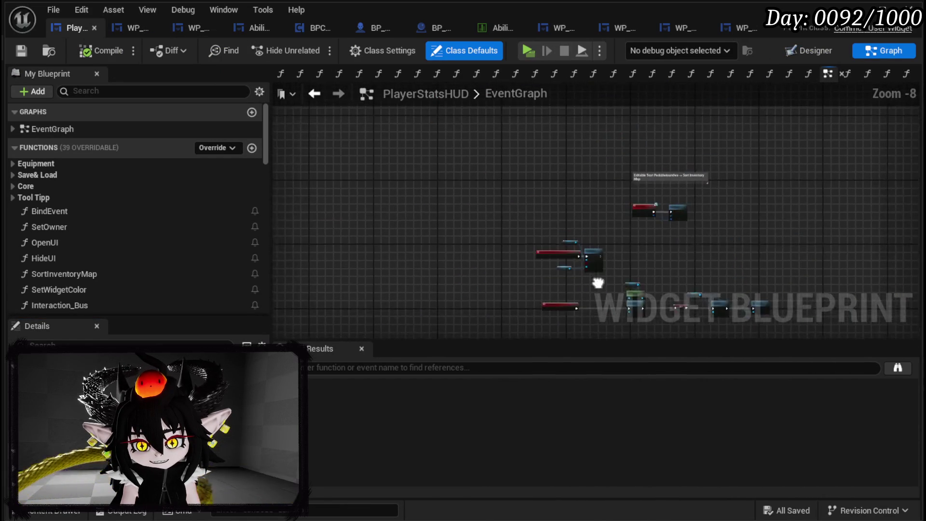
pyautogui.moveTo(672, 233); pyautogui.dragTo(513, 140)
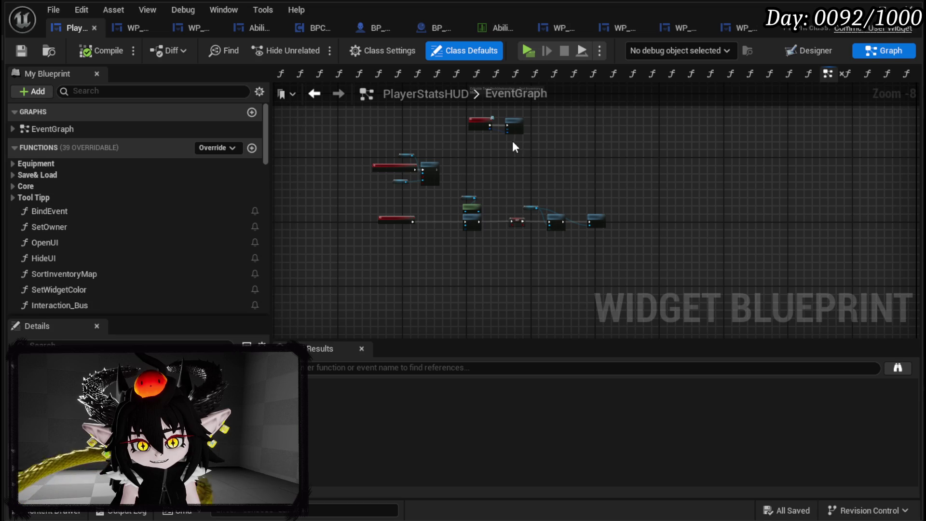
# Step: Scan the ability creation tree event graph and the skill tree's pre-construct option-building nodes
pyautogui.click(135, 29)
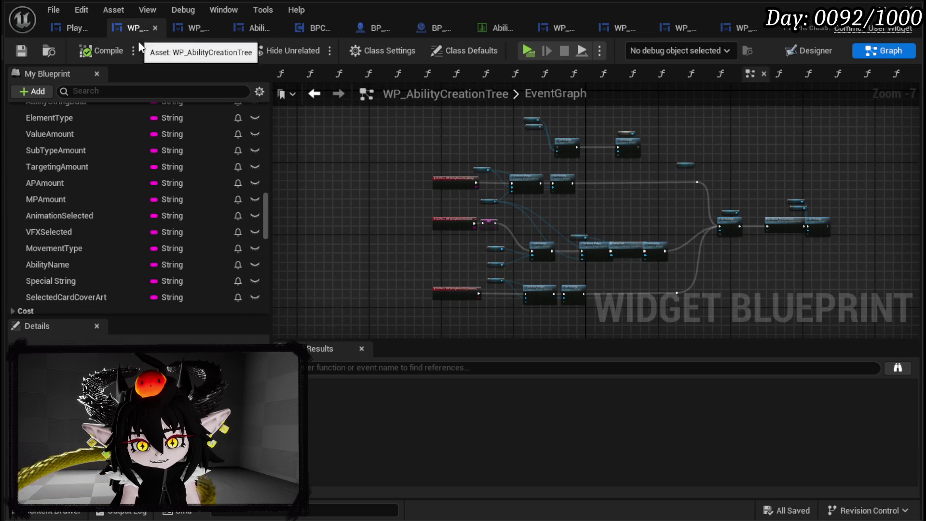
pyautogui.scroll(-2, 400, 161)
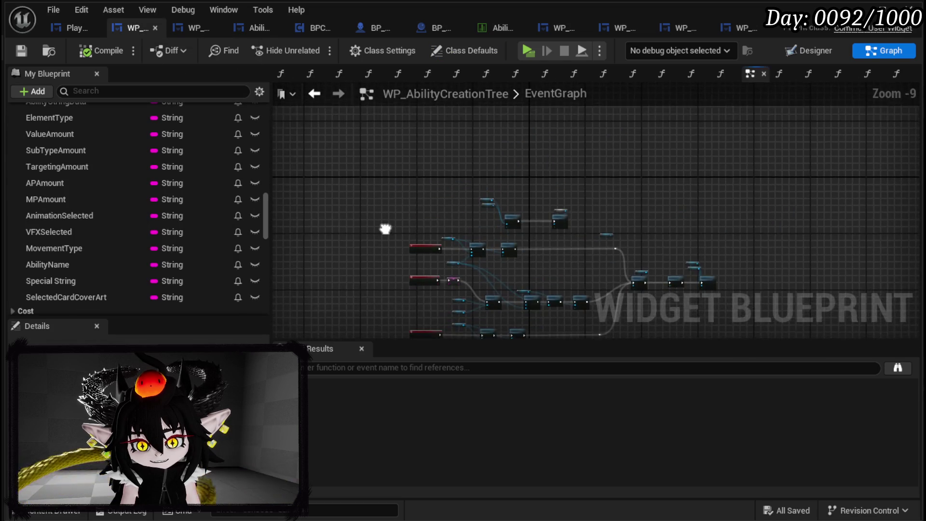
pyautogui.scroll(7, 383, 226)
pyautogui.scroll(-2, 481, 218)
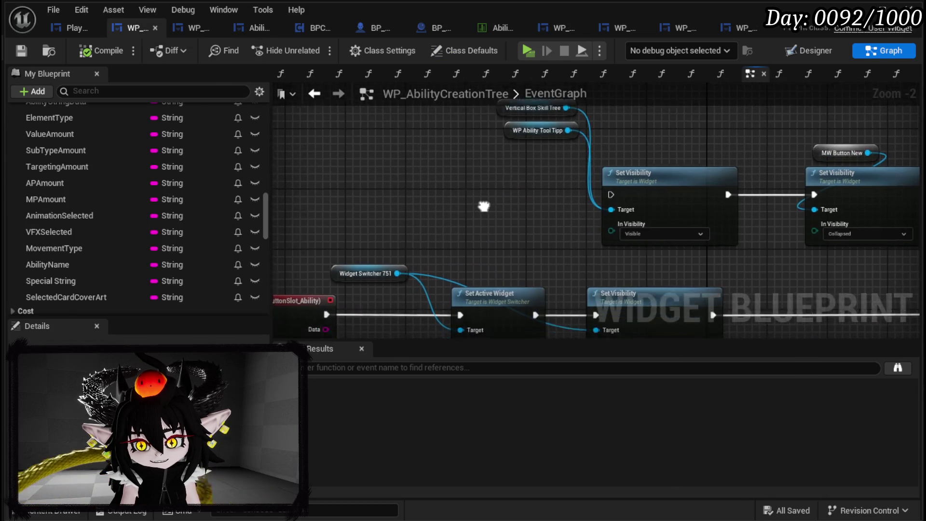
pyautogui.moveTo(528, 211)
pyautogui.mouseDown()
pyautogui.moveTo(616, 112)
pyautogui.moveTo(651, 140)
pyautogui.moveTo(612, 154)
pyautogui.mouseUp()
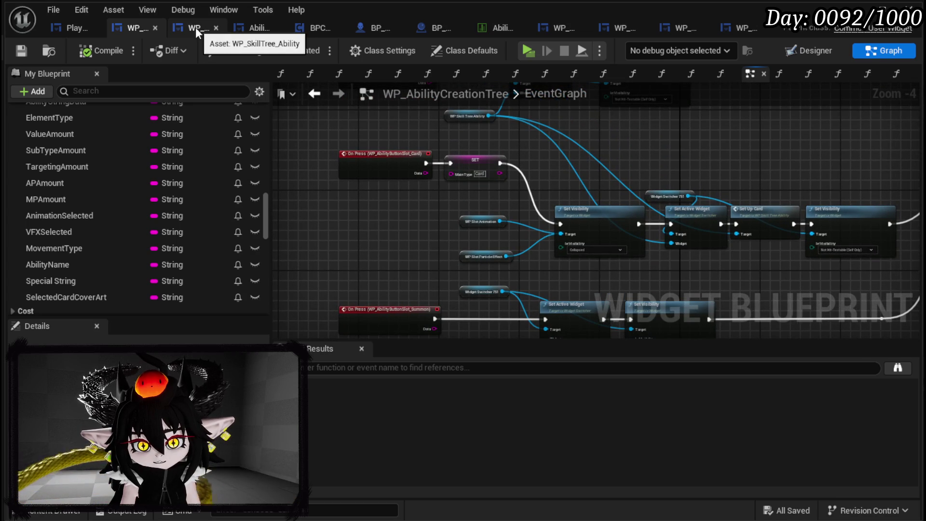
pyautogui.click(195, 27)
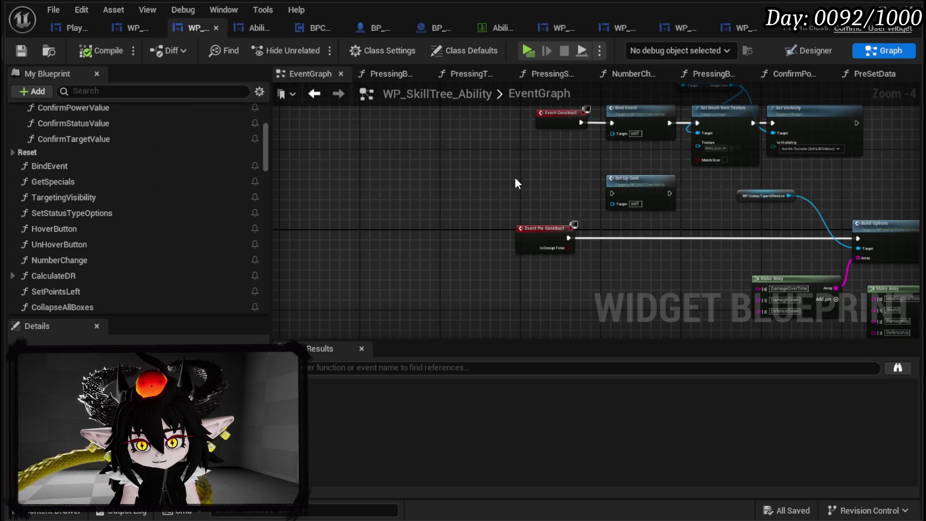
pyautogui.moveTo(516, 183)
pyautogui.mouseDown()
pyautogui.moveTo(342, 135)
pyautogui.moveTo(348, 182)
pyautogui.moveTo(622, 95)
pyautogui.moveTo(395, 161)
pyautogui.moveTo(442, 158)
pyautogui.mouseUp()
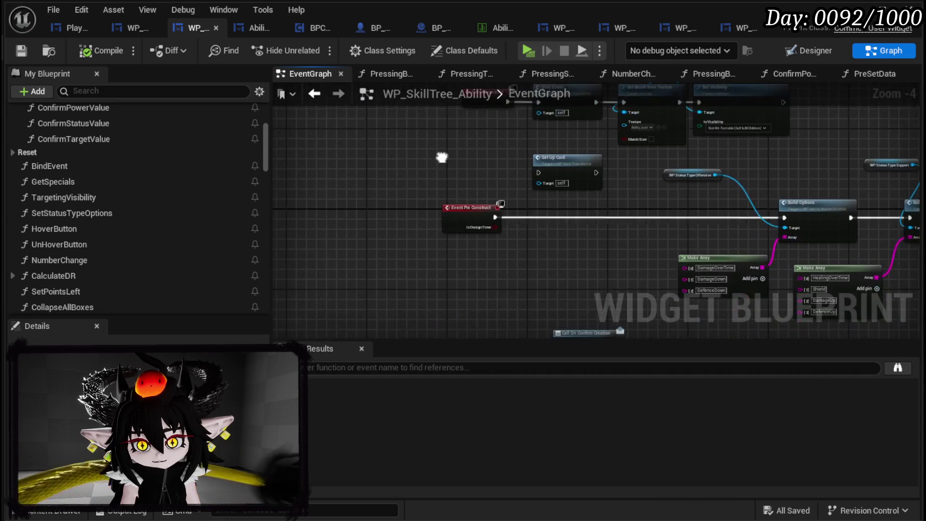
# Step: Close AbilityWorkBenchUI, glance at BPC_MC_Death, and open WP_AbilityButtonSlot's event graph
pyautogui.click(253, 27)
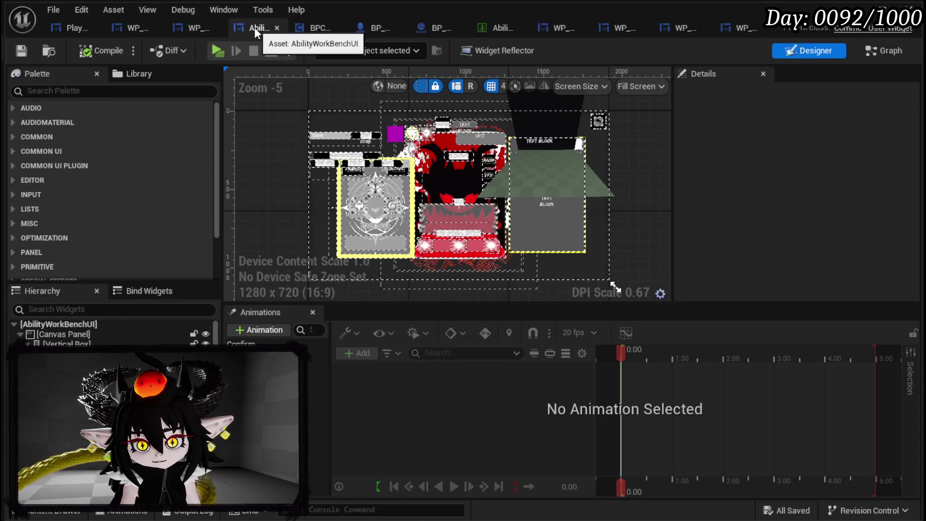
pyautogui.click(277, 28)
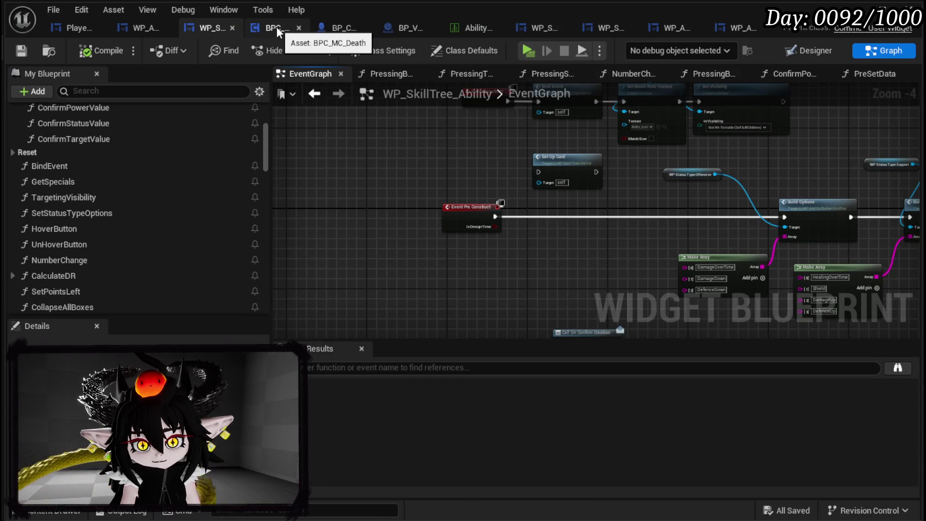
pyautogui.click(285, 28)
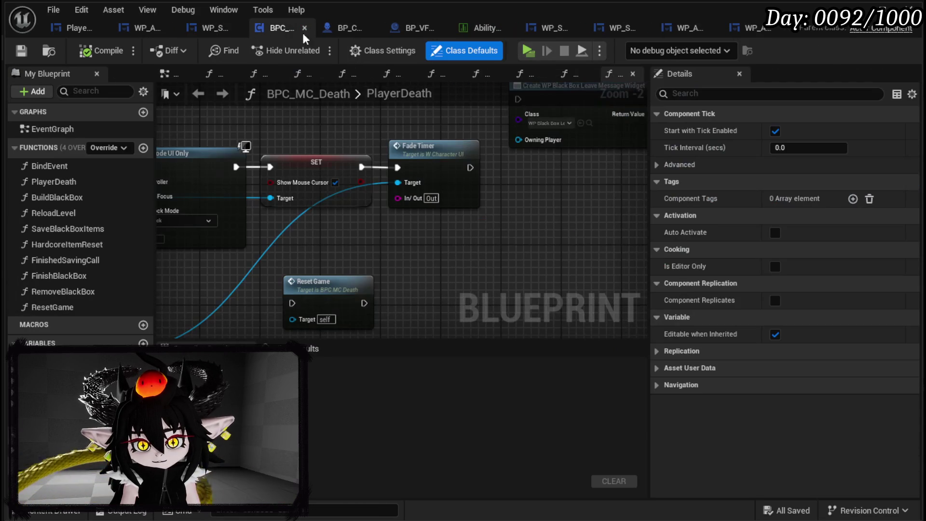
pyautogui.scroll(-5, 435, 181)
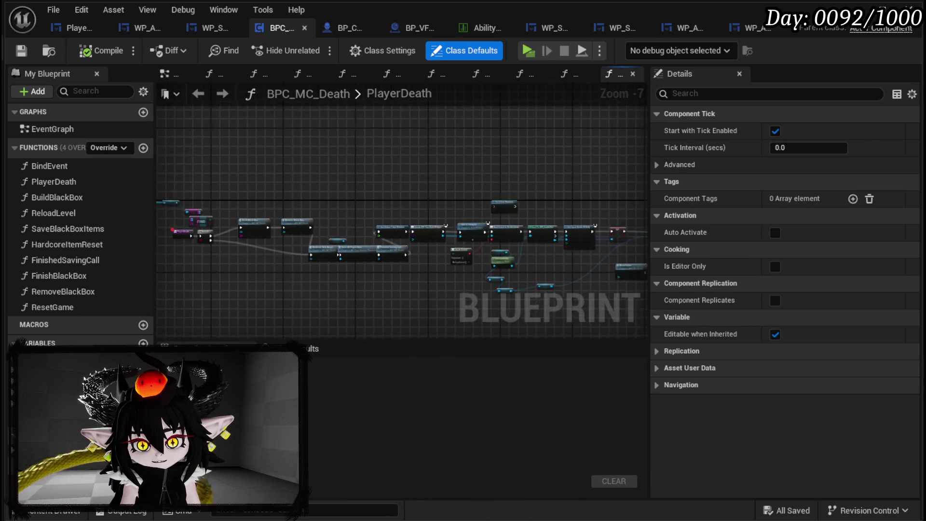
pyautogui.click(754, 27)
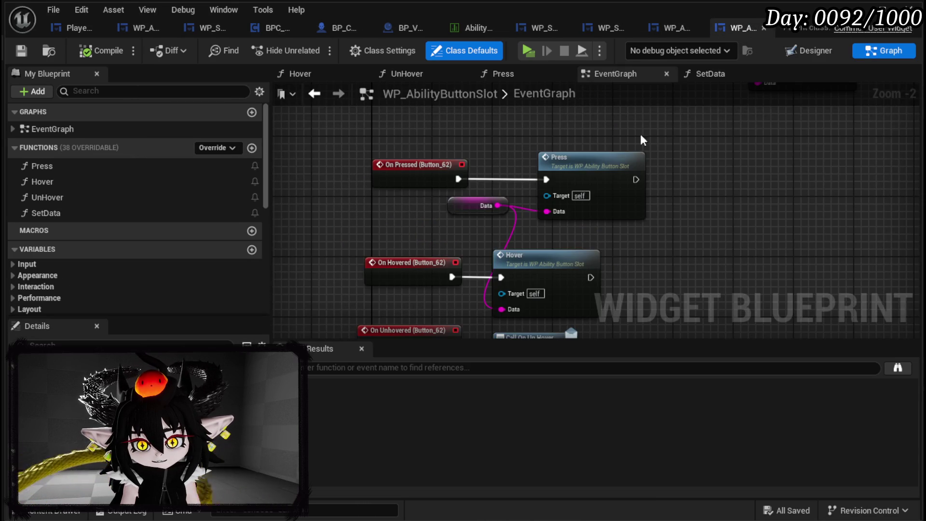
pyautogui.scroll(-5, 627, 159)
pyautogui.scroll(4, 586, 212)
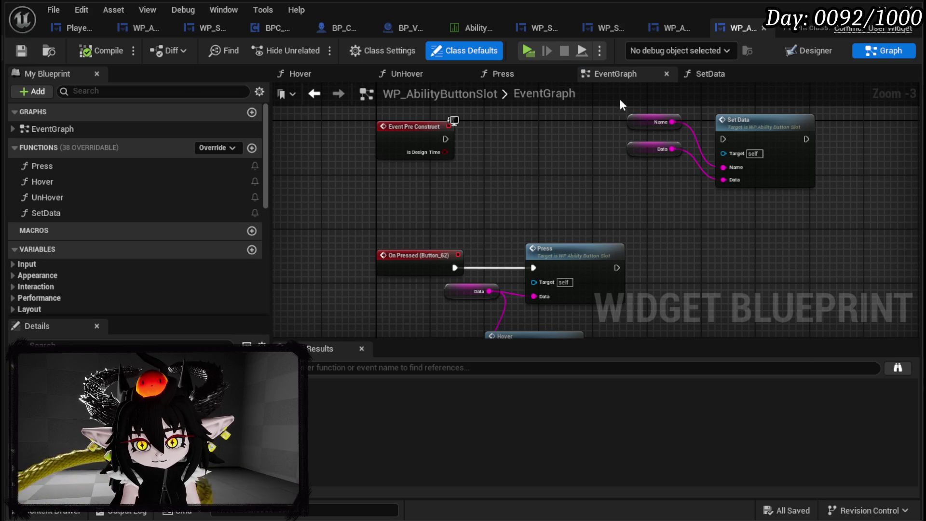
pyautogui.click(827, 50)
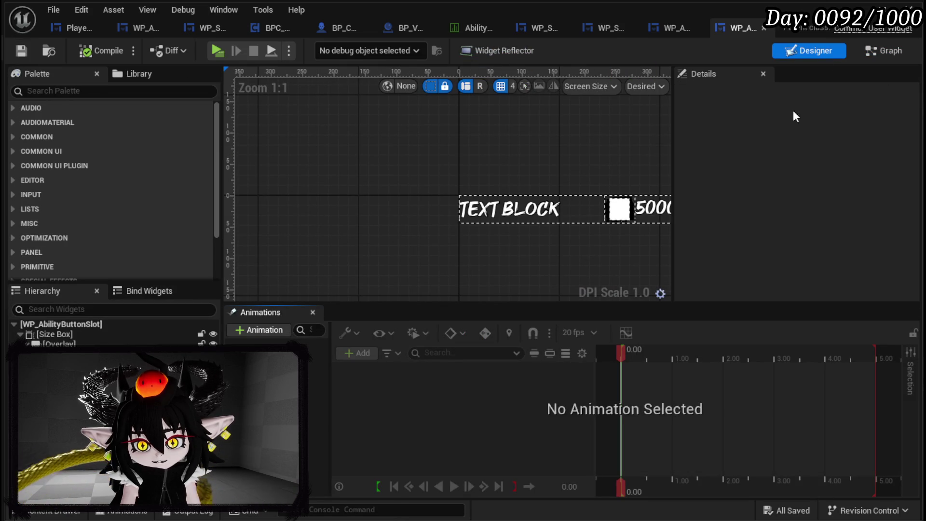
pyautogui.click(893, 50)
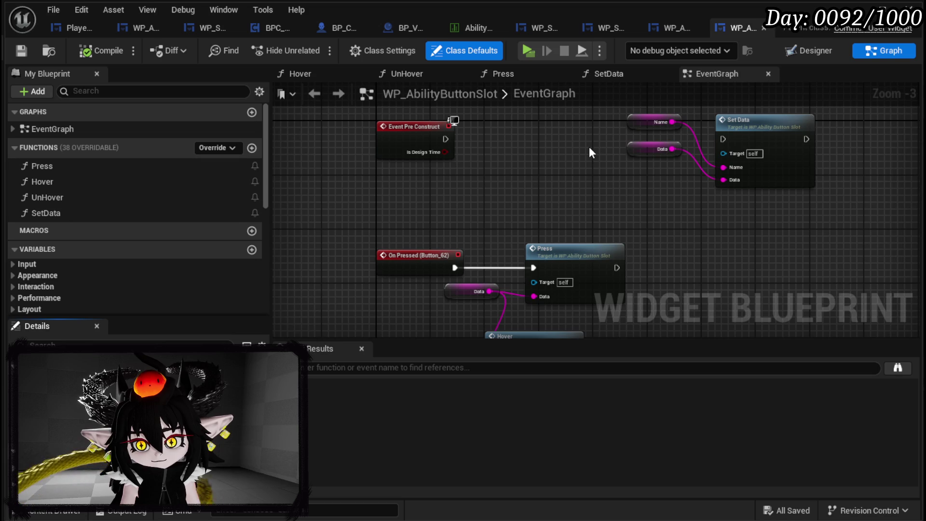
pyautogui.doubleClick(772, 132)
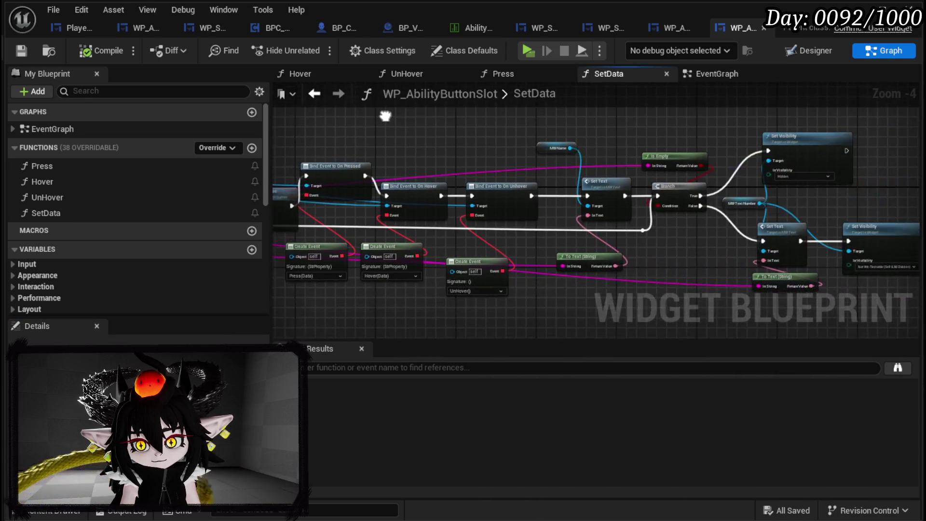
pyautogui.moveTo(385, 116); pyautogui.dragTo(357, 113)
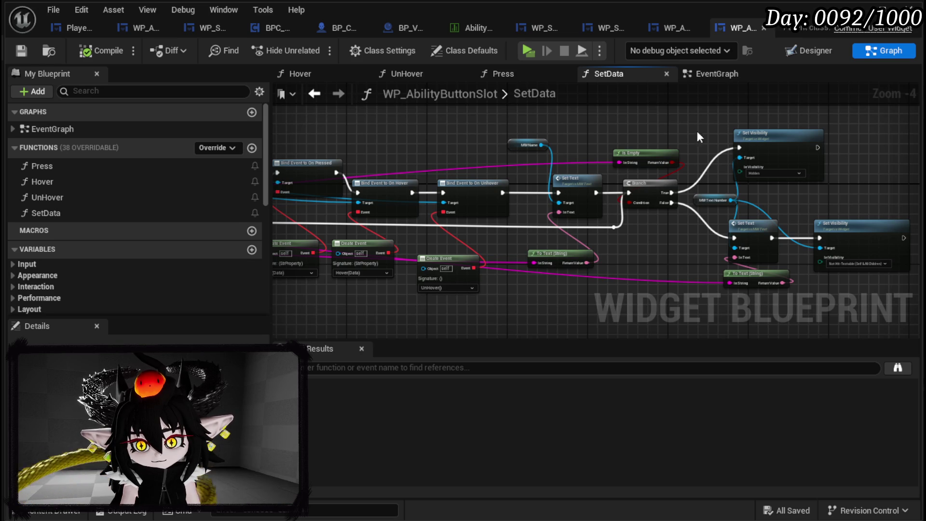
pyautogui.moveTo(643, 115)
pyautogui.mouseDown()
pyautogui.moveTo(887, 268)
pyautogui.moveTo(842, 285)
pyautogui.mouseUp()
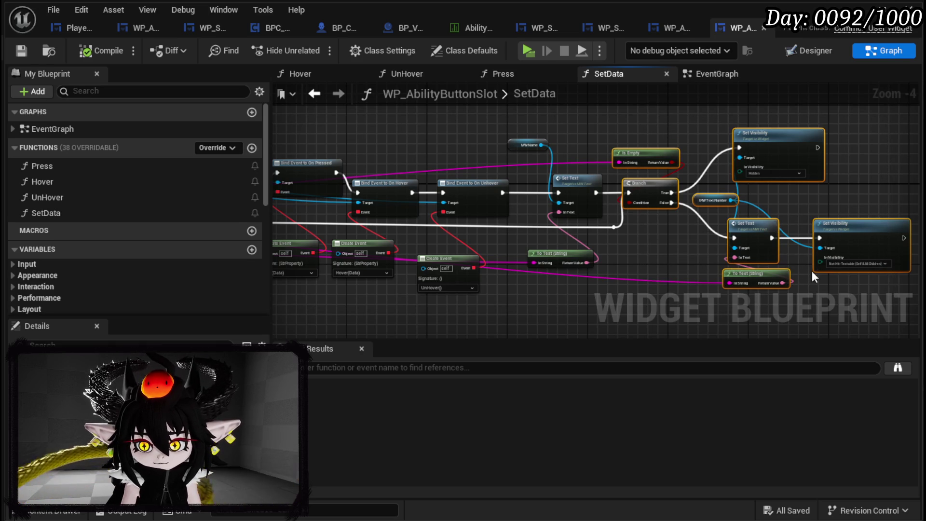
pyautogui.click(664, 250)
pyautogui.moveTo(664, 250)
pyautogui.mouseDown()
pyautogui.moveTo(521, 248)
pyautogui.moveTo(538, 233)
pyautogui.moveTo(531, 289)
pyautogui.moveTo(785, 117)
pyautogui.mouseUp()
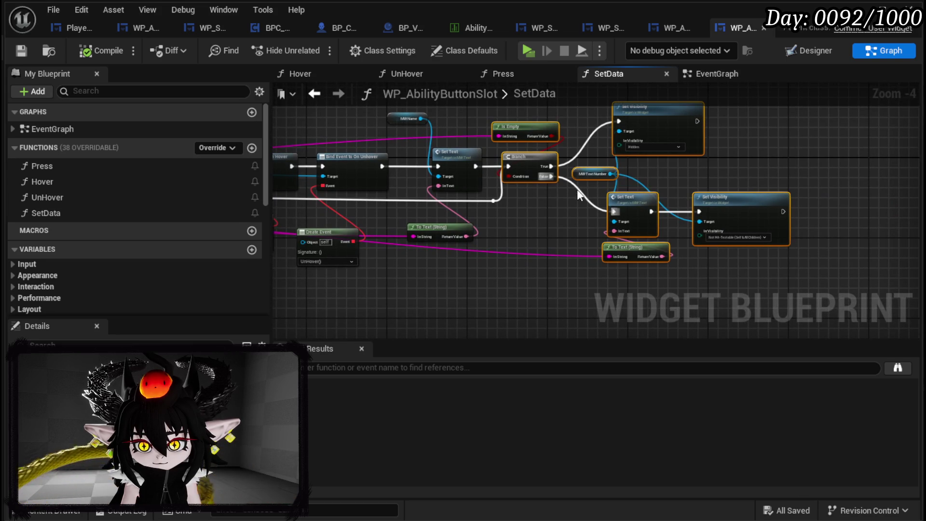
pyautogui.click(555, 223)
pyautogui.moveTo(557, 225)
pyautogui.mouseDown()
pyautogui.moveTo(722, 247)
pyautogui.moveTo(919, 250)
pyautogui.moveTo(677, 235)
pyautogui.mouseUp()
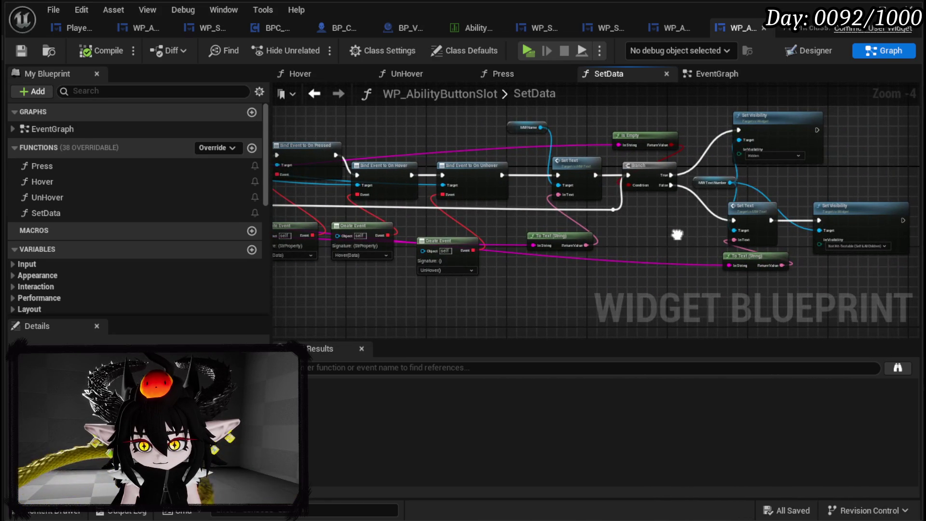
pyautogui.moveTo(506, 213); pyautogui.dragTo(649, 234)
pyautogui.moveTo(491, 163); pyautogui.dragTo(775, 154)
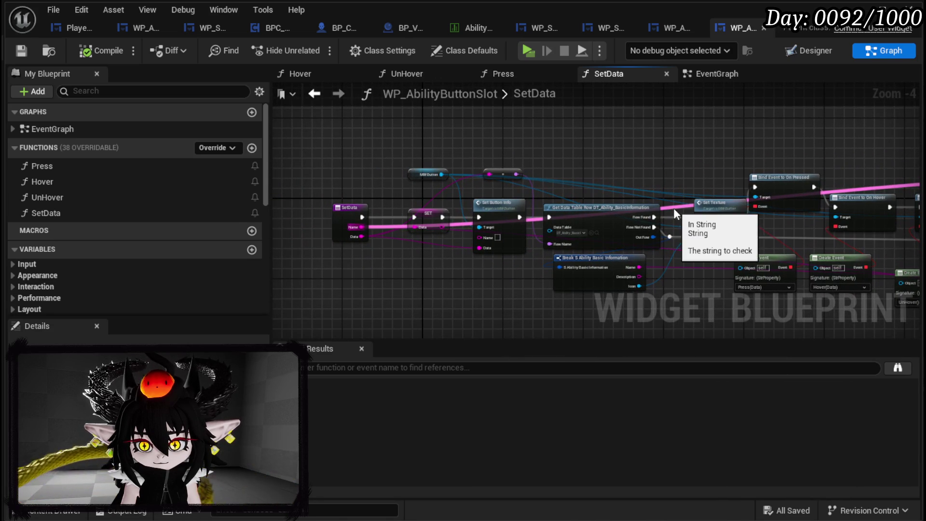
pyautogui.moveTo(664, 175); pyautogui.dragTo(718, 165)
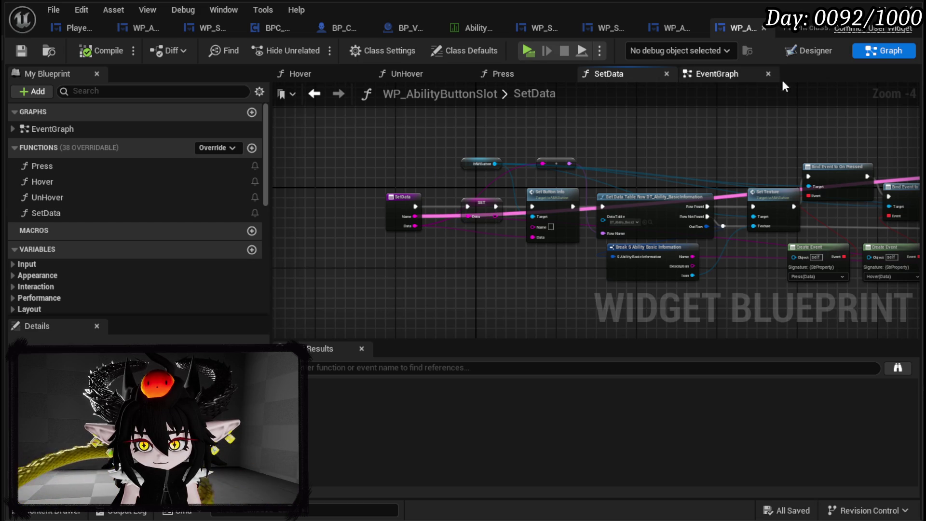
pyautogui.click(321, 95)
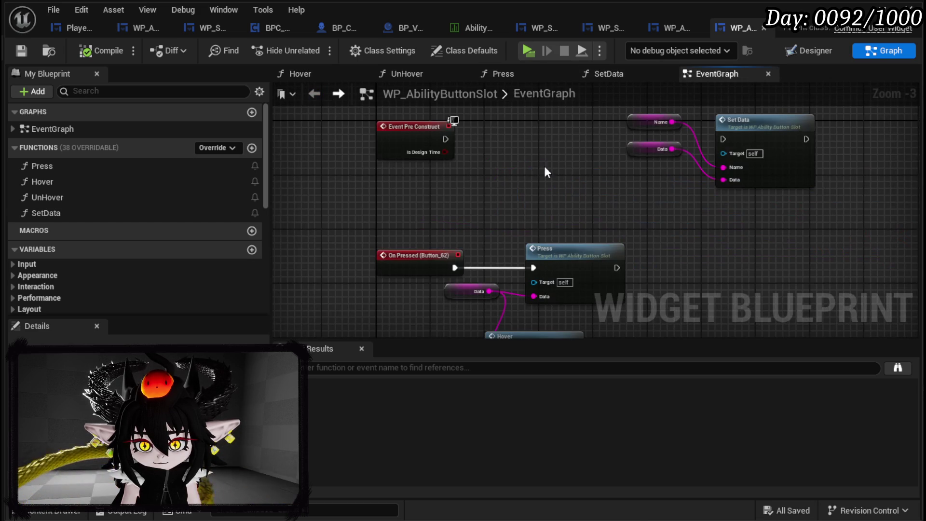
# Step: Reconnect Event Pre Construct to Set Data and compile the button slot blueprint
pyautogui.click(641, 124)
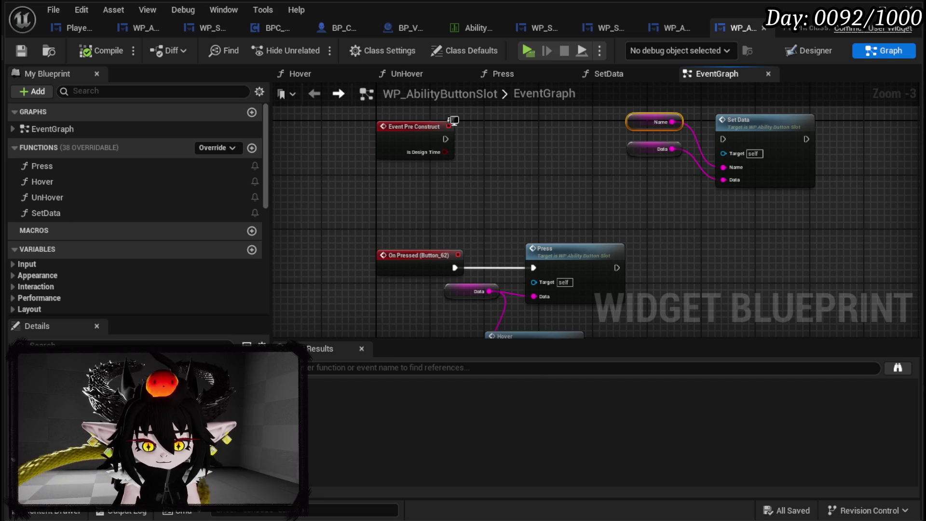
pyautogui.moveTo(445, 139); pyautogui.dragTo(722, 138)
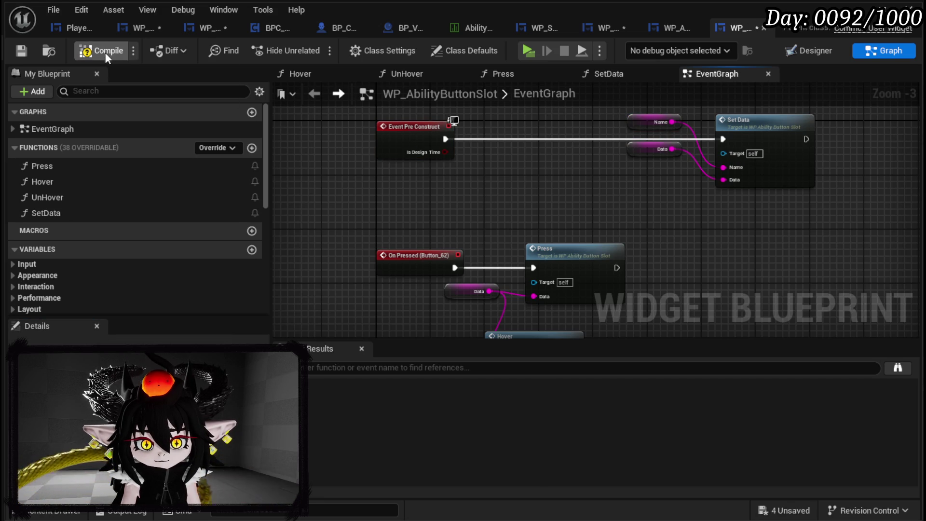
pyautogui.click(21, 50)
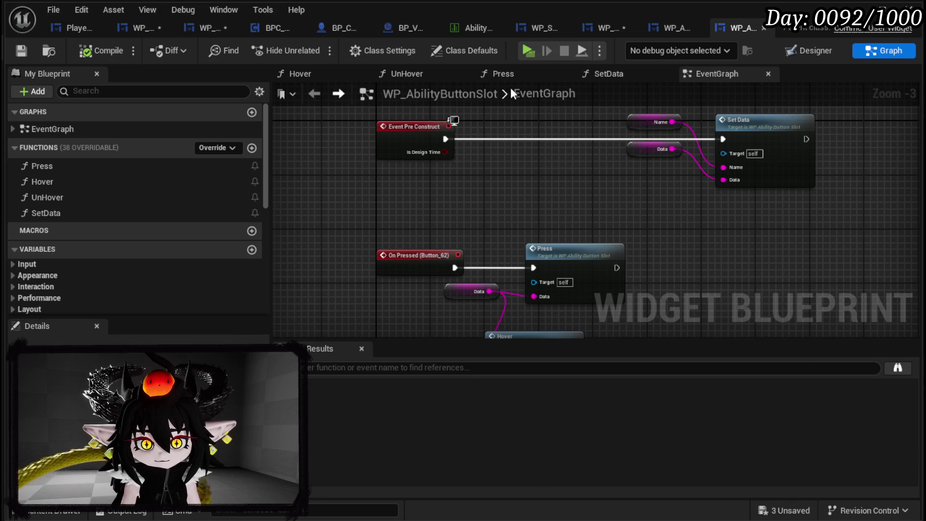
# Step: Save the three unsaved widget blueprints and return to the level editor
pyautogui.click(784, 510)
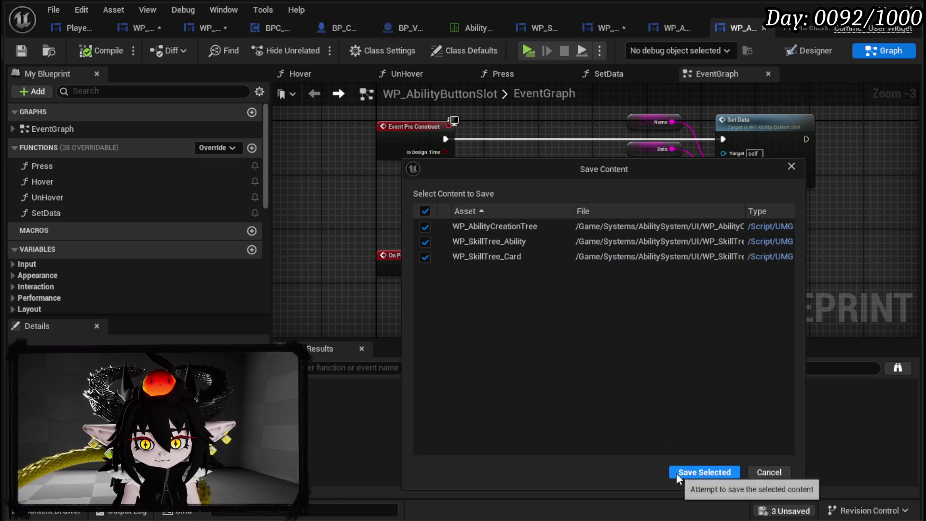
pyautogui.click(704, 471)
pyautogui.click(863, 7)
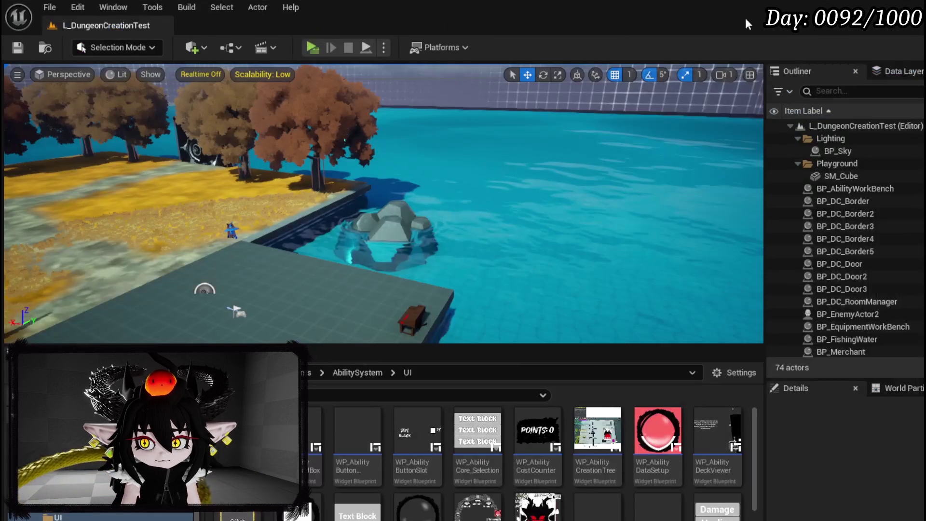
# Step: Play-test editing TEST_3, resume past the breakpoint, then view WP_SkillTree_Ability's layout
pyautogui.hotkey('alt', 'p')
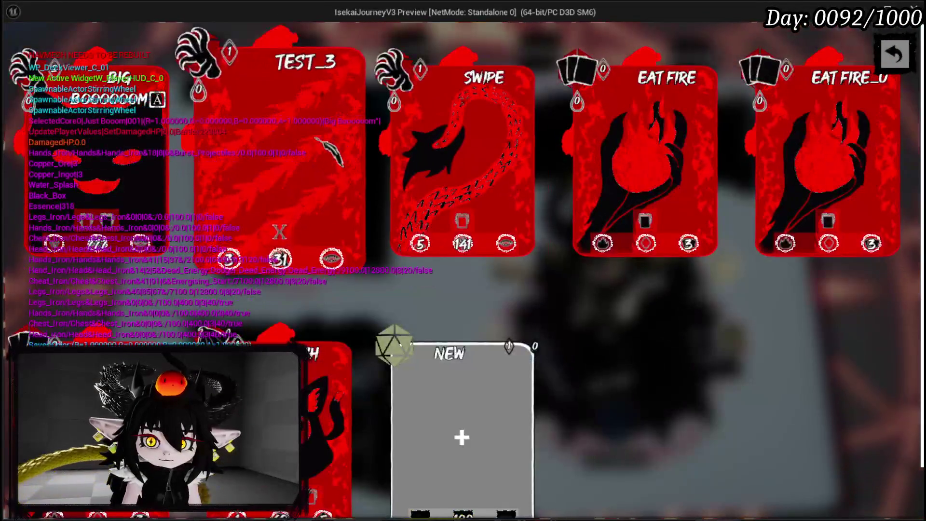
pyautogui.click(346, 54)
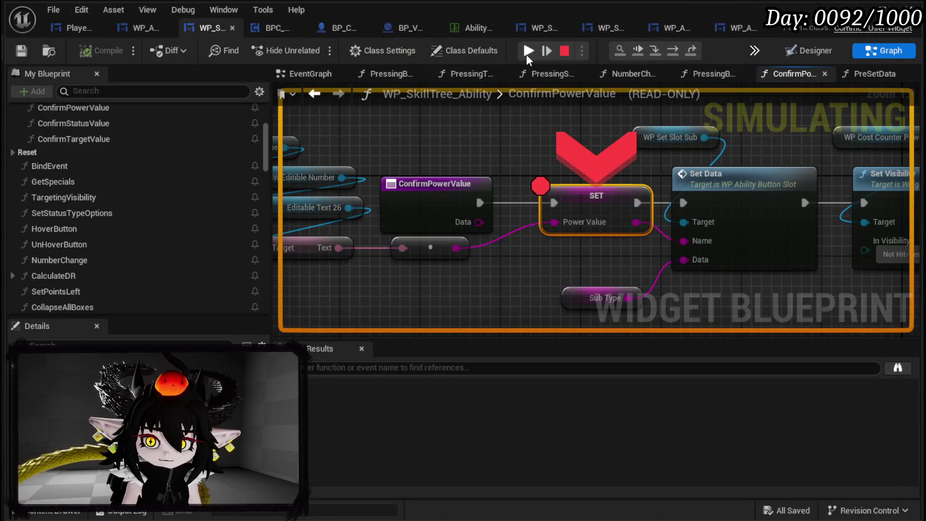
pyautogui.click(529, 51)
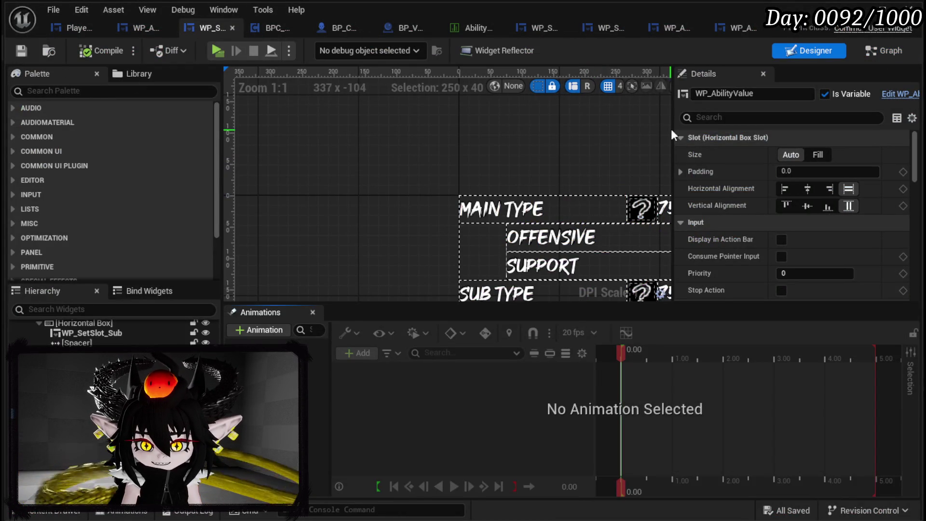
pyautogui.scroll(-2, 566, 154)
pyautogui.moveTo(565, 153); pyautogui.dragTo(383, 87)
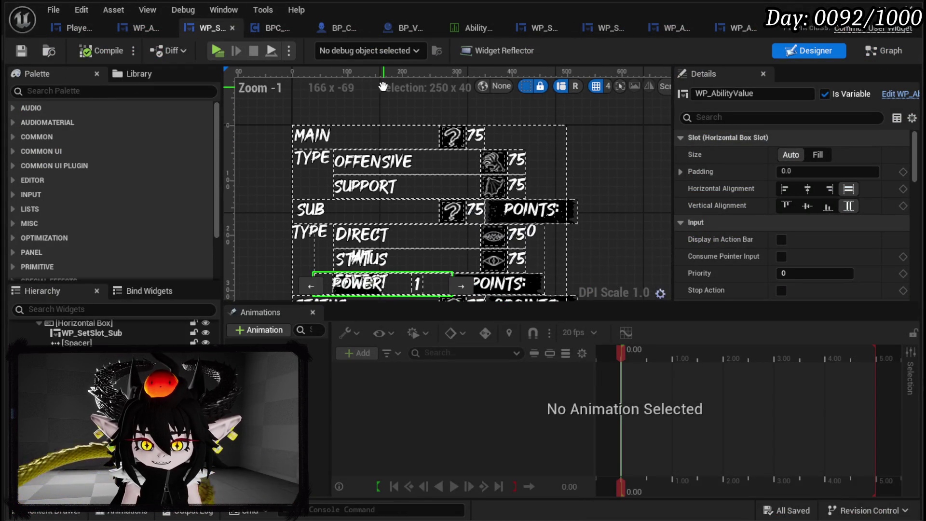
# Step: Review WP_AbilityButtonSlot's SetData function, then unlink Event Pre Construct from Set Data
pyautogui.click(873, 46)
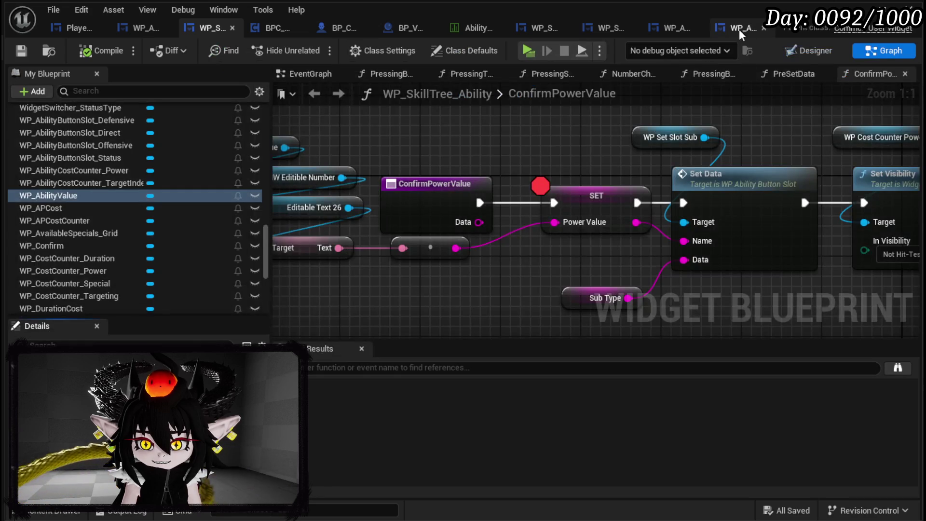
pyautogui.click(745, 29)
pyautogui.moveTo(684, 135); pyautogui.dragTo(497, 170)
pyautogui.moveTo(470, 230); pyautogui.dragTo(566, 220)
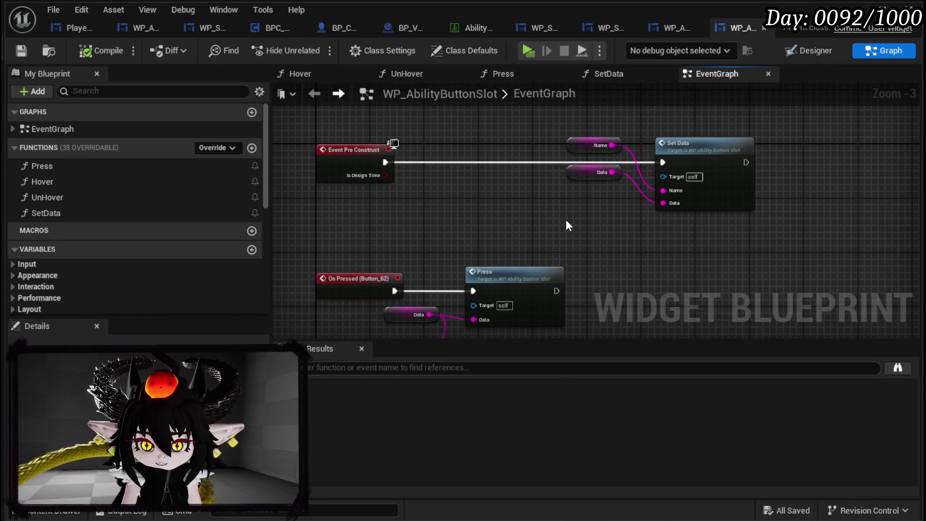
pyautogui.doubleClick(702, 166)
pyautogui.moveTo(702, 166); pyautogui.dragTo(445, 82)
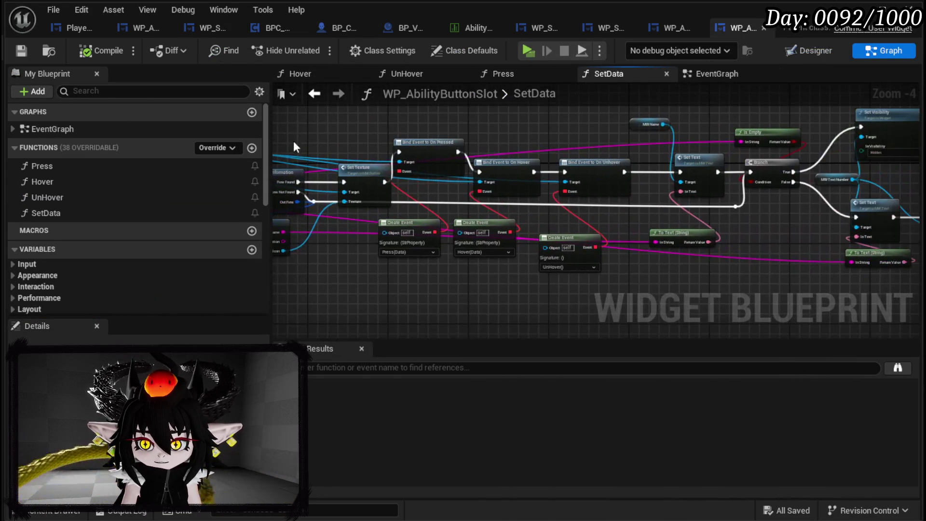
pyautogui.moveTo(681, 81)
pyautogui.mouseDown()
pyautogui.moveTo(710, 126)
pyautogui.moveTo(848, 124)
pyautogui.moveTo(389, 153)
pyautogui.moveTo(434, 137)
pyautogui.moveTo(458, 141)
pyautogui.moveTo(387, 129)
pyautogui.moveTo(866, 145)
pyautogui.mouseUp()
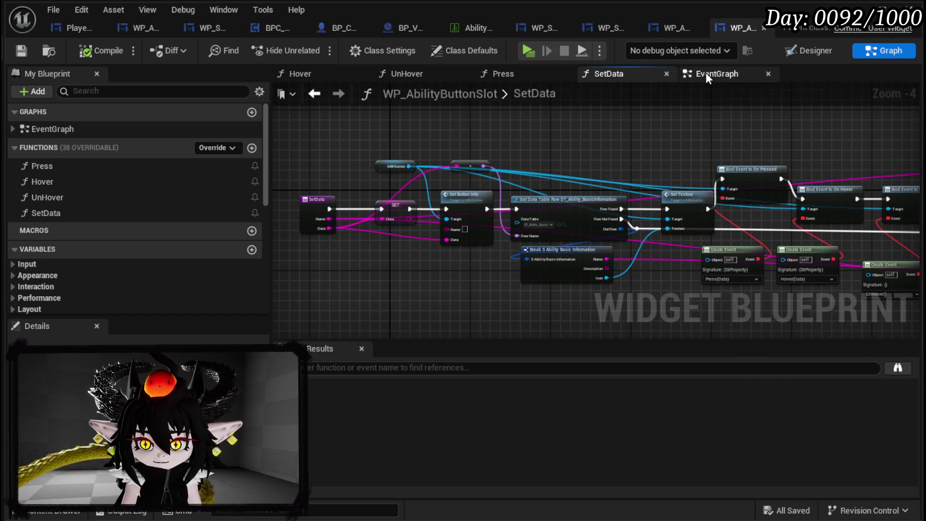
pyautogui.click(706, 72)
pyautogui.keyDown('alt'); pyautogui.click(385, 162); pyautogui.keyUp('alt')
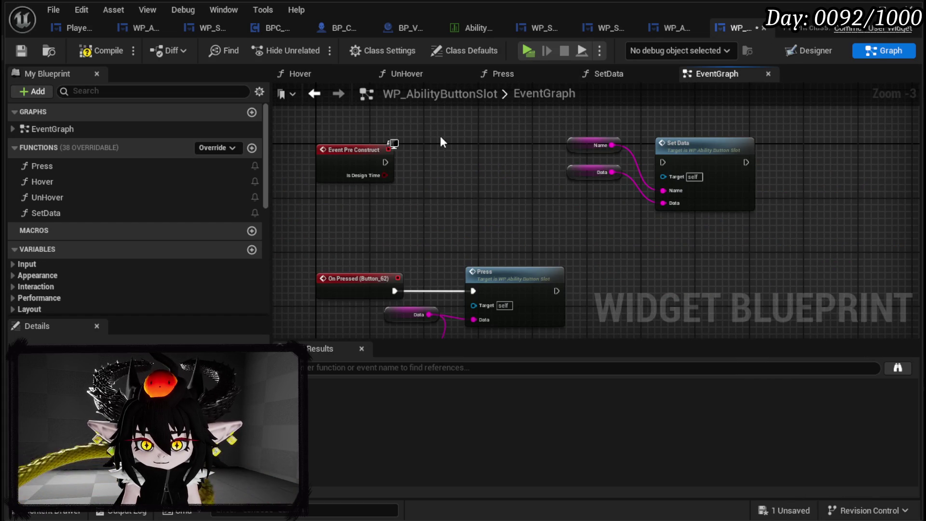
# Step: Save the button slot, then in play edit TEST_3, resume past the breakpoint, and stop
pyautogui.click(19, 51)
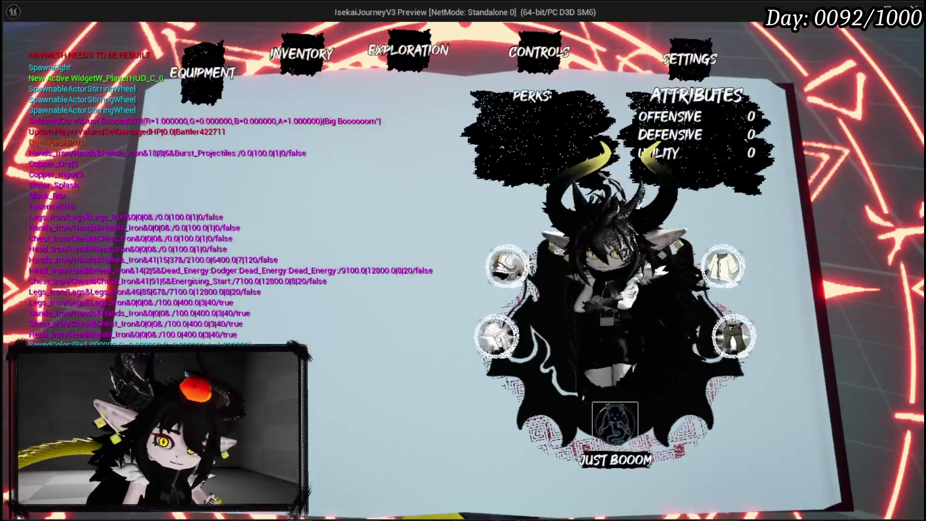
pyautogui.click(332, 183)
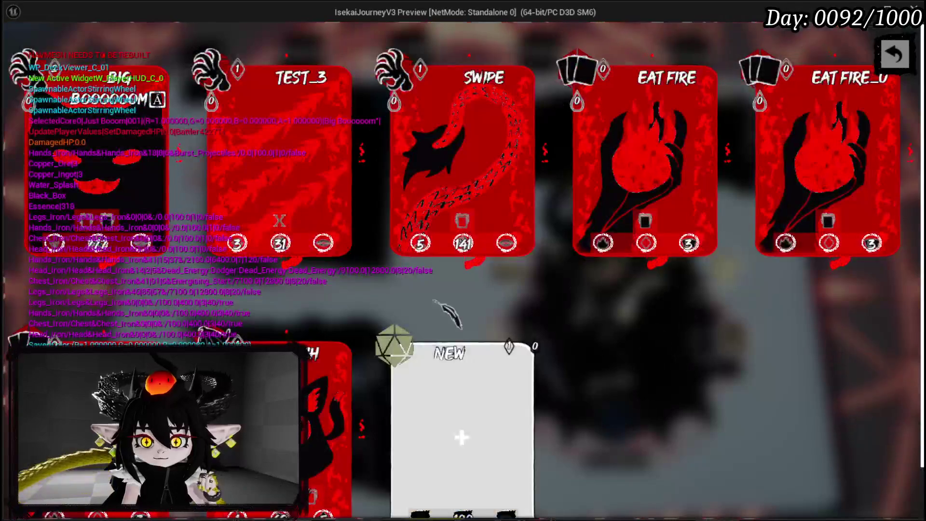
pyautogui.moveTo(296, 172)
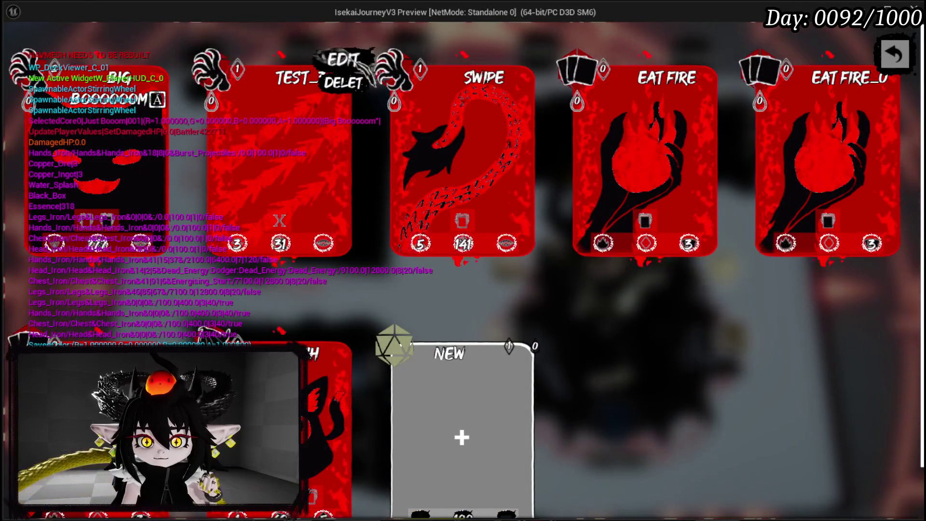
pyautogui.click(345, 59)
pyautogui.click(529, 51)
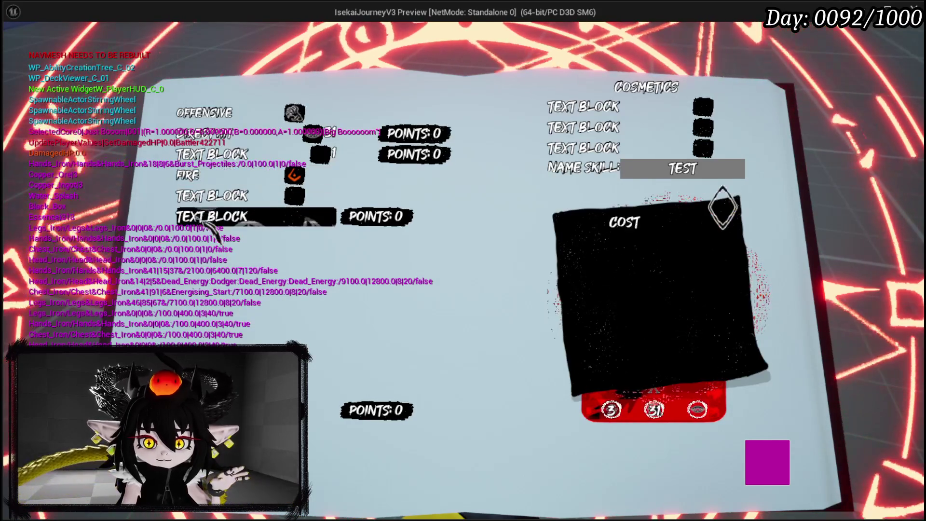
pyautogui.press('Escape')
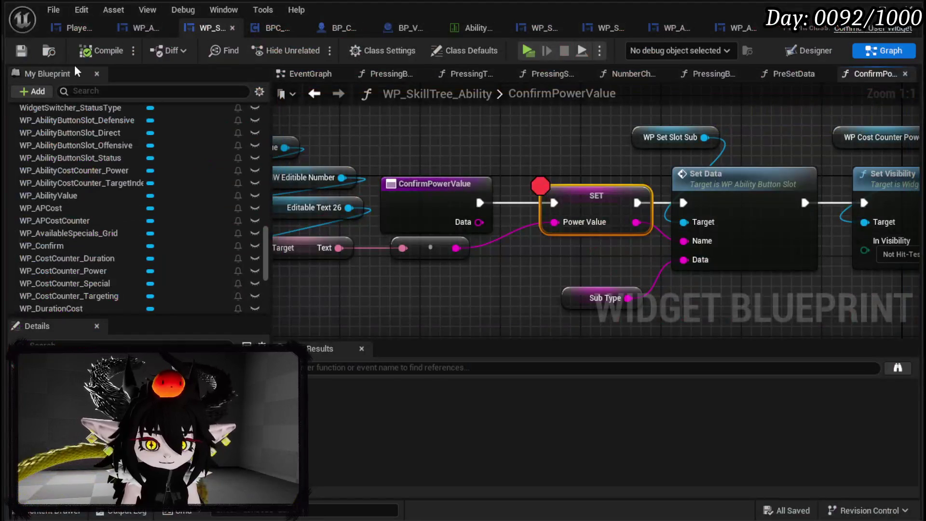
# Step: Add an Event Construct node driving Set Data in WP_AbilityButtonSlot, save, and return to the level
pyautogui.click(733, 28)
pyautogui.moveTo(543, 184)
pyautogui.mouseDown()
pyautogui.moveTo(550, 167)
pyautogui.moveTo(627, 110)
pyautogui.moveTo(647, 29)
pyautogui.mouseUp()
pyautogui.moveTo(555, 64)
pyautogui.mouseDown()
pyautogui.moveTo(517, 146)
pyautogui.moveTo(398, 198)
pyautogui.moveTo(413, 140)
pyautogui.mouseUp()
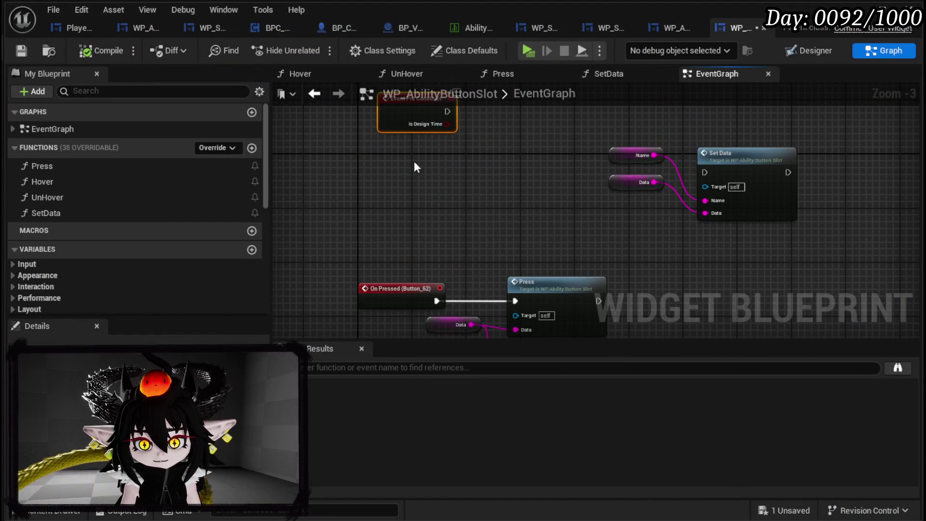
pyautogui.rightClick(408, 172)
pyautogui.write('Event')
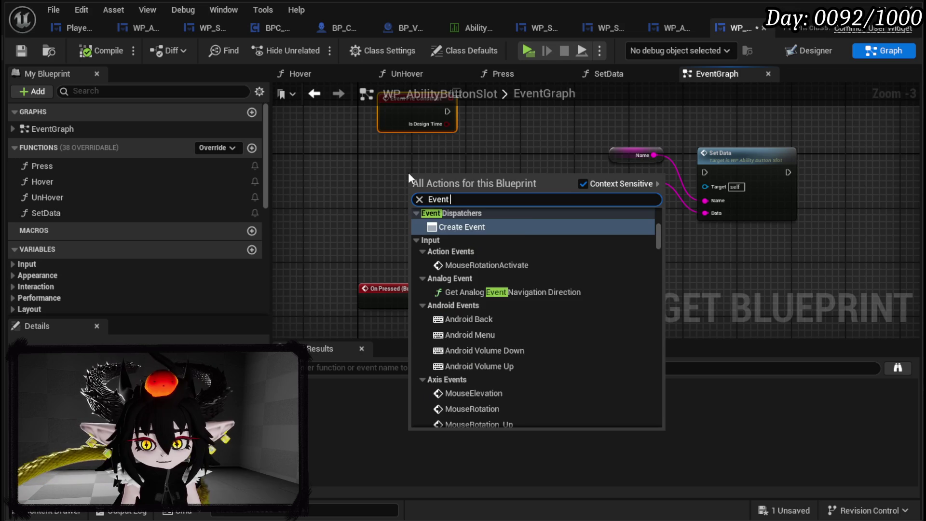
pyautogui.write(' Construct')
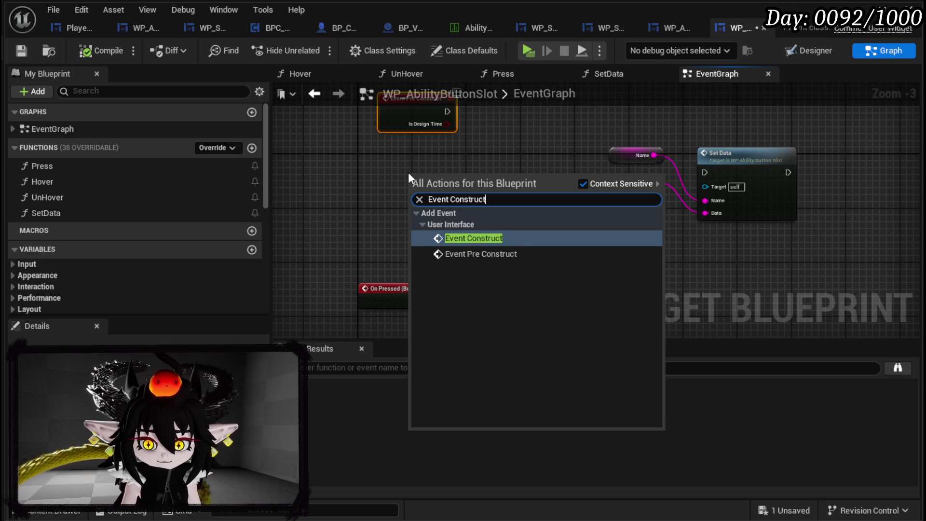
pyautogui.click(490, 237)
pyautogui.moveTo(456, 179); pyautogui.dragTo(705, 172)
pyautogui.moveTo(430, 174)
pyautogui.mouseDown()
pyautogui.moveTo(382, 167)
pyautogui.moveTo(407, 171)
pyautogui.mouseUp()
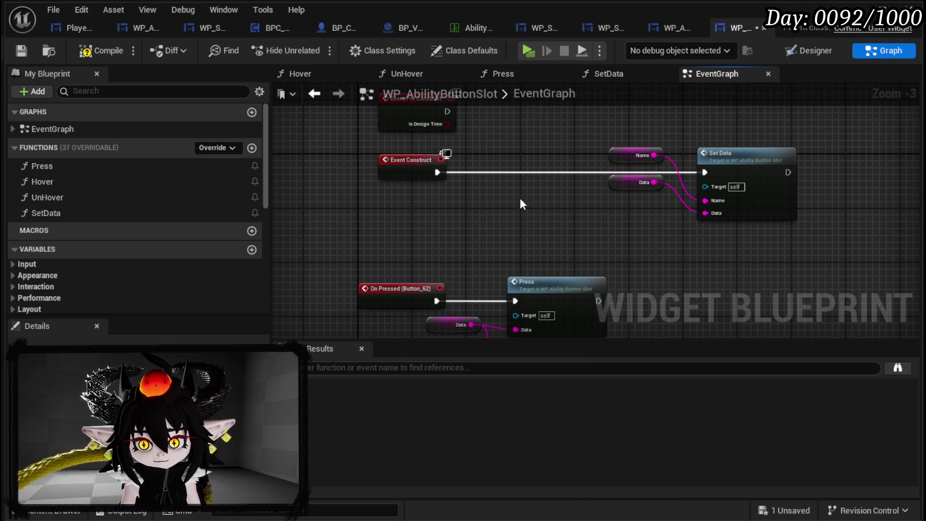
pyautogui.click(22, 50)
pyautogui.click(856, 10)
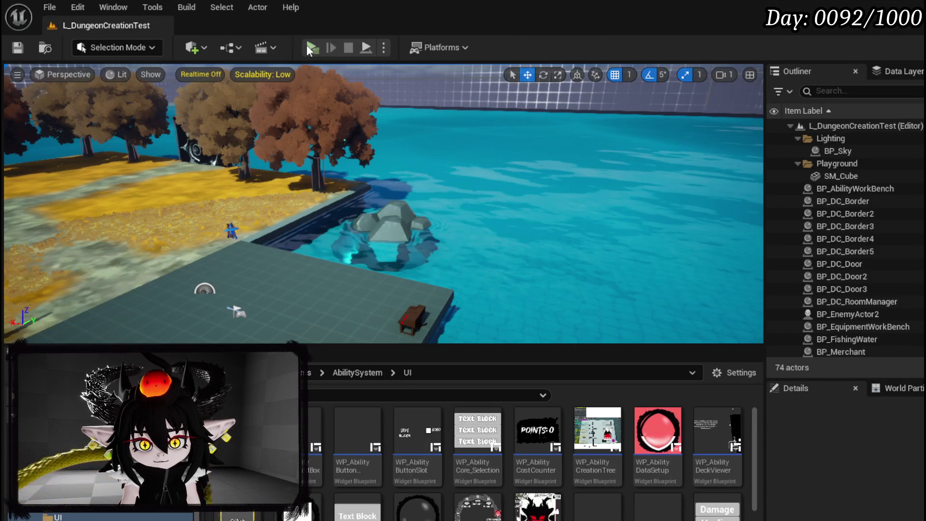
# Step: During play, remove the SET node's breakpoint, resume, and check TEST_3's slot names and values
pyautogui.click(311, 47)
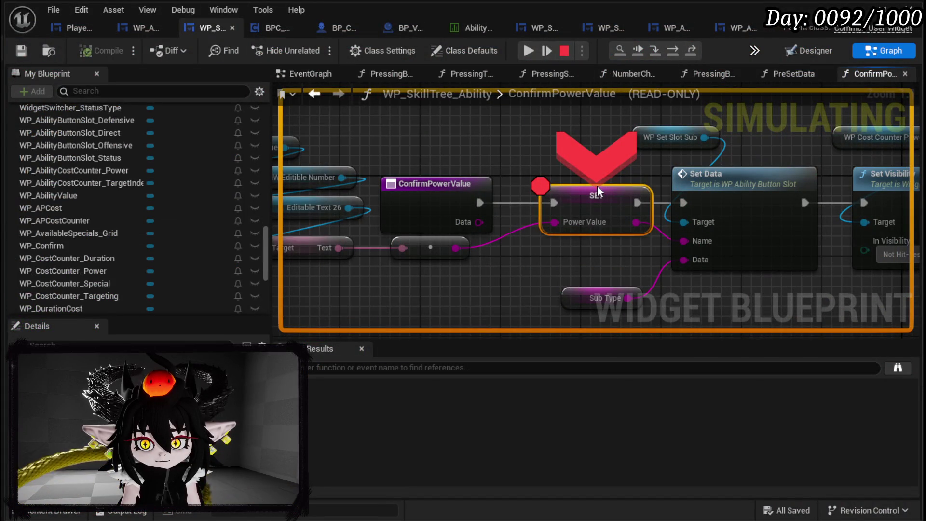
pyautogui.rightClick(580, 202)
pyautogui.click(623, 277)
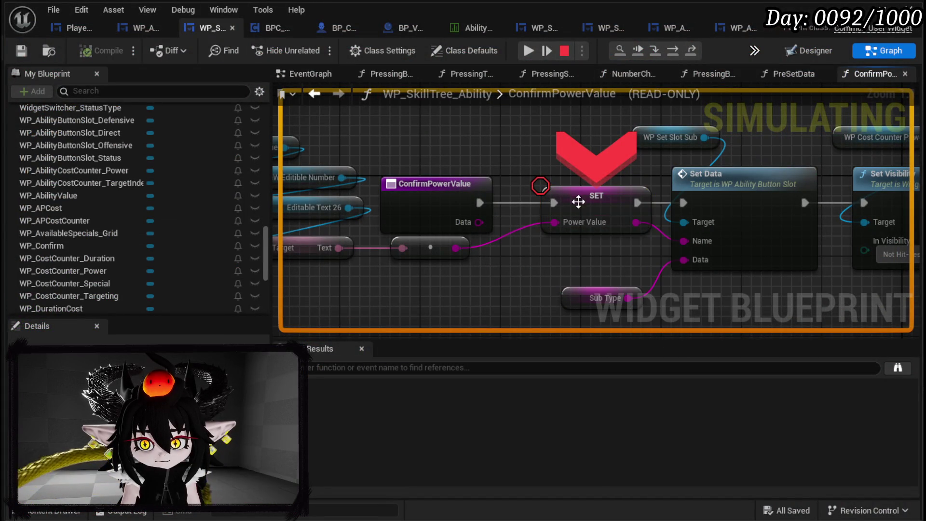
pyautogui.rightClick(581, 190)
pyautogui.click(615, 264)
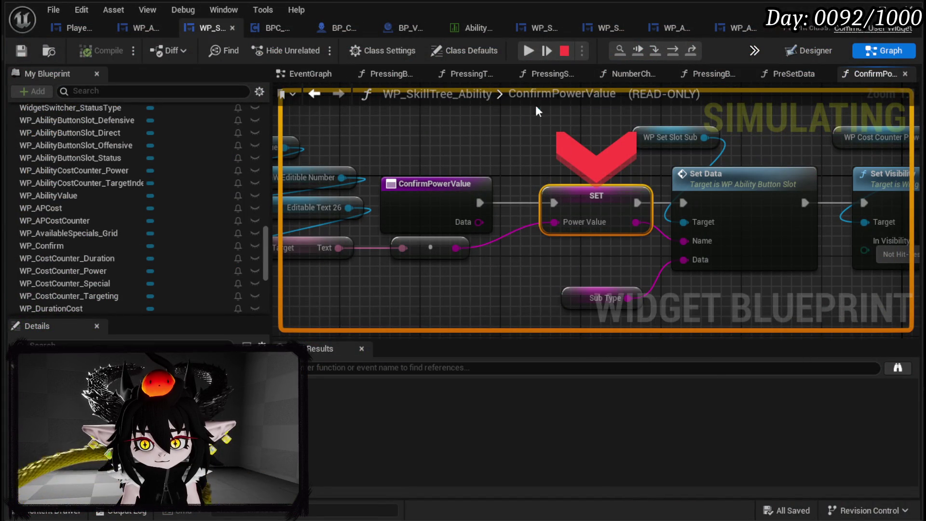
pyautogui.click(528, 53)
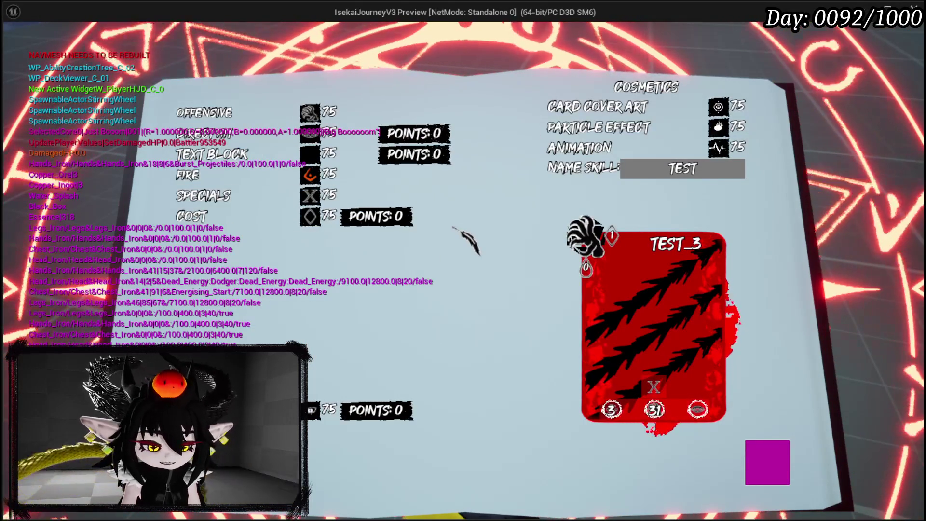
pyautogui.press('Escape')
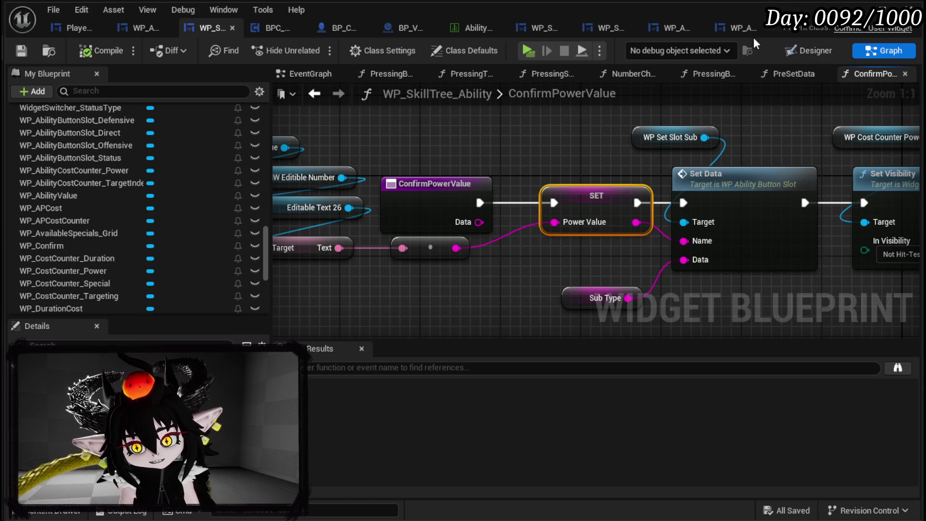
# Step: In the slot's event graph, drive Set Data from Event Pre Construct and delete Event Construct
pyautogui.click(726, 28)
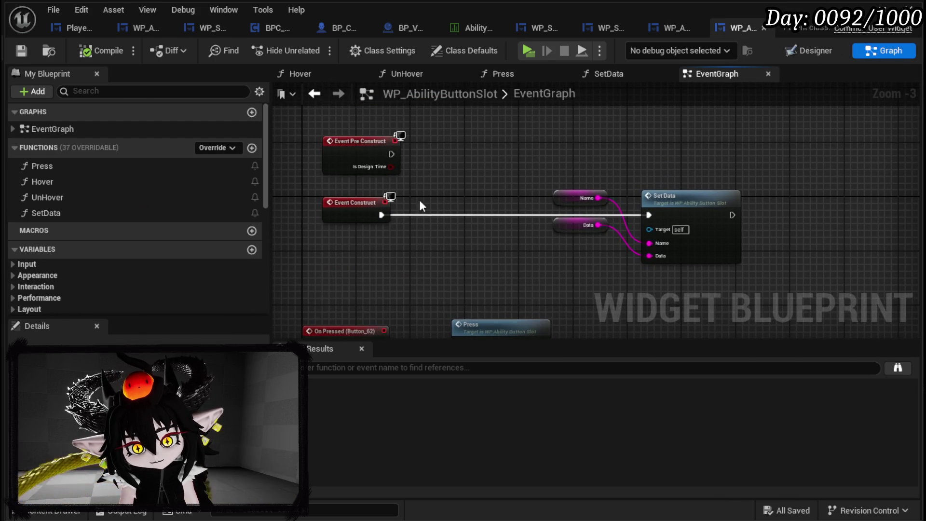
pyautogui.moveTo(392, 154); pyautogui.dragTo(652, 215)
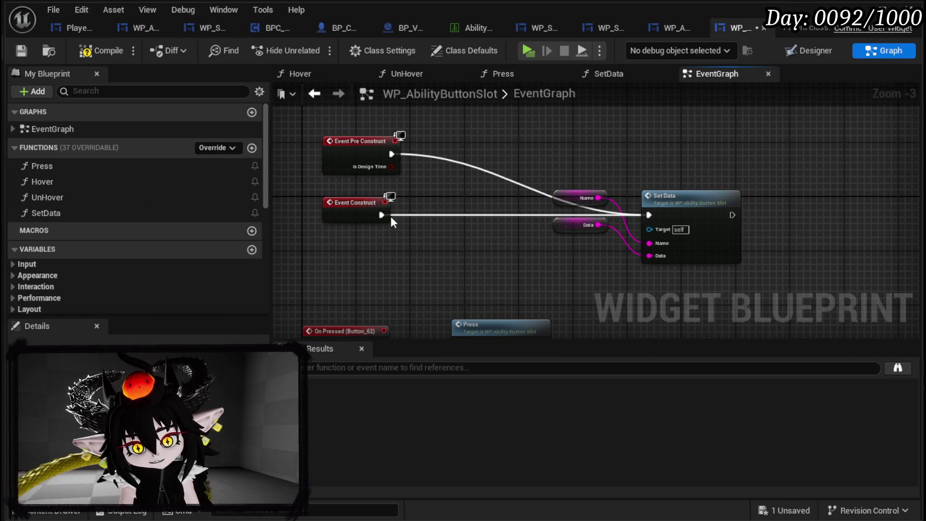
pyautogui.click(385, 202)
pyautogui.press('Delete')
pyautogui.moveTo(559, 306)
pyautogui.mouseDown()
pyautogui.moveTo(695, 189)
pyautogui.moveTo(615, 154)
pyautogui.mouseUp()
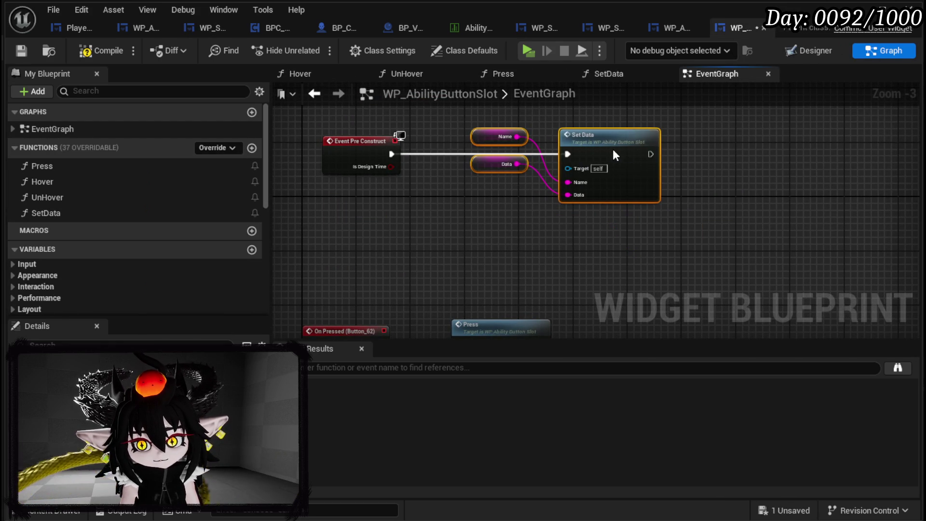
# Step: Inside SetData, collapse the empty-check, text and visibility nodes into a new function
pyautogui.doubleClick(615, 150)
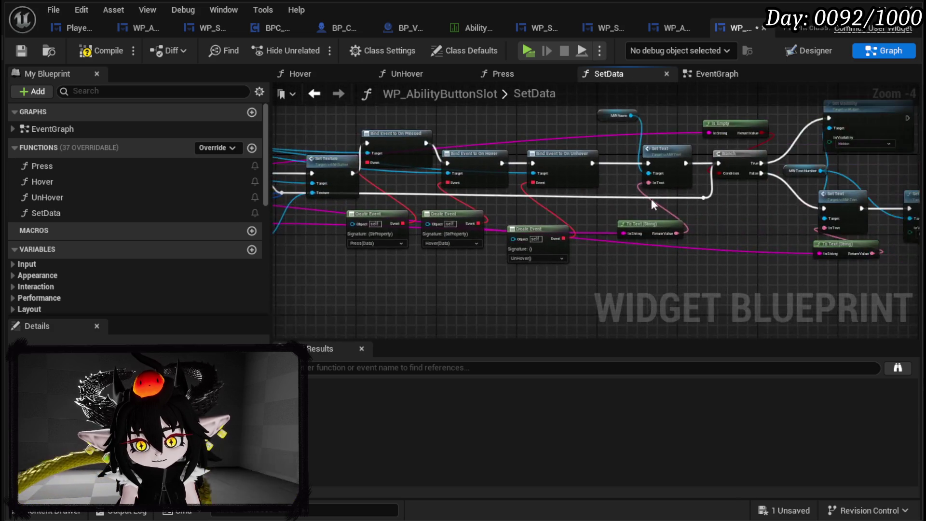
pyautogui.moveTo(531, 333); pyautogui.dragTo(817, 108)
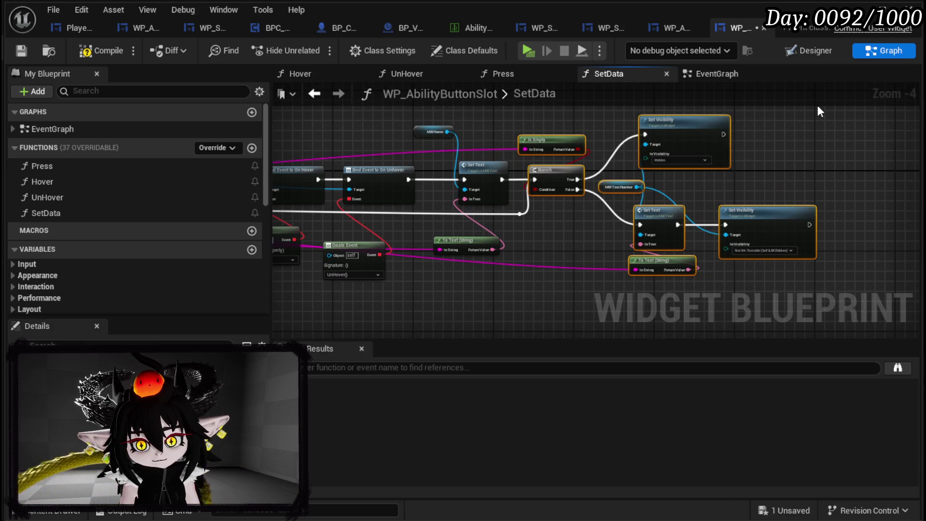
pyautogui.moveTo(421, 148)
pyautogui.mouseDown()
pyautogui.moveTo(876, 133)
pyautogui.moveTo(448, 155)
pyautogui.mouseUp()
pyautogui.rightClick(568, 186)
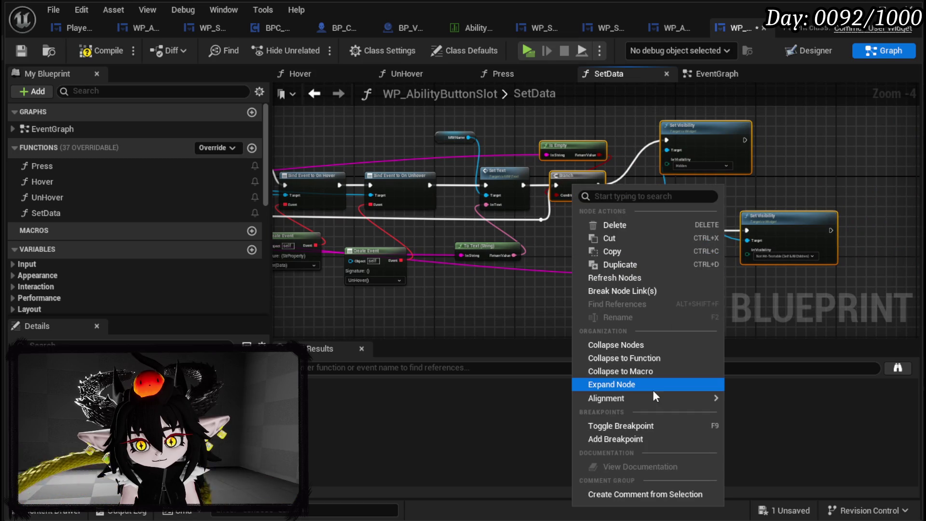
pyautogui.click(632, 361)
# Step: Name the new function SetNumber and open its graph
pyautogui.write('SetN')
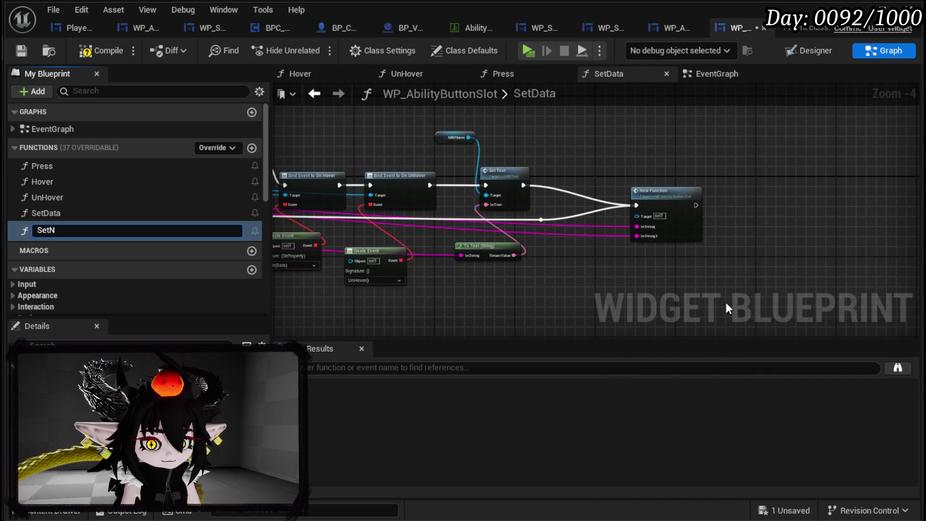
pyautogui.write('umber')
pyautogui.press('Return')
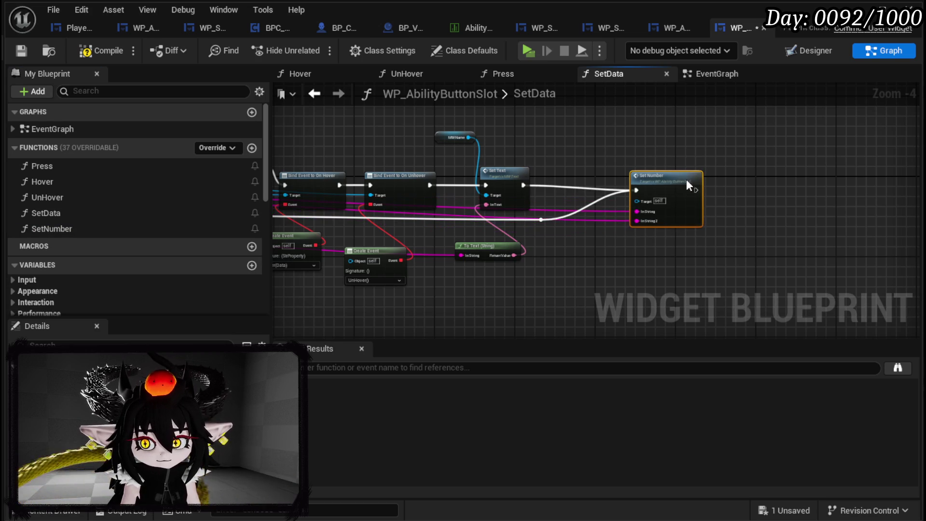
pyautogui.doubleClick(687, 197)
pyautogui.scroll(1, 484, 267)
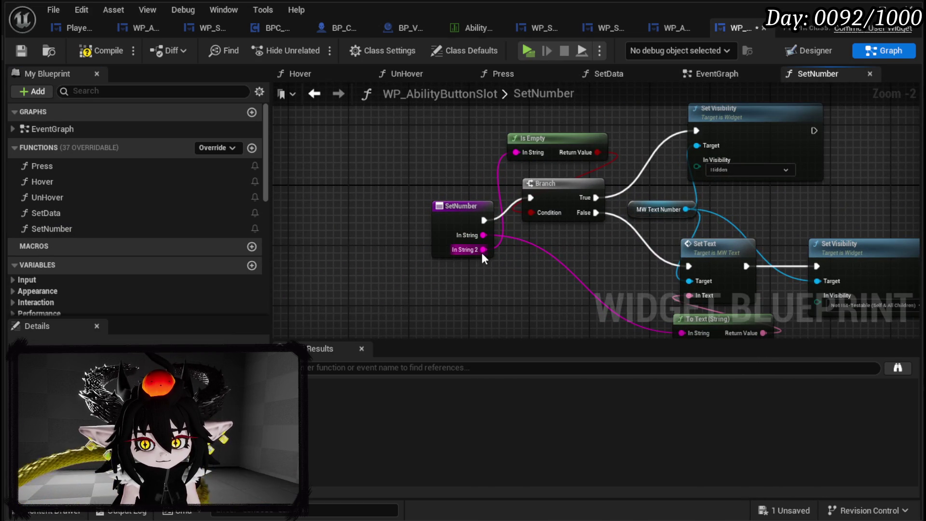
# Step: Feed In String into Is Empty, rename the input to Number, then save and compile
pyautogui.moveTo(482, 251); pyautogui.dragTo(483, 235)
pyautogui.click(440, 242)
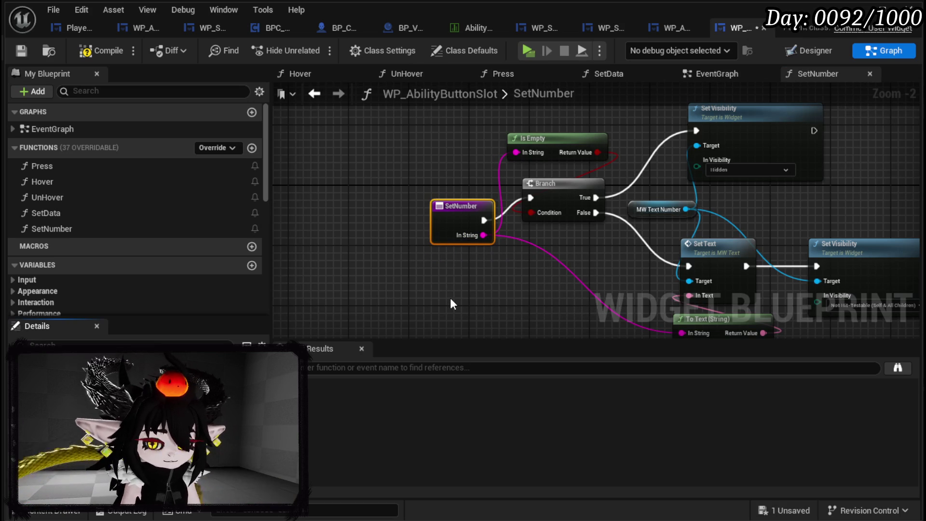
pyautogui.press('Return')
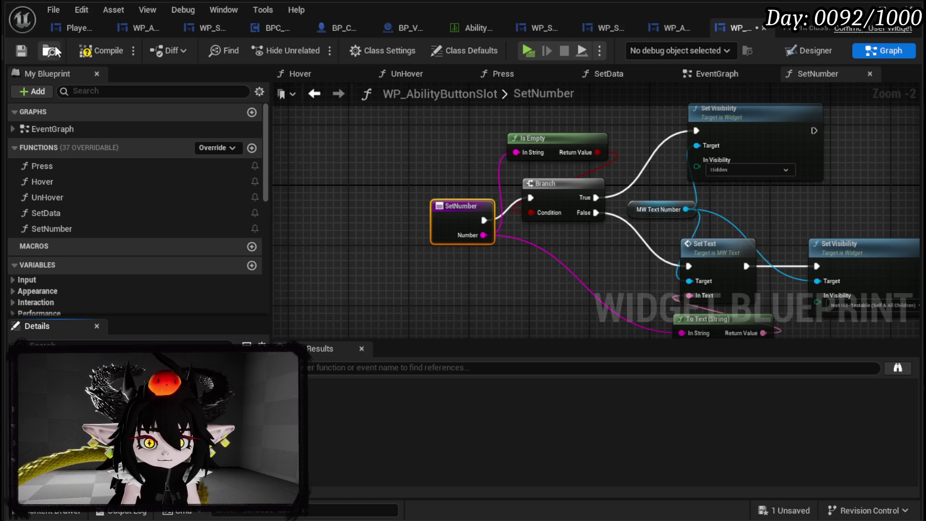
pyautogui.click(18, 50)
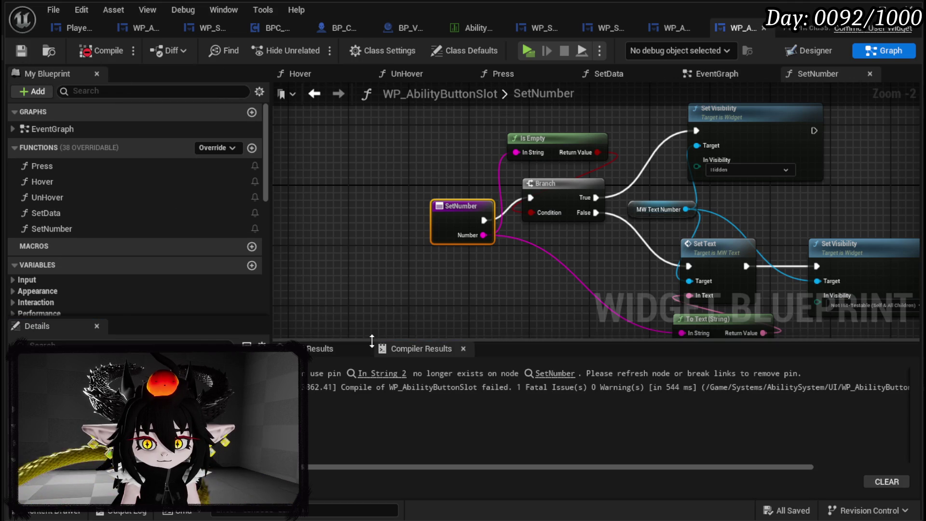
pyautogui.click(369, 375)
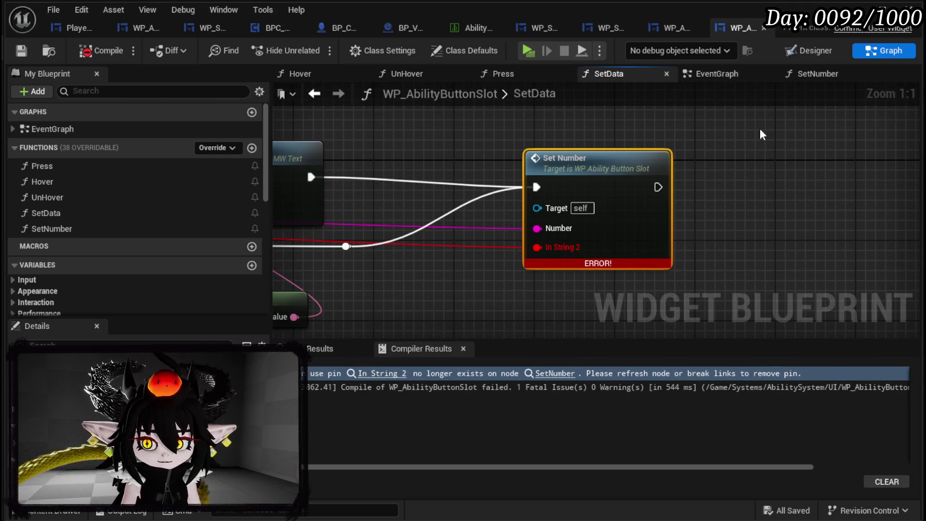
# Step: Delete the erroring Set Number node in SetData and recompile the blueprint
pyautogui.scroll(-4, 746, 123)
pyautogui.press('Delete')
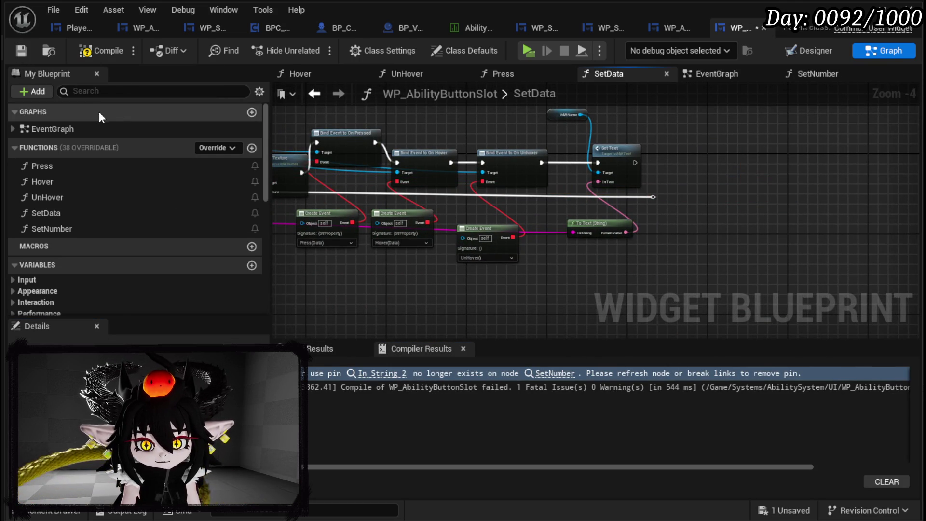
pyautogui.click(20, 50)
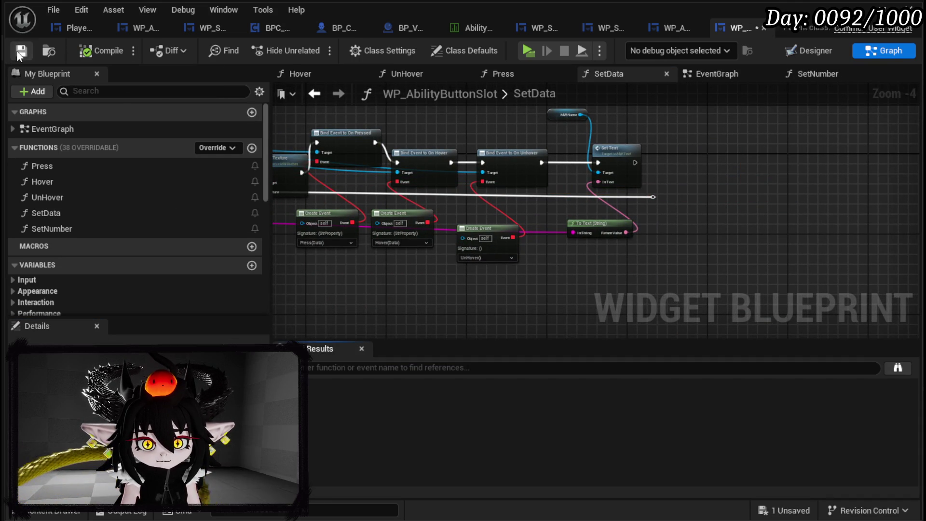
# Step: Back in the event graph, bring Event Pre Construct and Set Data into view
pyautogui.click(709, 74)
pyautogui.scroll(-2, 418, 224)
pyautogui.moveTo(418, 225); pyautogui.dragTo(459, 128)
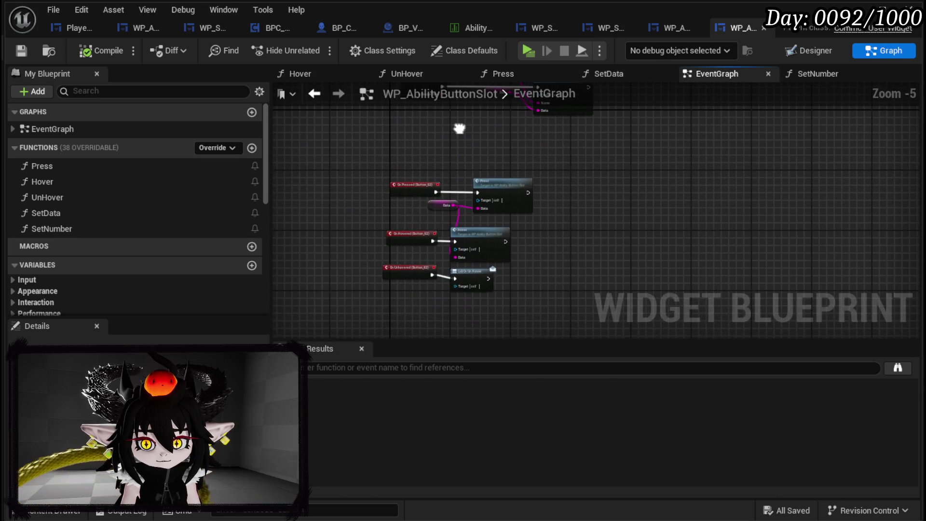
pyautogui.scroll(1, 458, 129)
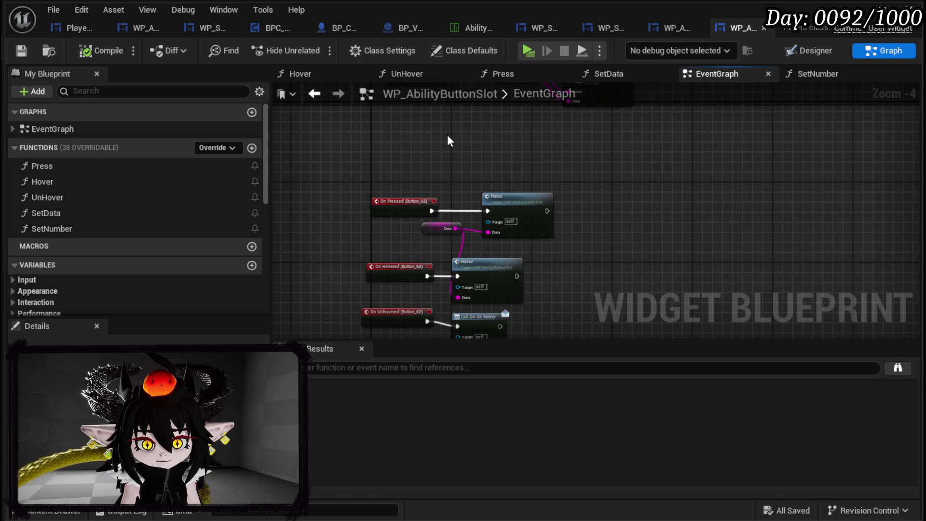
pyautogui.moveTo(447, 141)
pyautogui.mouseDown()
pyautogui.moveTo(453, 289)
pyautogui.moveTo(436, 316)
pyautogui.mouseUp()
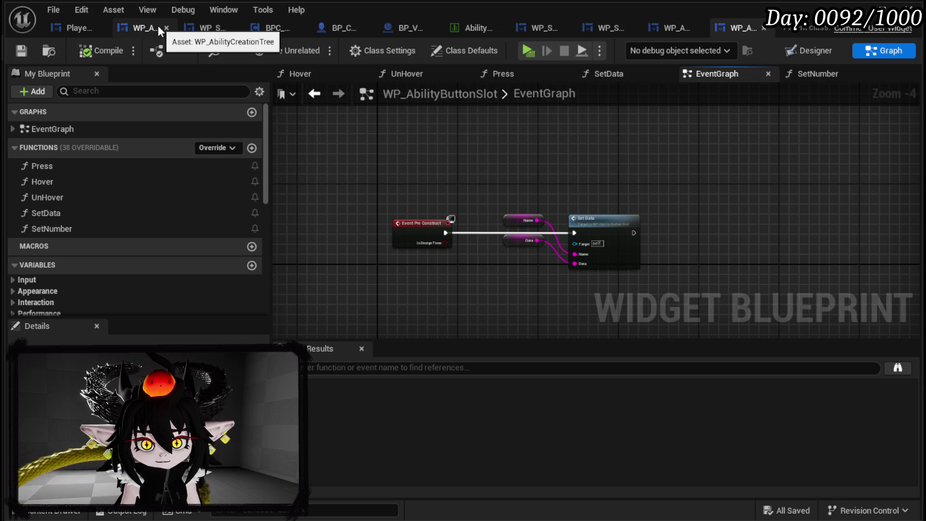
# Step: In ConfirmPowerValue, shift the input nodes through Set Data left to make room
pyautogui.click(209, 30)
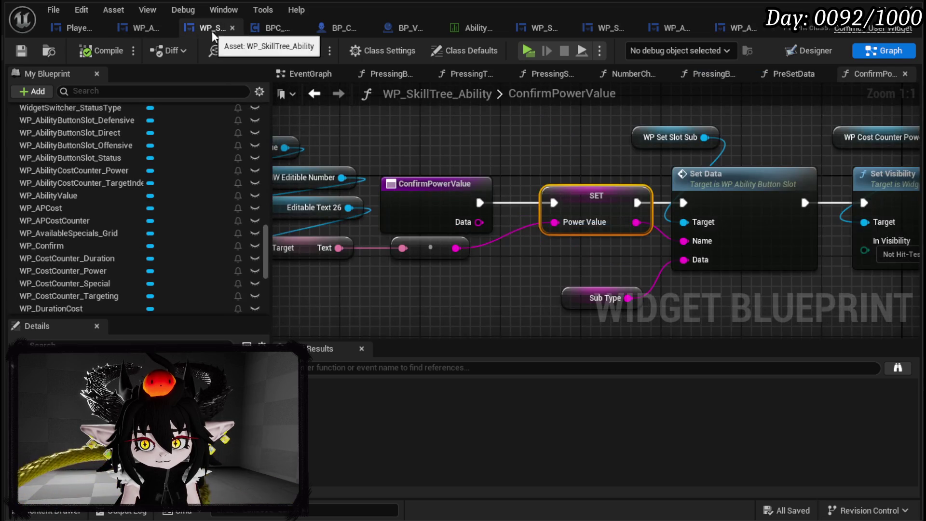
pyautogui.scroll(-3, 542, 161)
pyautogui.moveTo(543, 161)
pyautogui.mouseDown()
pyautogui.moveTo(366, 151)
pyautogui.moveTo(461, 172)
pyautogui.mouseUp()
pyautogui.moveTo(360, 306); pyautogui.dragTo(681, 120)
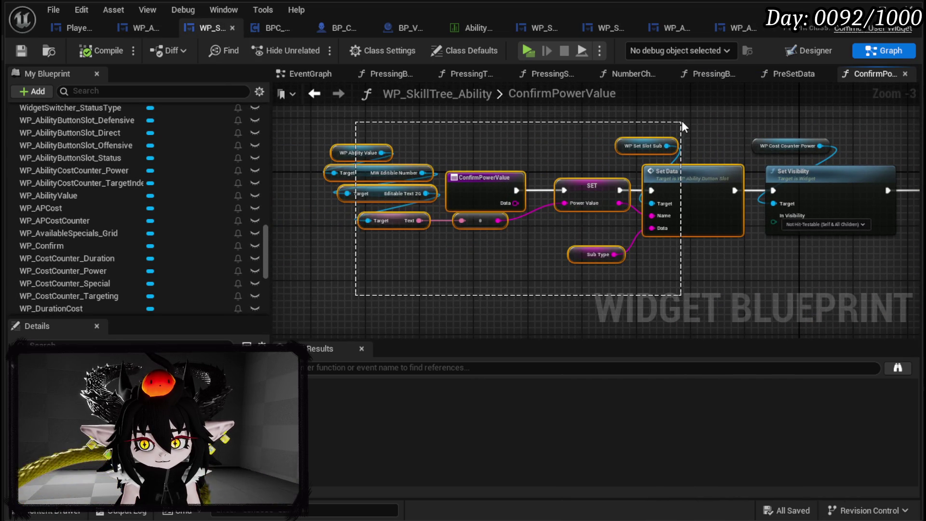
pyautogui.moveTo(693, 206); pyautogui.dragTo(554, 195)
pyautogui.click(639, 239)
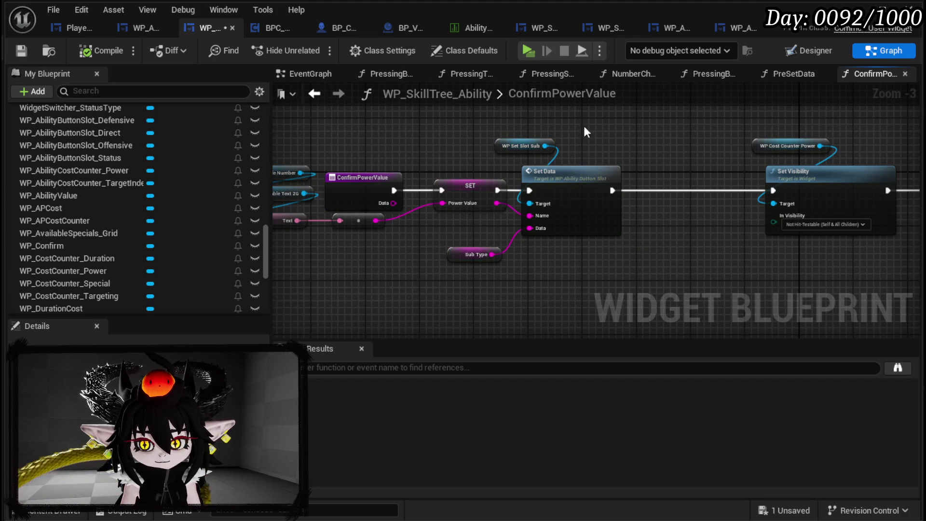
# Step: Call Set Number on WP Set Slot Sub after Set Data with Power Value, then play
pyautogui.moveTo(546, 145); pyautogui.dragTo(588, 149)
pyautogui.write('Se')
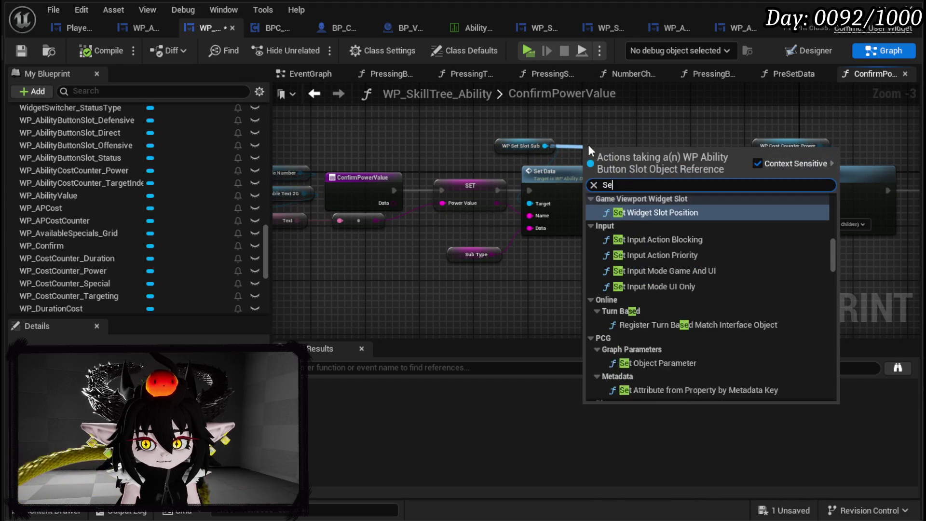
pyautogui.write('t Number')
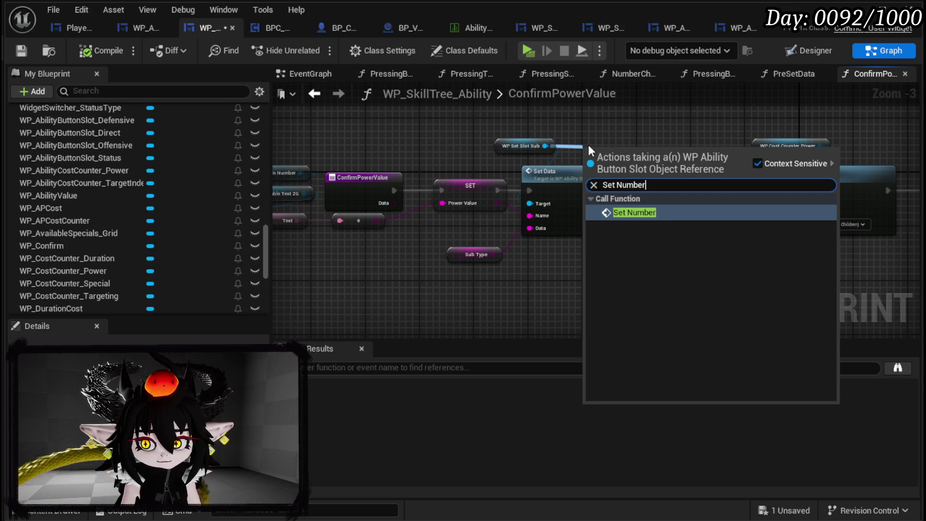
pyautogui.click(641, 216)
pyautogui.moveTo(623, 162); pyautogui.dragTo(682, 182)
pyautogui.moveTo(612, 191); pyautogui.dragTo(651, 191)
pyautogui.moveTo(497, 203); pyautogui.dragTo(635, 218)
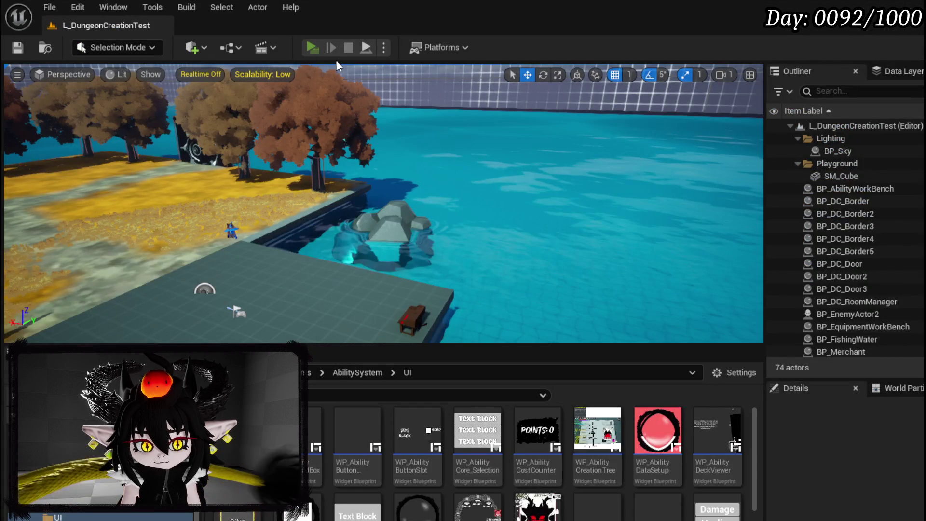
pyautogui.click(311, 47)
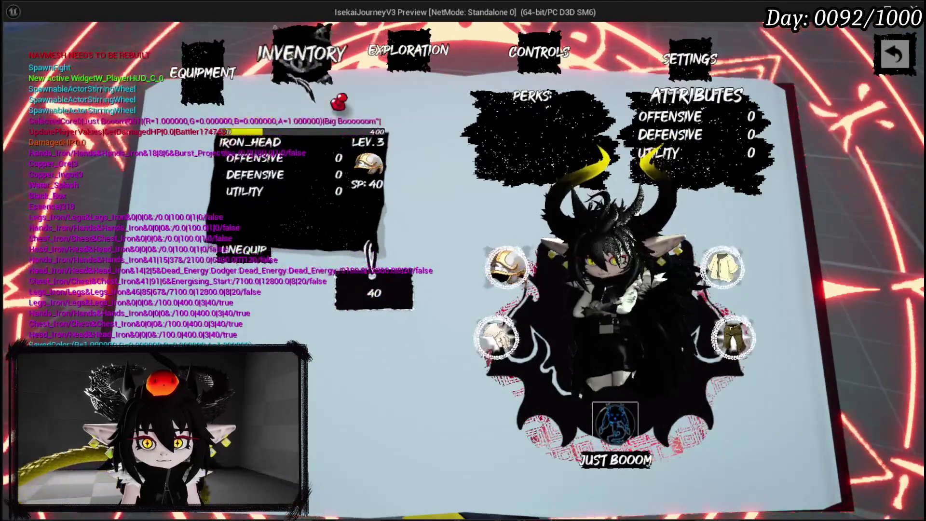
# Step: In the preview, open the ability deck, edit the TEST card, then stop the preview
pyautogui.click(615, 422)
pyautogui.click(244, 265)
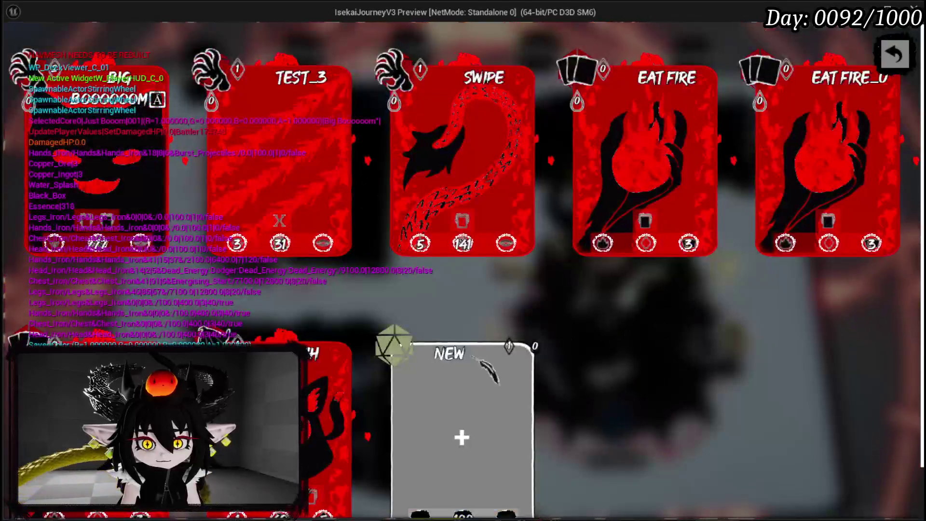
pyautogui.moveTo(356, 94)
pyautogui.click(343, 59)
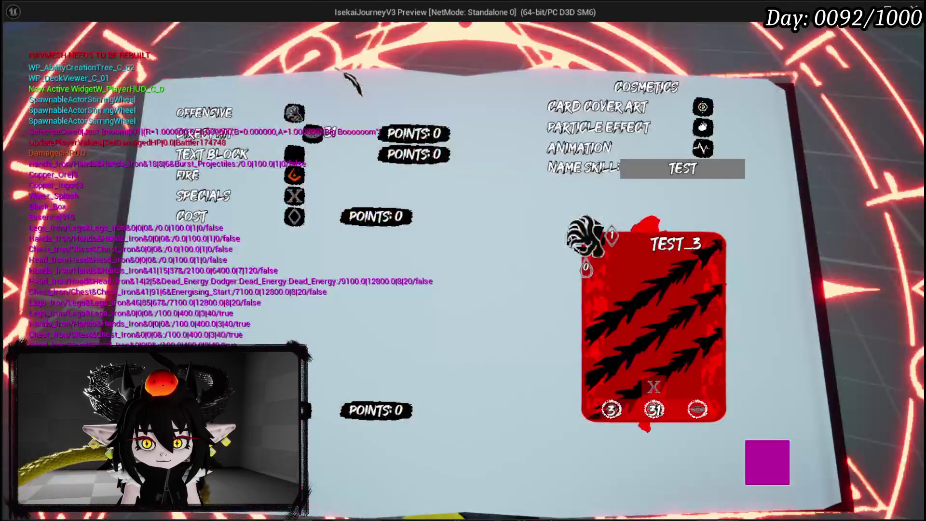
pyautogui.click(294, 113)
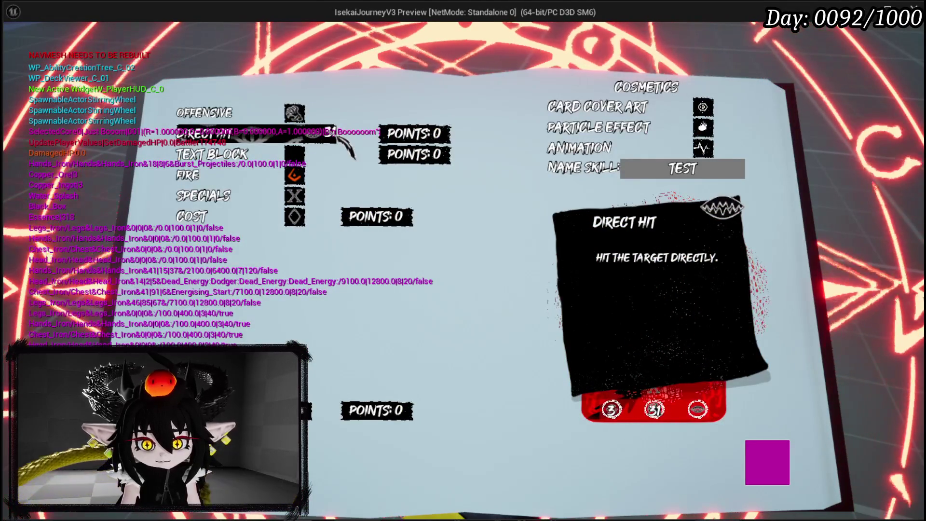
pyautogui.hotkey('alt', 'Tab')
pyautogui.press('Escape')
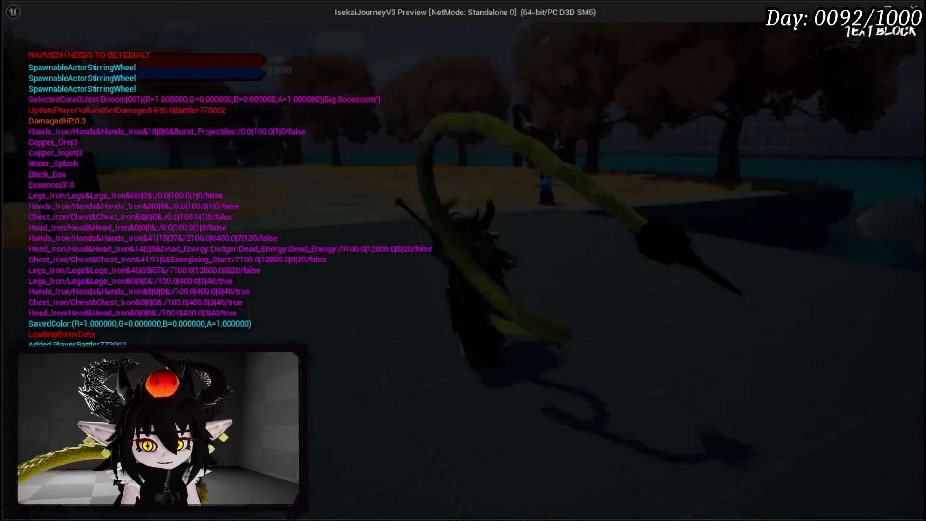
# Step: Start a new Offensive ability card with DIRECT HIT as its sub type
pyautogui.press('Tab')
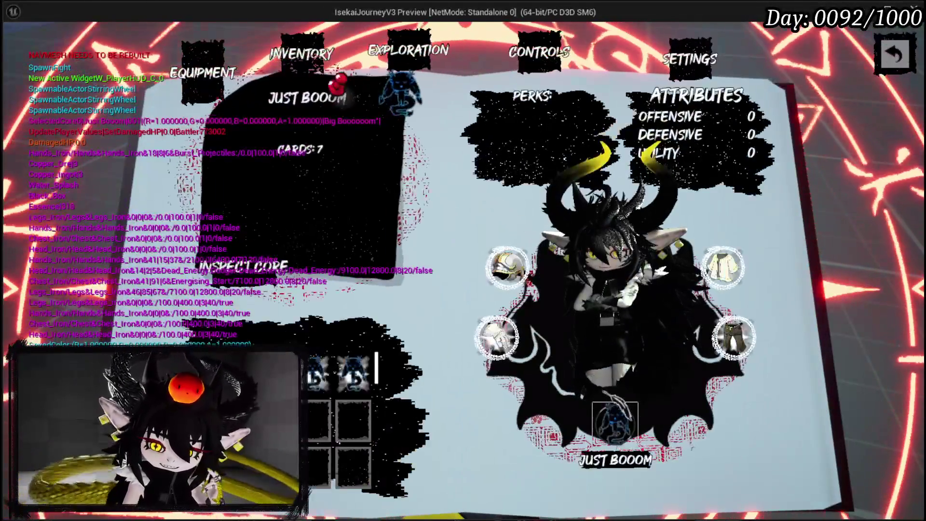
pyautogui.click(613, 415)
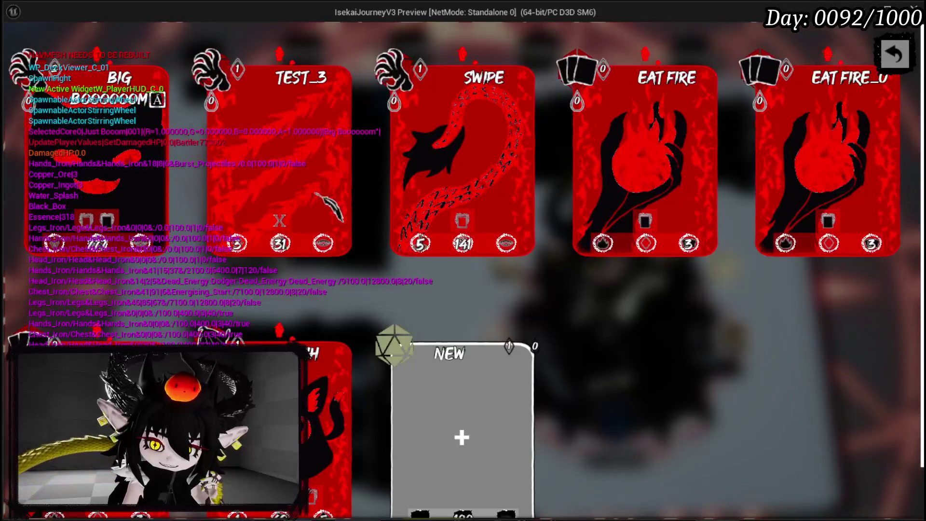
pyautogui.click(444, 384)
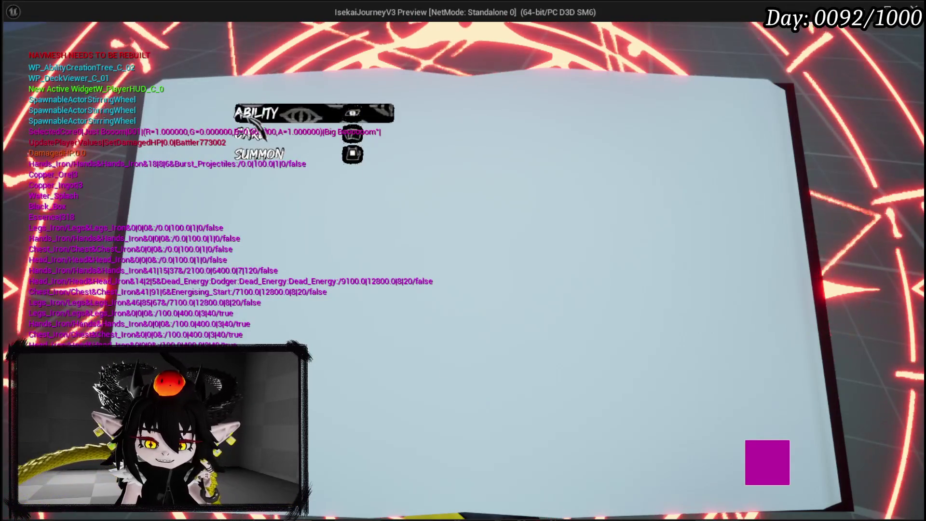
pyautogui.click(273, 118)
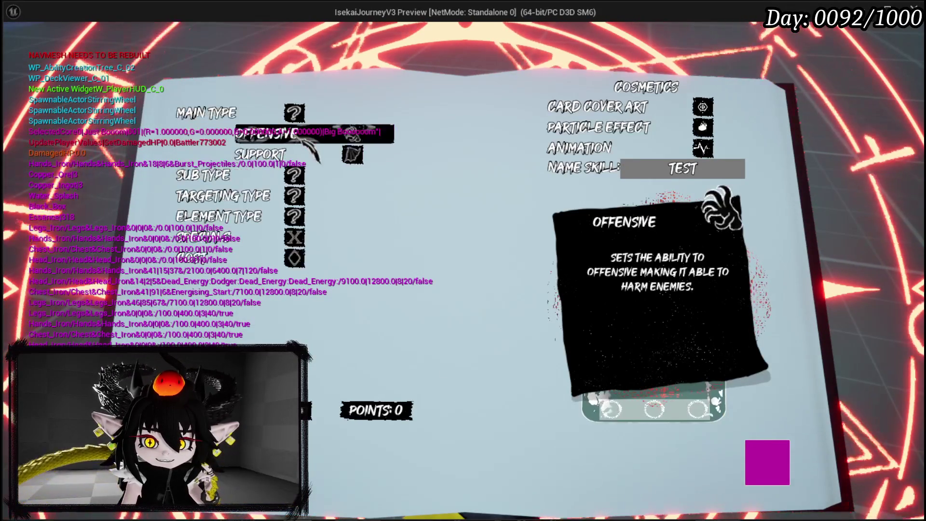
pyautogui.click(299, 134)
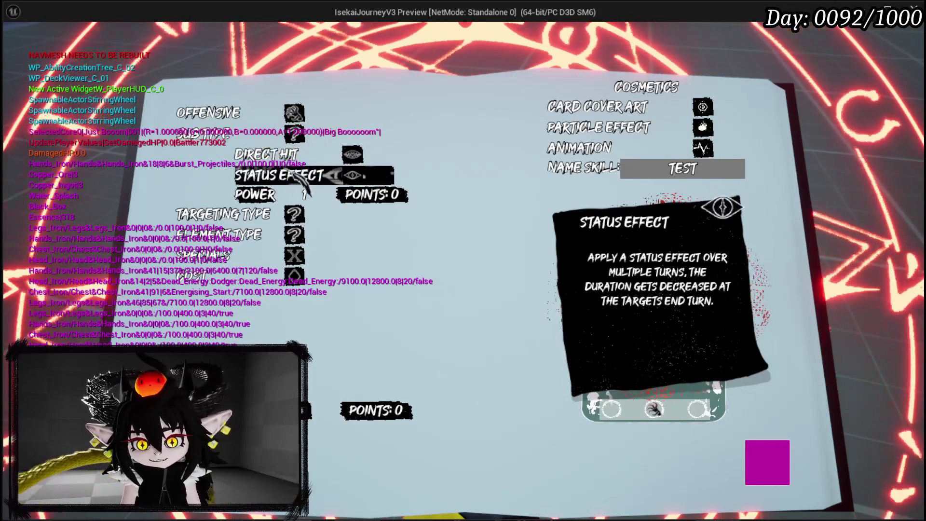
pyautogui.click(343, 199)
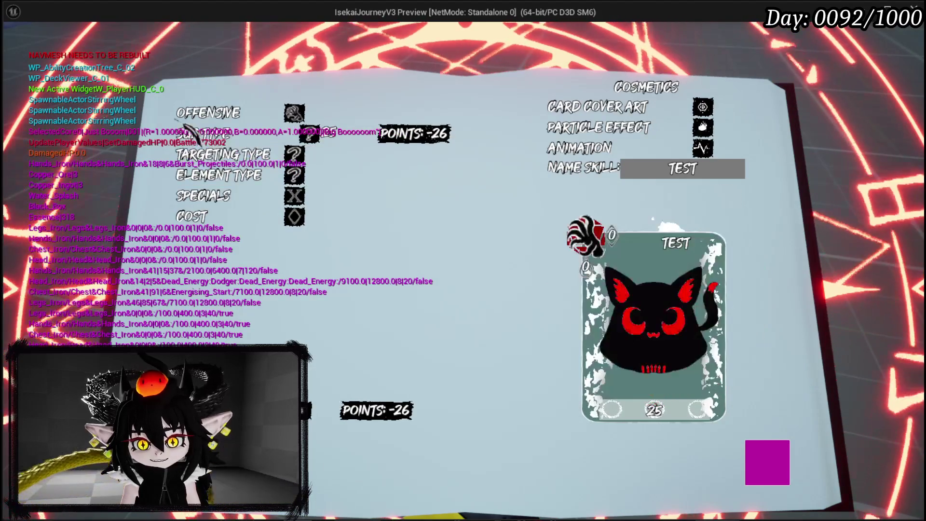
pyautogui.click(218, 144)
pyautogui.click(270, 151)
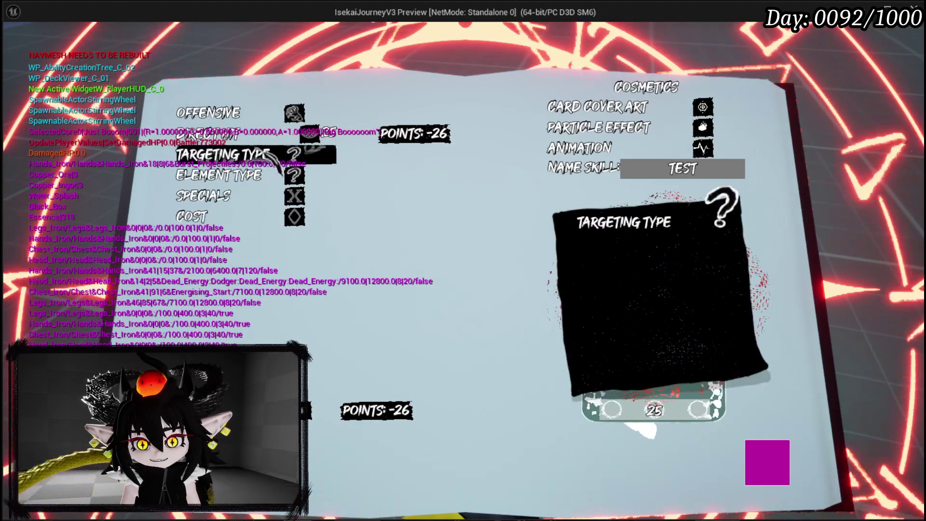
# Step: Give the new ability BOUNCE targeting with a bounce amount, then end the preview
pyautogui.click(264, 153)
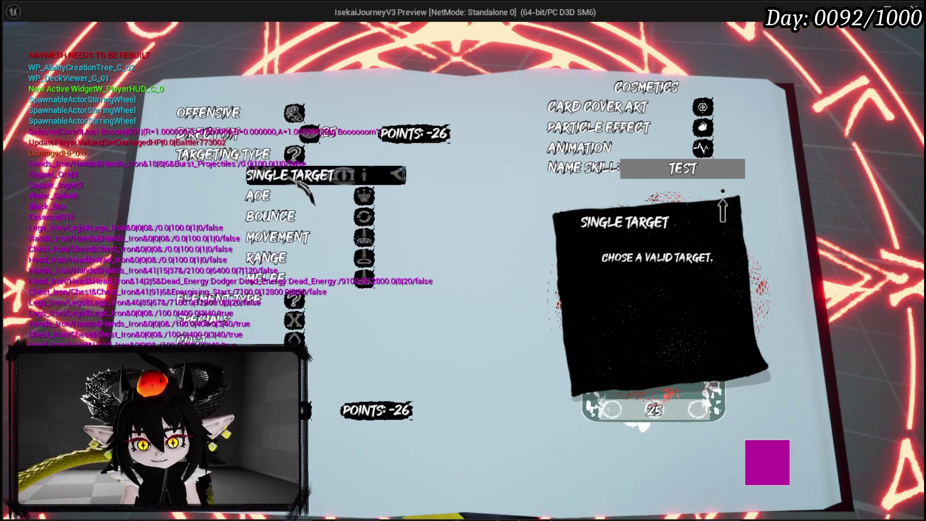
pyautogui.click(290, 217)
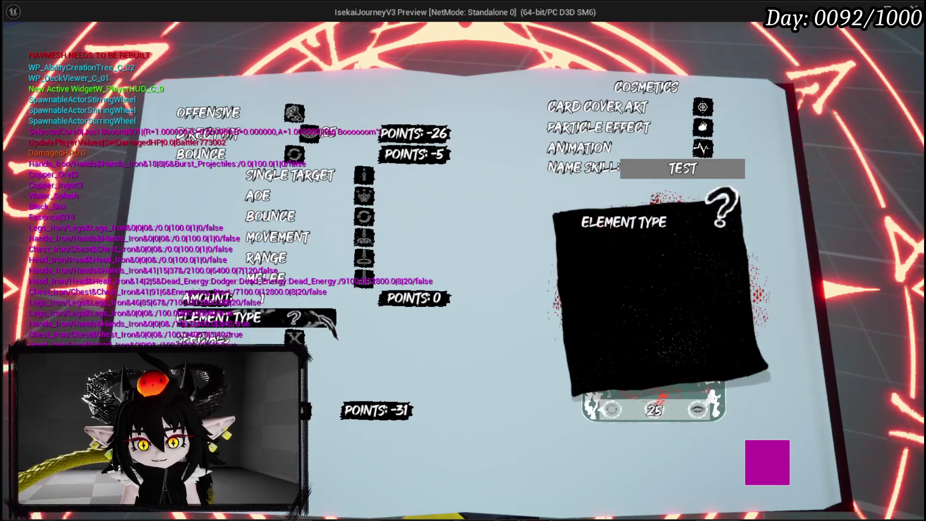
pyautogui.click(273, 298)
pyautogui.click(290, 154)
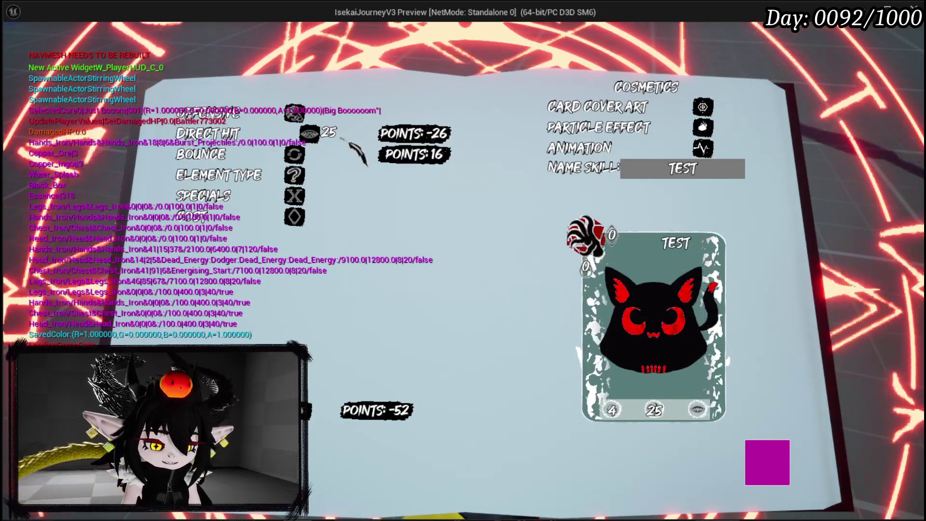
pyautogui.hotkey('alt', 'Tab')
pyautogui.press('Escape')
pyautogui.hotkey('ctrl', 's')
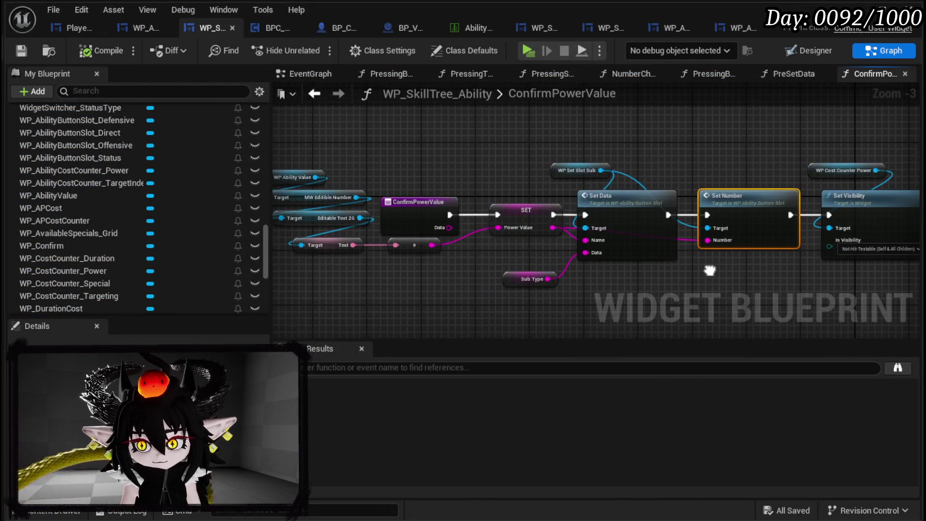
# Step: Open ConfirmStatusValue and move the later nodes right to make room
pyautogui.scroll(4, 93, 193)
pyautogui.scroll(3, 429, 213)
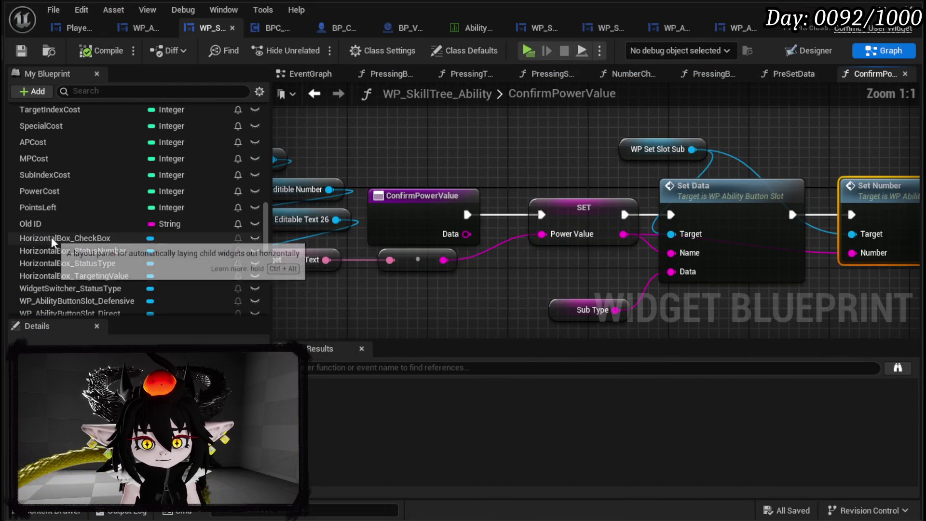
pyautogui.scroll(10, 131, 251)
pyautogui.scroll(10, 131, 255)
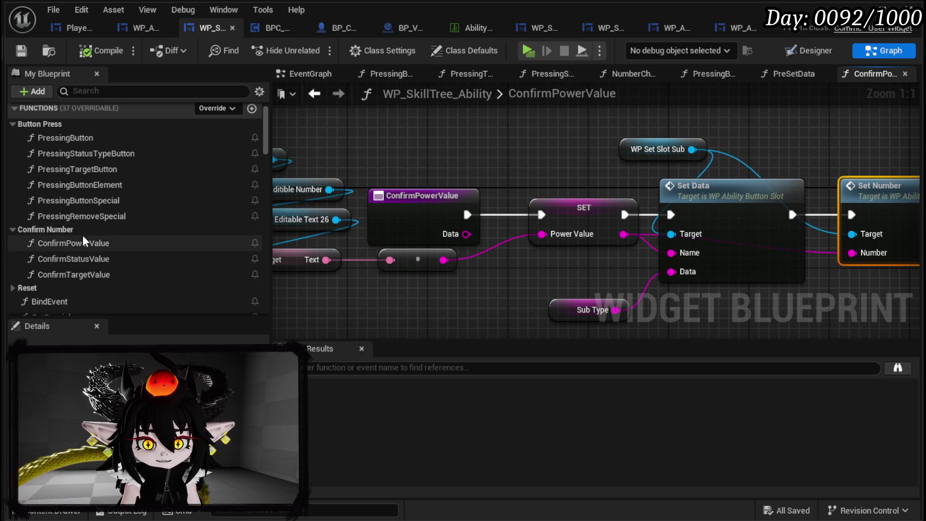
pyautogui.doubleClick(108, 259)
pyautogui.scroll(4, 485, 262)
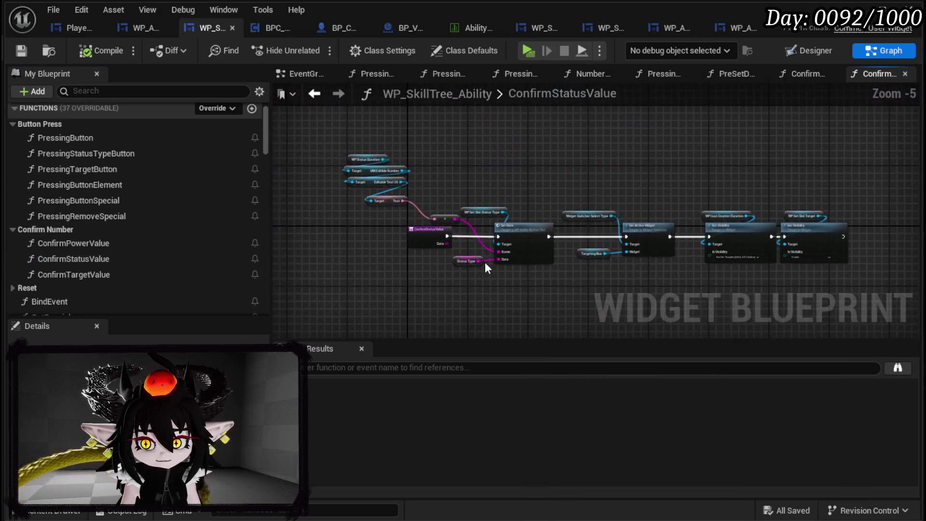
pyautogui.moveTo(483, 164); pyautogui.dragTo(695, 164)
# Step: Paste Set Number after Set Data, targeting WP Set Slot Status Type with the status name, before Set Active Widget
pyautogui.hotkey('ctrl', 'v')
pyautogui.moveTo(573, 243)
pyautogui.mouseDown()
pyautogui.moveTo(480, 196)
pyautogui.moveTo(494, 190)
pyautogui.mouseUp()
pyautogui.moveTo(402, 213); pyautogui.dragTo(448, 213)
pyautogui.moveTo(401, 158); pyautogui.dragTo(574, 236)
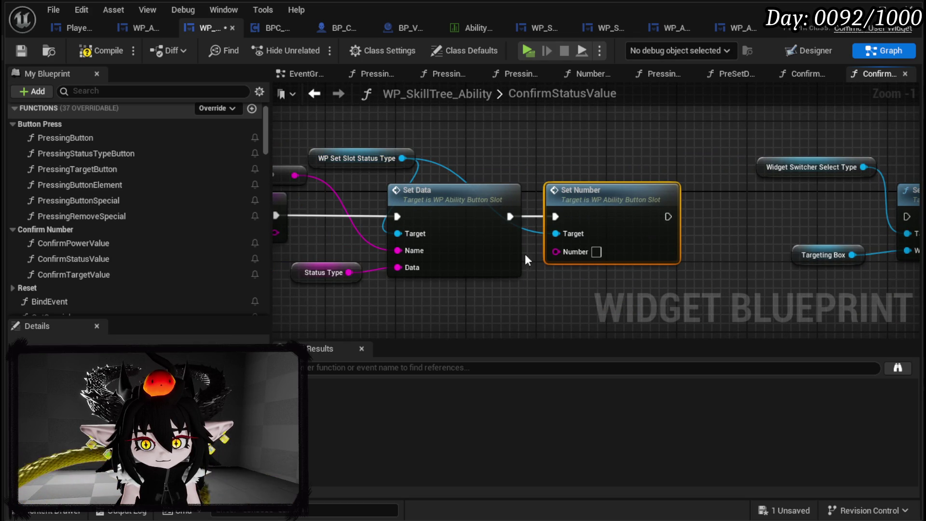
pyautogui.moveTo(457, 303); pyautogui.dragTo(516, 305)
pyautogui.moveTo(457, 251); pyautogui.dragTo(619, 252)
pyautogui.moveTo(737, 213); pyautogui.dragTo(422, 217)
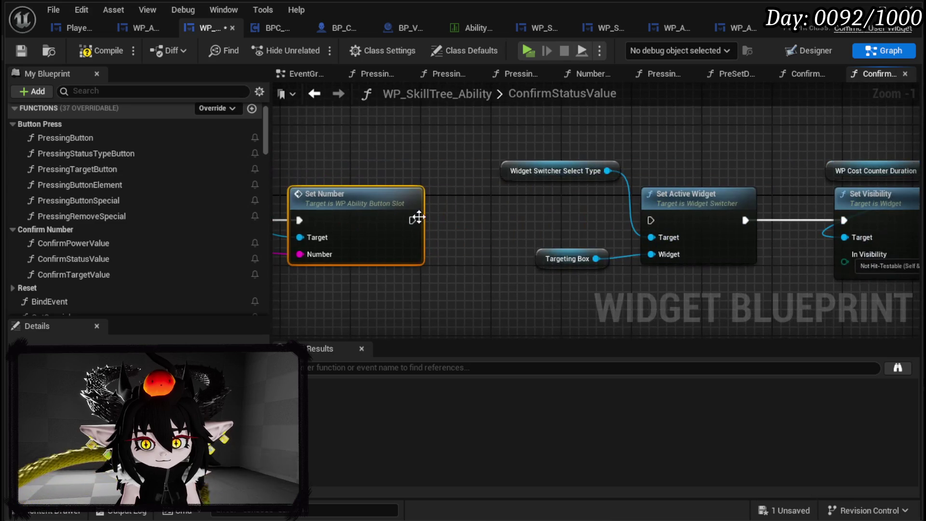
pyautogui.moveTo(662, 221); pyautogui.dragTo(661, 221)
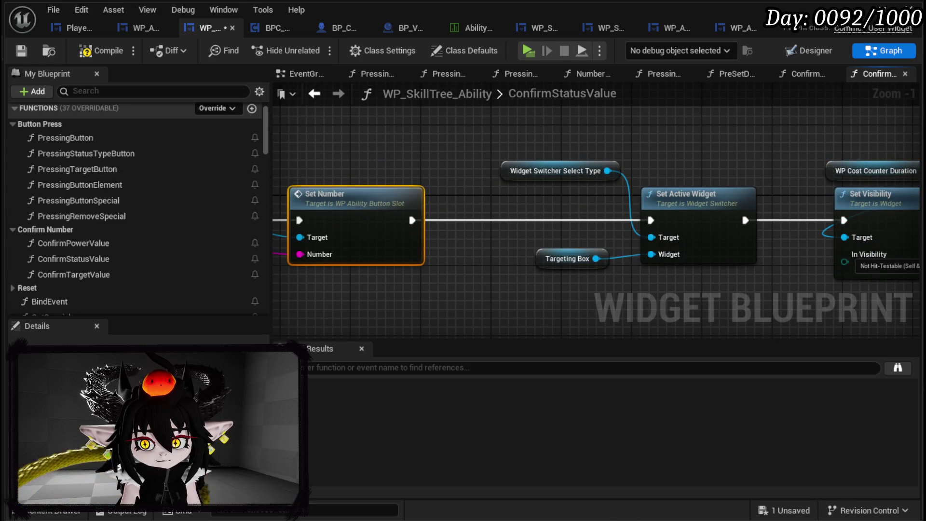